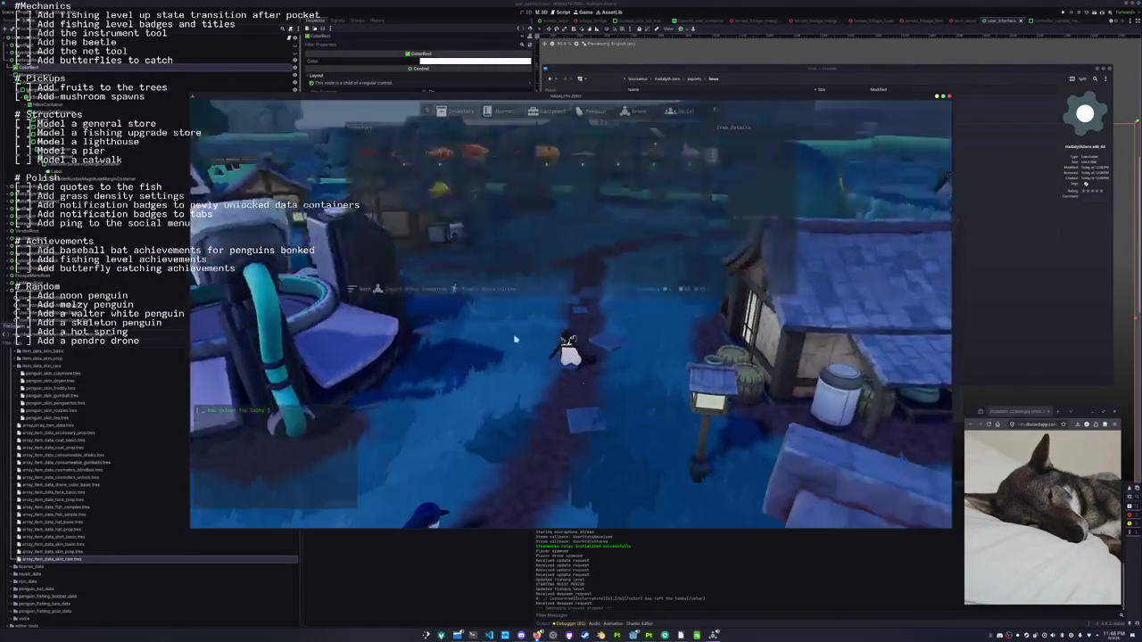
Browse the fish grid in the in-game Journal, step to the next fish, then close it
{"action": "key", "text": "Tab"}
{"action": "left_click", "coordinate": [500, 111]}
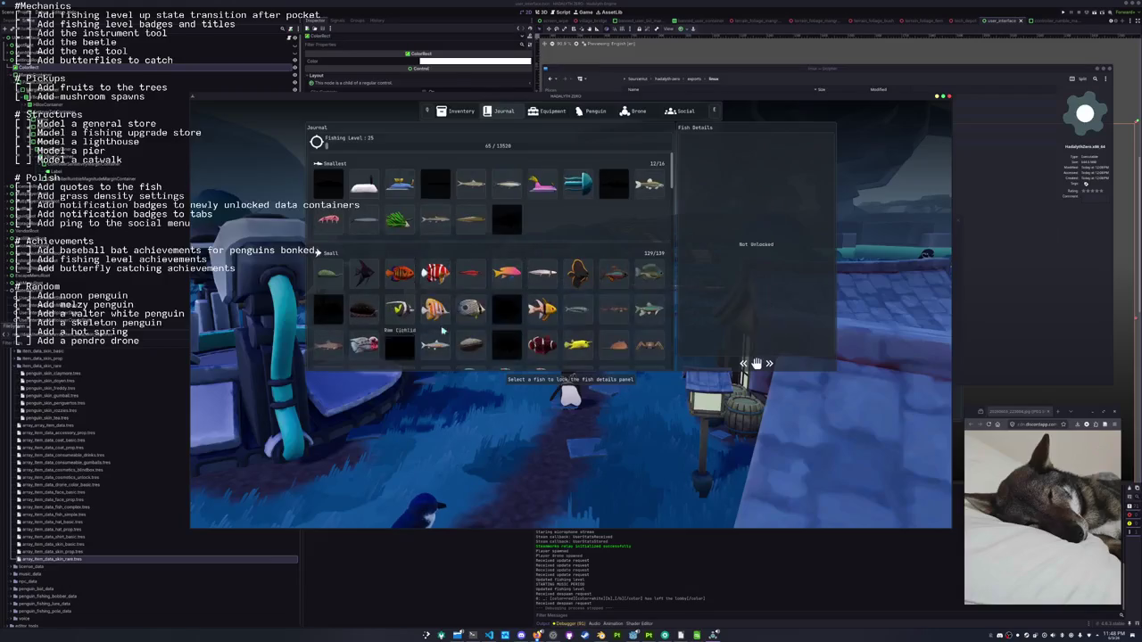
{"action": "scroll", "coordinate": [436, 368], "scroll_direction": "down", "scroll_amount": 1}
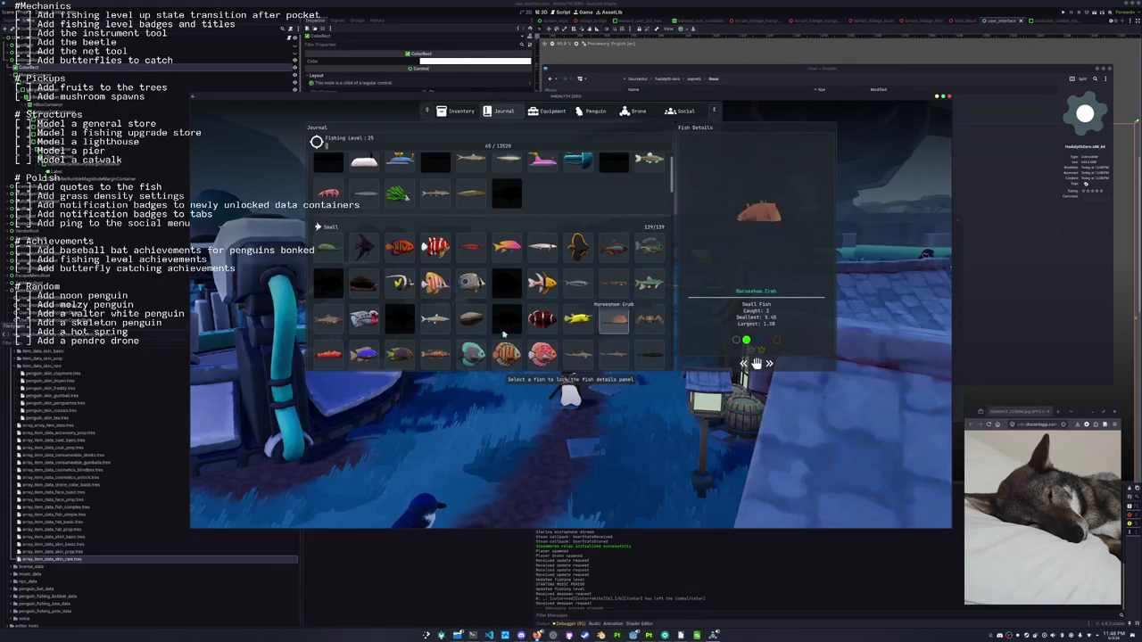
{"action": "scroll", "coordinate": [633, 284], "scroll_direction": "down", "scroll_amount": 5}
{"action": "scroll", "coordinate": [602, 207], "scroll_direction": "up", "scroll_amount": 1}
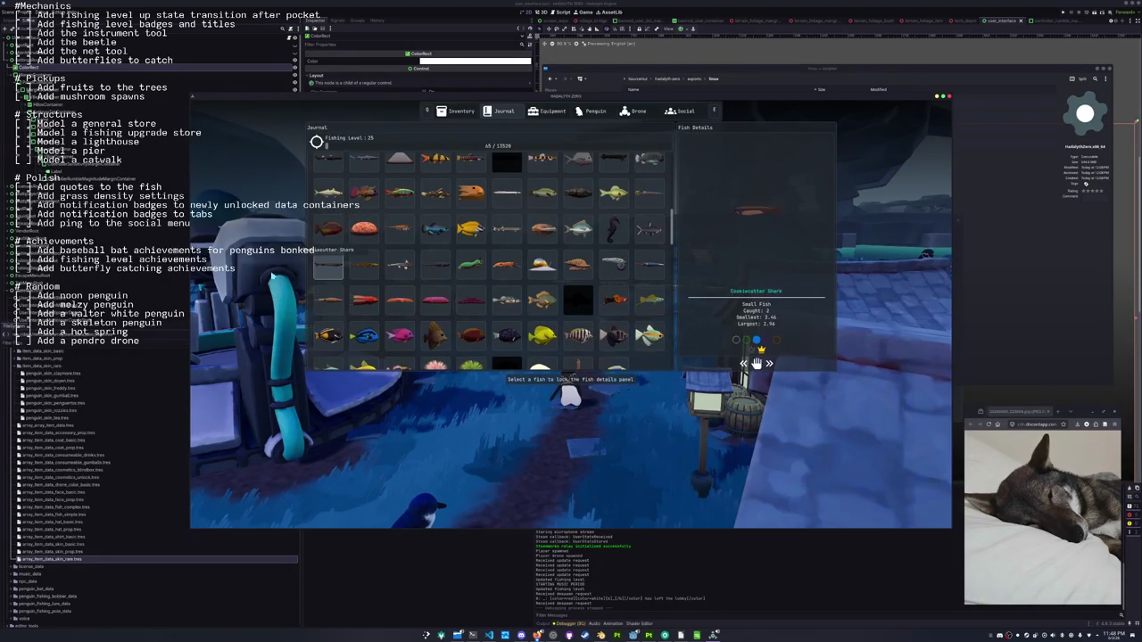
{"action": "scroll", "coordinate": [400, 265], "scroll_direction": "up", "scroll_amount": 1}
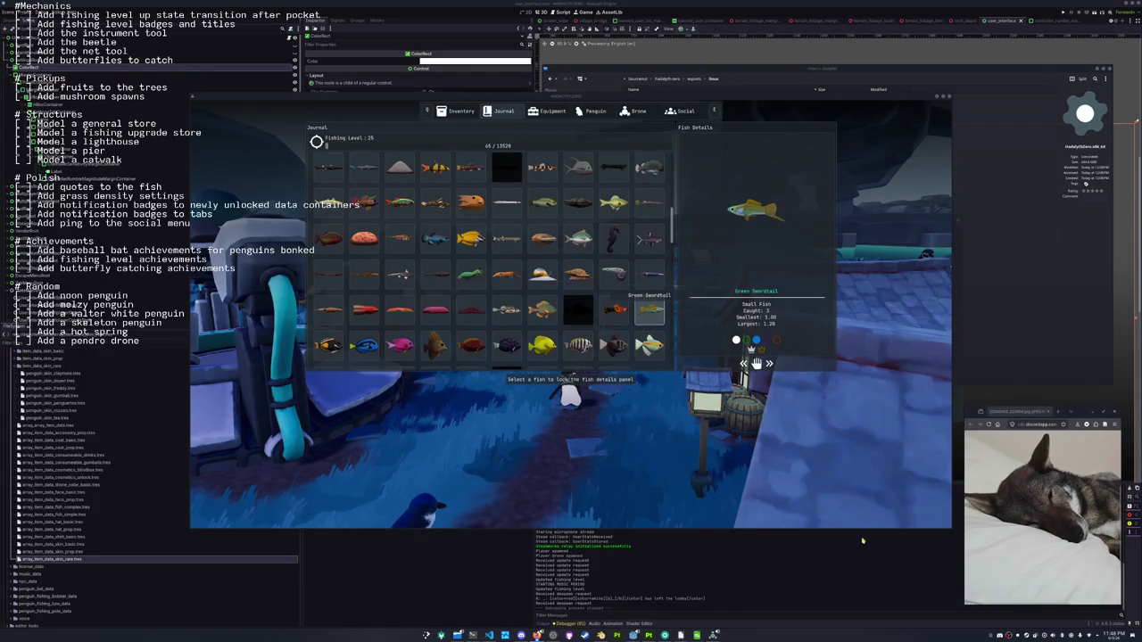
{"action": "key", "text": "Down"}
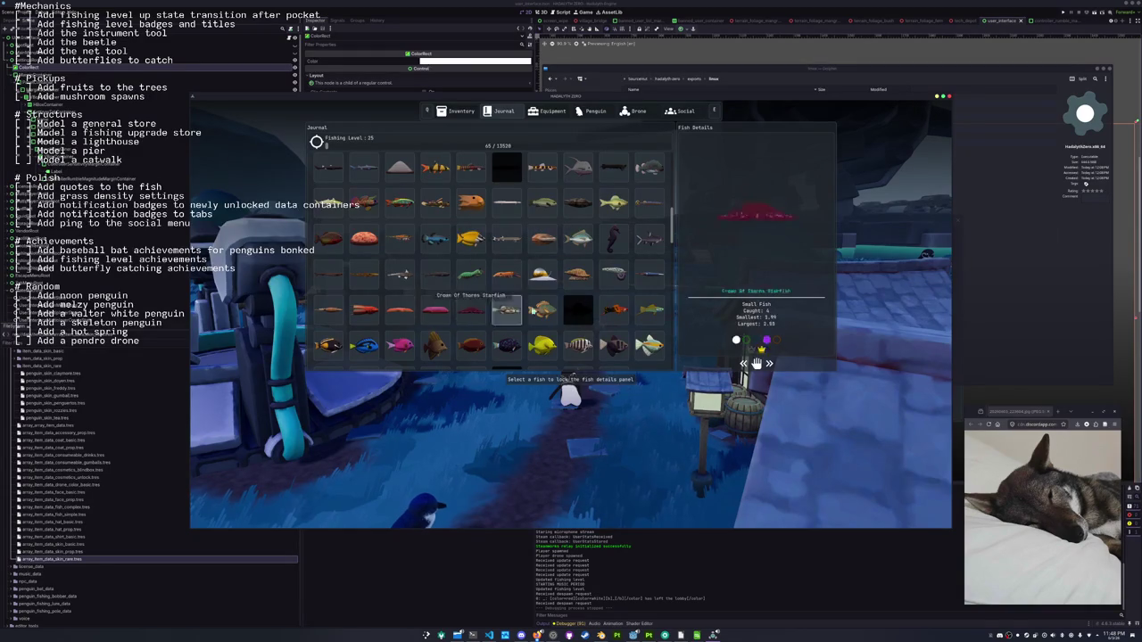
{"action": "key", "text": "Escape"}
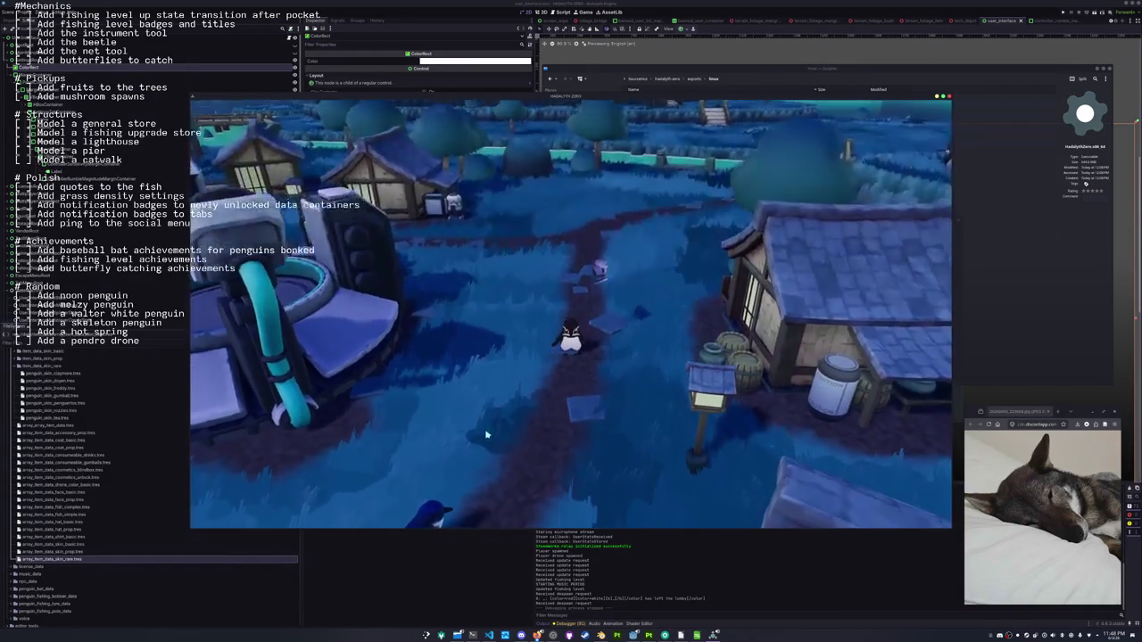
Leave the game via the pause menu and switch the debugger to its FPS and memory monitors
{"action": "key", "text": "Escape"}
{"action": "left_click", "coordinate": [571, 319]}
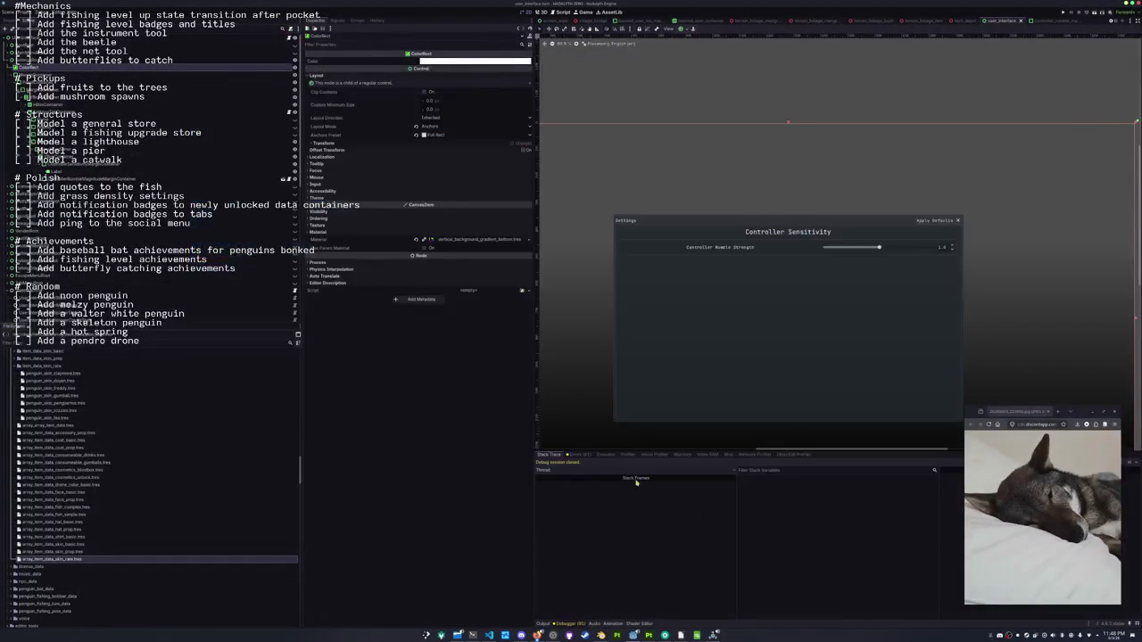
{"action": "left_click", "coordinate": [627, 455]}
{"action": "left_click", "coordinate": [682, 455]}
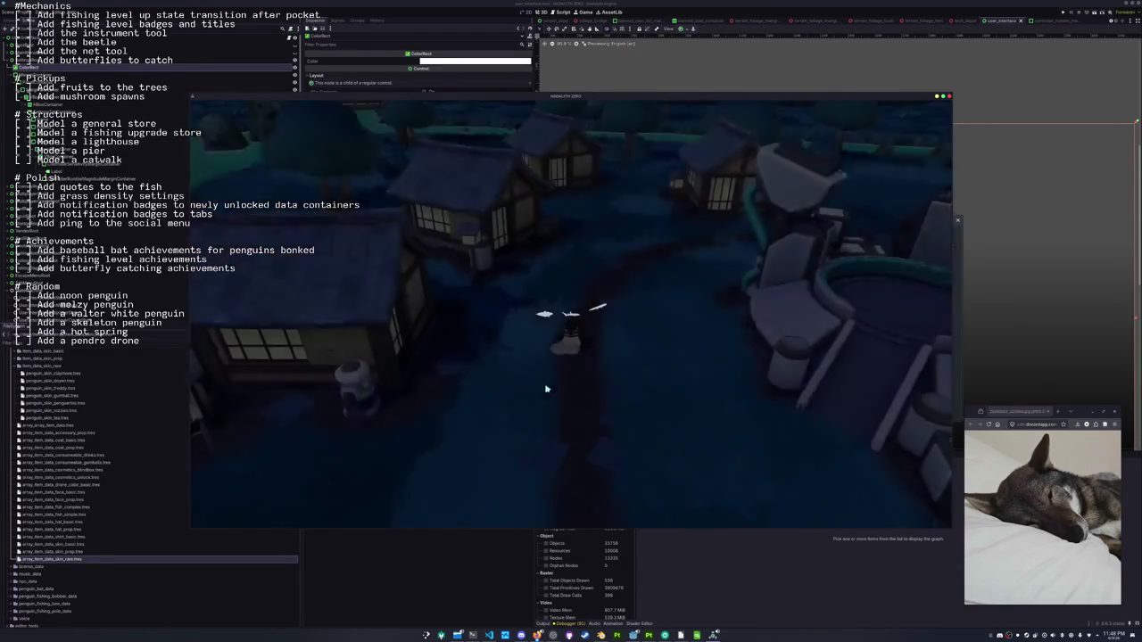
Scroll through the fish journal, then close it
{"action": "key", "text": "Tab"}
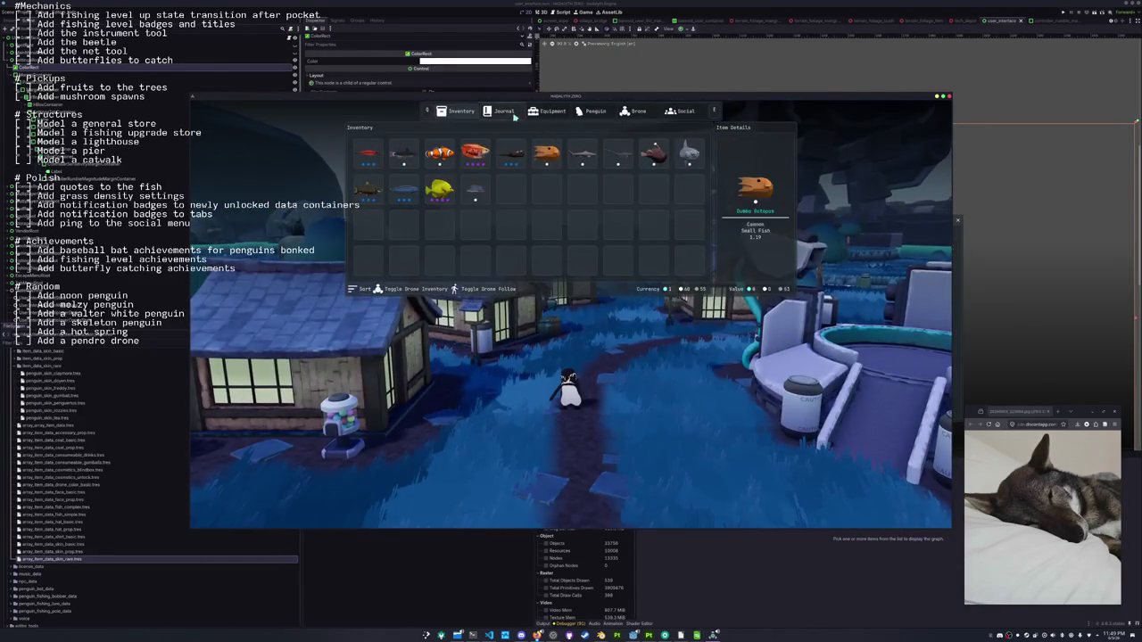
{"action": "left_click", "coordinate": [499, 111]}
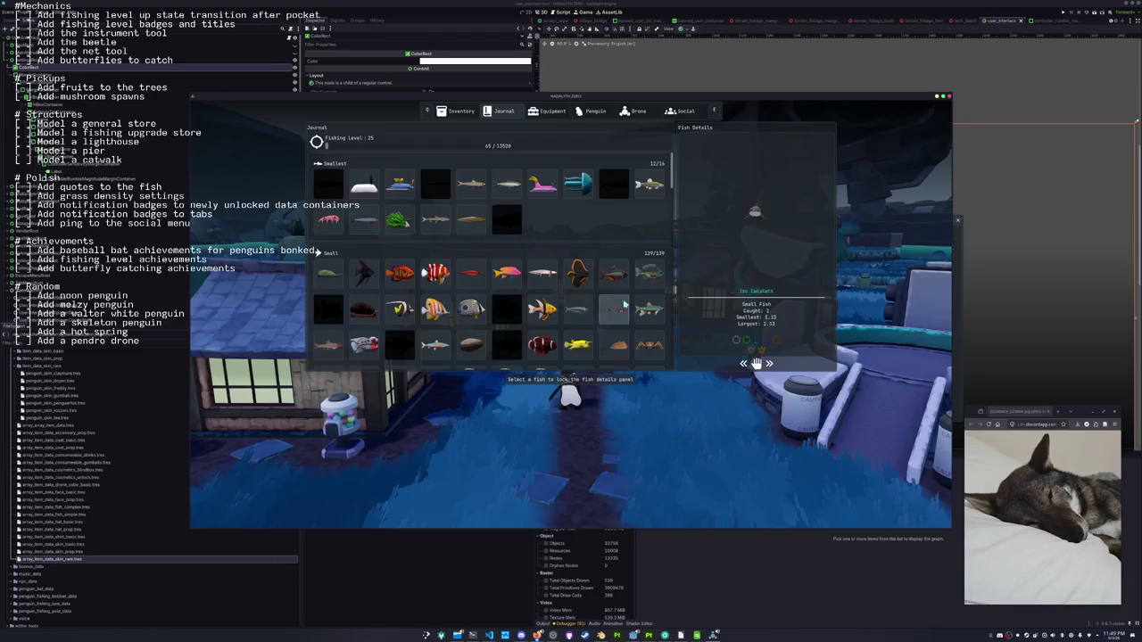
{"action": "scroll", "coordinate": [551, 322], "scroll_direction": "down", "scroll_amount": 1}
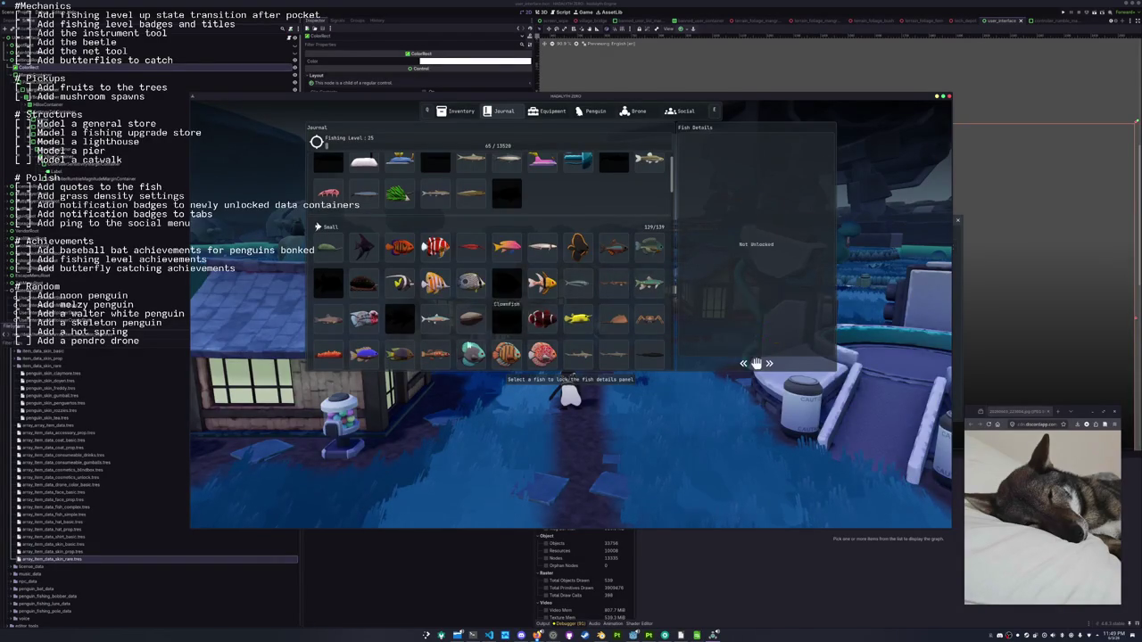
{"action": "scroll", "coordinate": [551, 314], "scroll_direction": "down", "scroll_amount": 3}
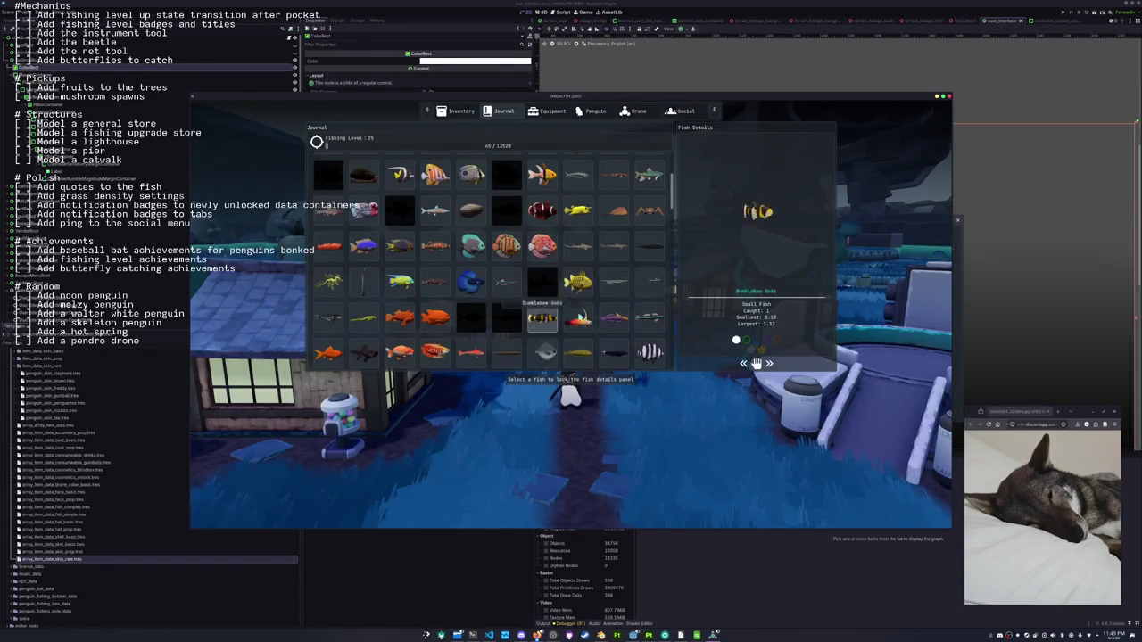
{"action": "scroll", "coordinate": [524, 339], "scroll_direction": "down", "scroll_amount": 5}
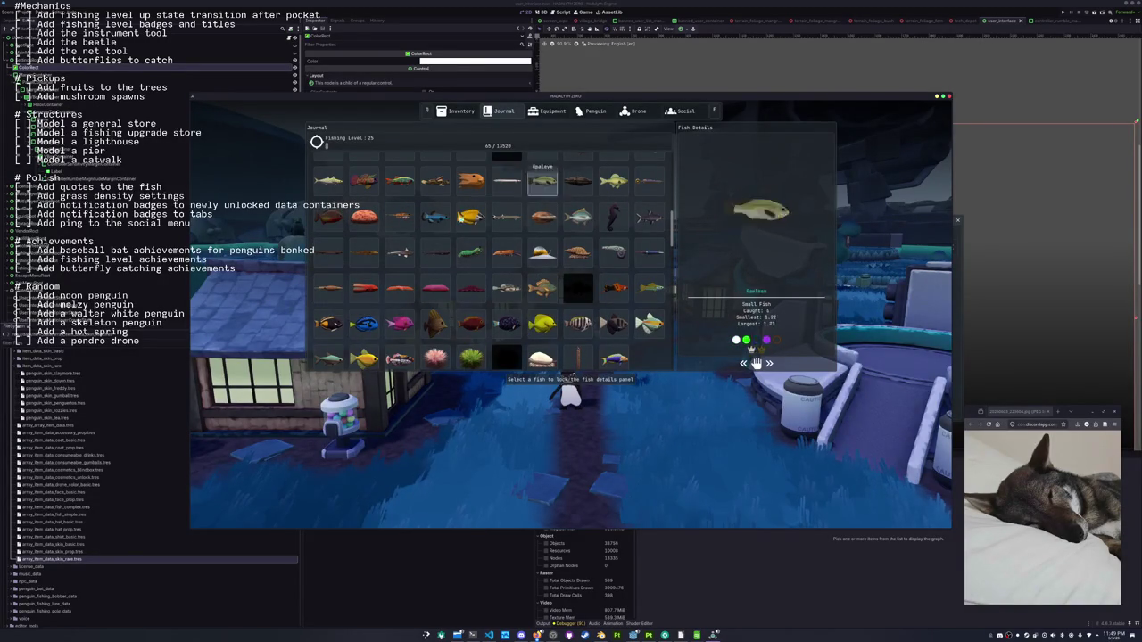
{"action": "key", "text": "Escape"}
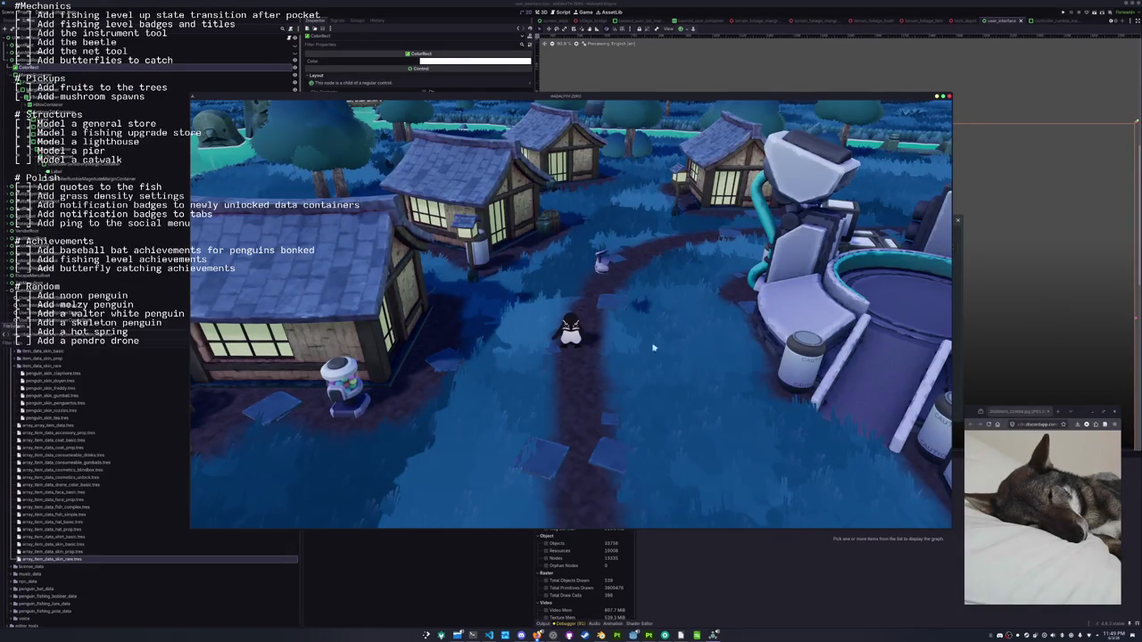
Inspect a caught fish in the inventory, then return to the game's main menu
{"action": "key", "text": "Tab"}
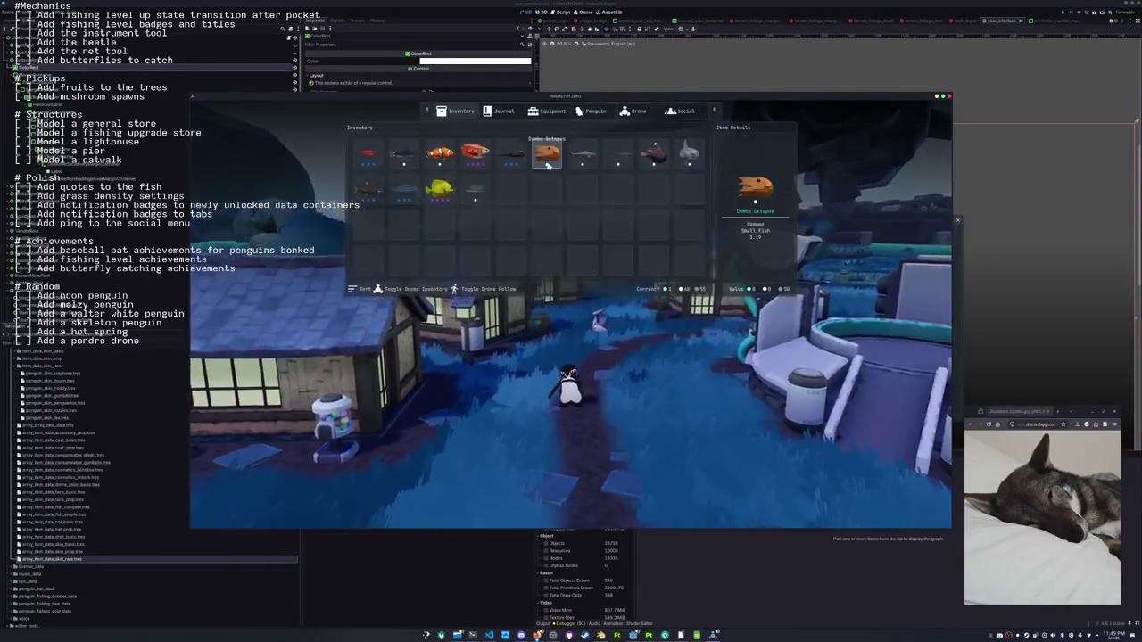
{"action": "left_click", "coordinate": [628, 156]}
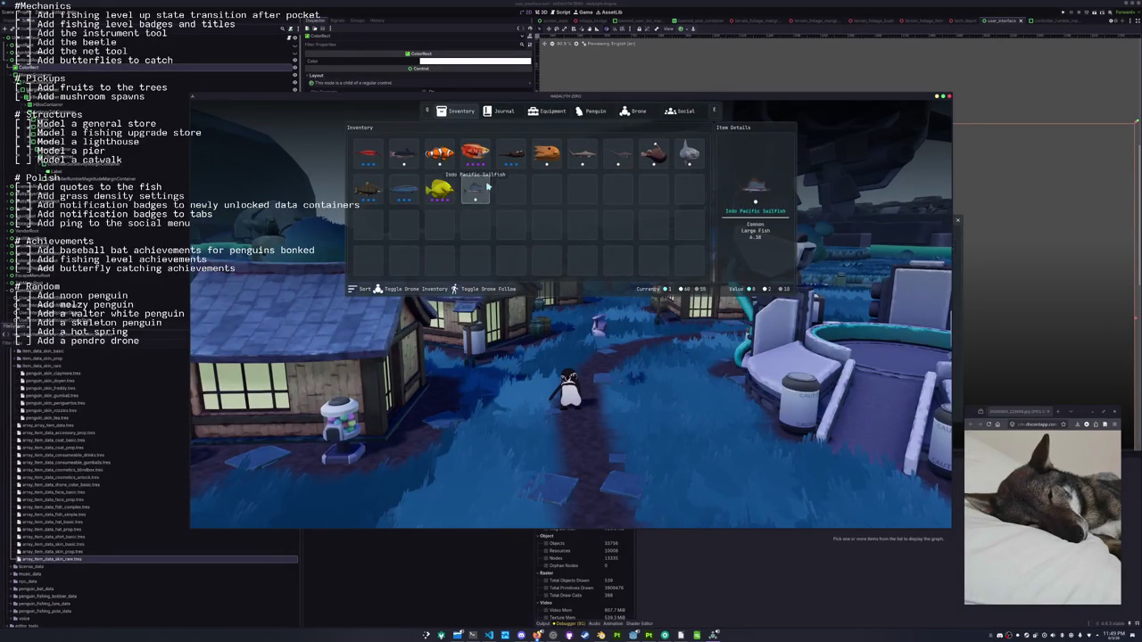
{"action": "key", "text": "Escape"}
{"action": "key", "text": "Escape"}
{"action": "left_click", "coordinate": [581, 319]}
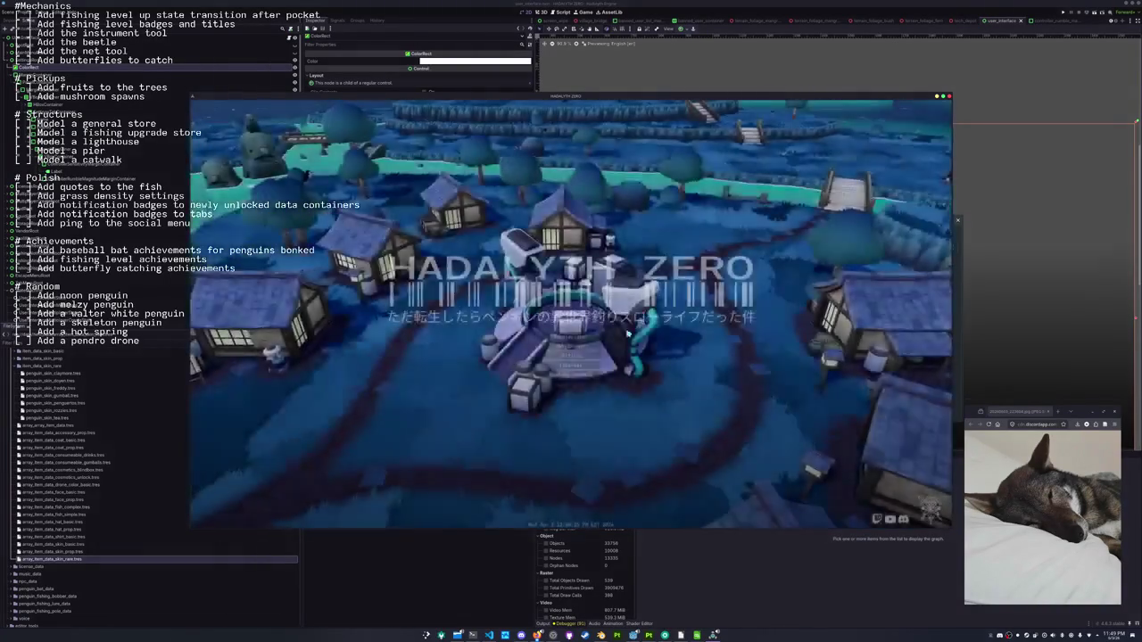
Create a new multiplayer lobby from the main menu and open the in-game menu once spawned
{"action": "left_click", "coordinate": [585, 347]}
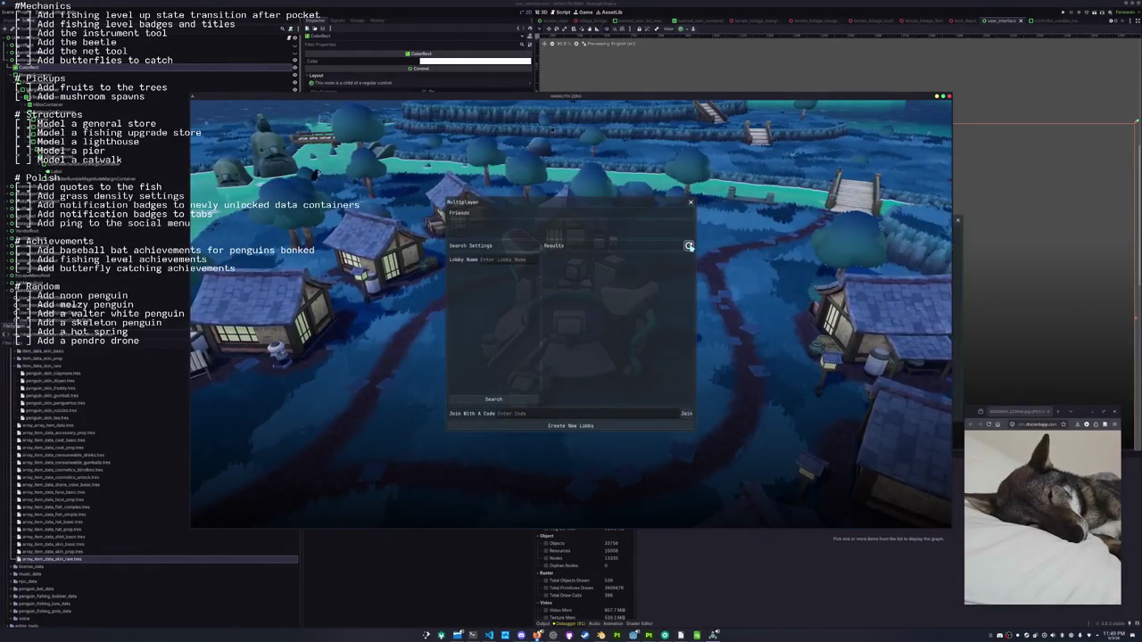
{"action": "left_click", "coordinate": [552, 425]}
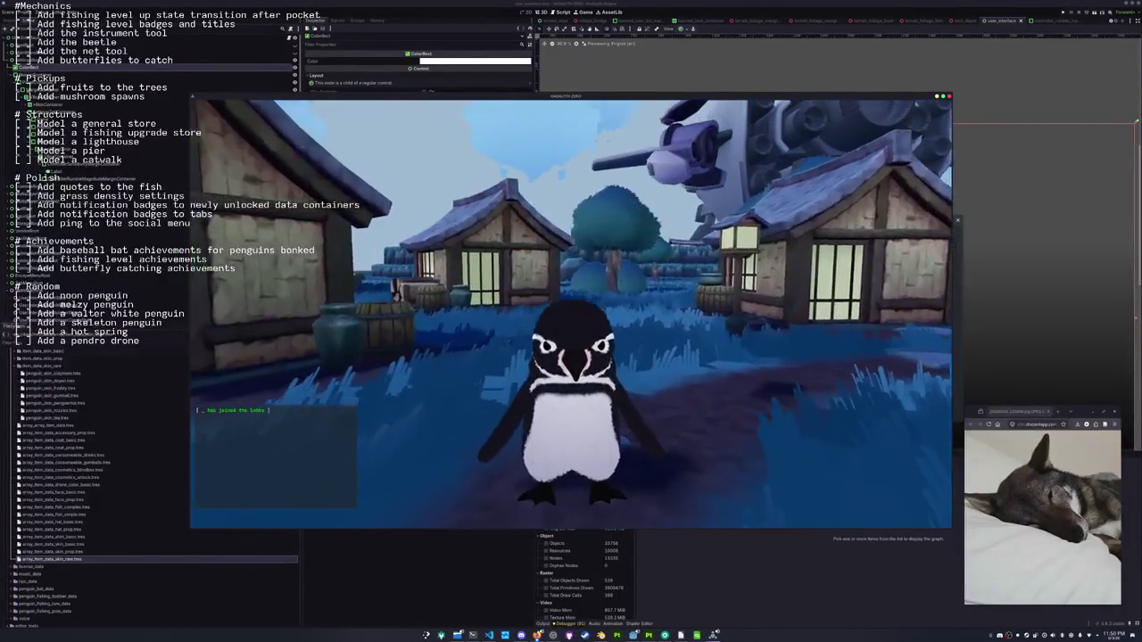
{"action": "key", "text": "Tab"}
Browse the penguin cosmetics and settle on the green penguin skin
{"action": "key", "text": "e"}
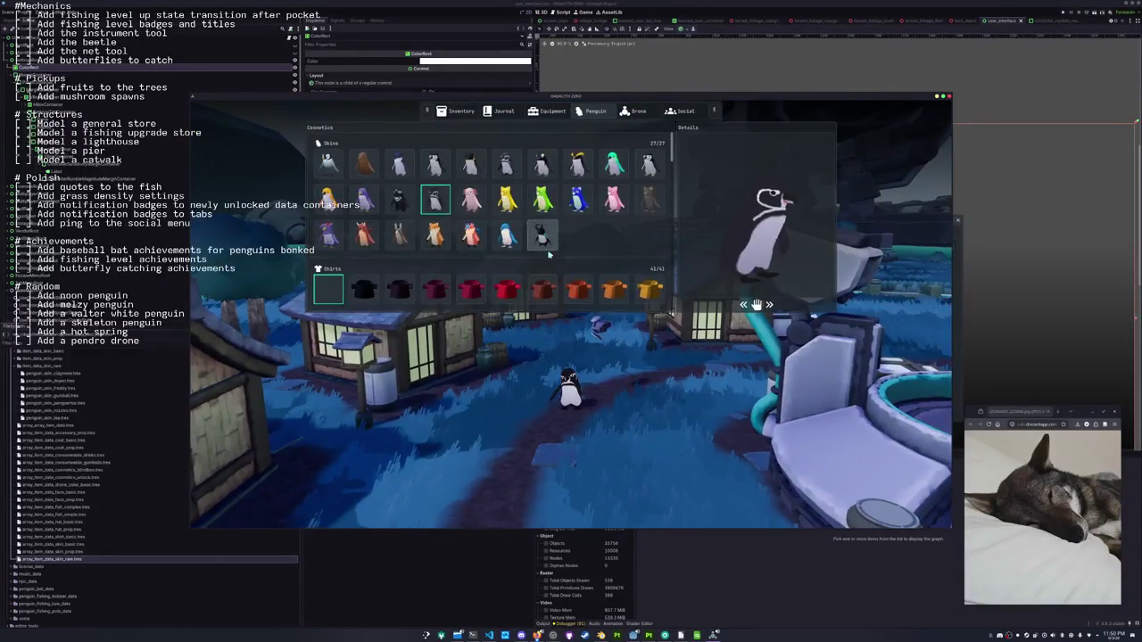
{"action": "key", "text": "Up"}
{"action": "key", "text": "Left"}
{"action": "key", "text": "Left"}
{"action": "key", "text": "Down"}
{"action": "key", "text": "Right"}
{"action": "key", "text": "Left"}
{"action": "key", "text": "Left"}
{"action": "key", "text": "Left"}
{"action": "key", "text": "Up"}
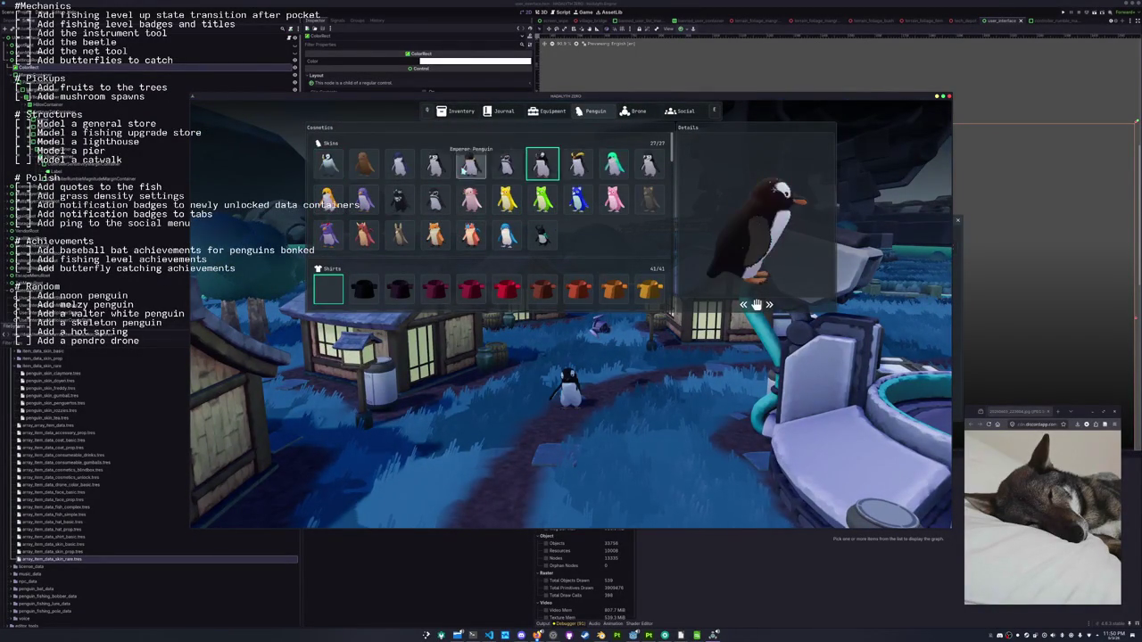
{"action": "left_click", "coordinate": [471, 199]}
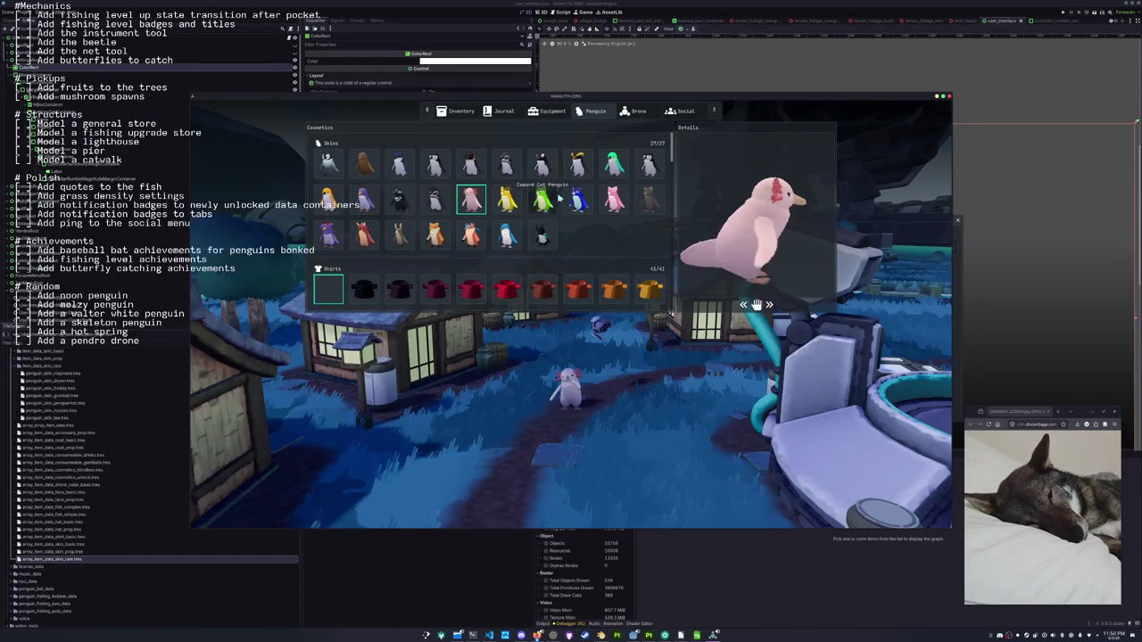
{"action": "key", "text": "Right"}
{"action": "key", "text": "Right"}
Scroll through the fish journal, then close it
{"action": "key", "text": "j"}
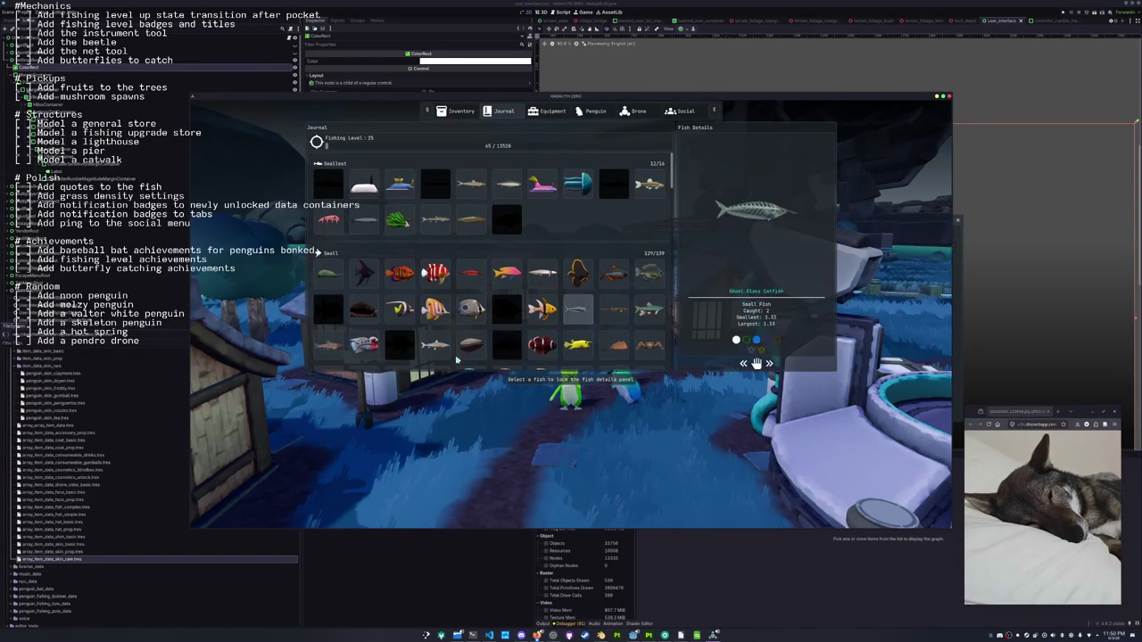
{"action": "scroll", "coordinate": [540, 336], "scroll_direction": "down", "scroll_amount": 1}
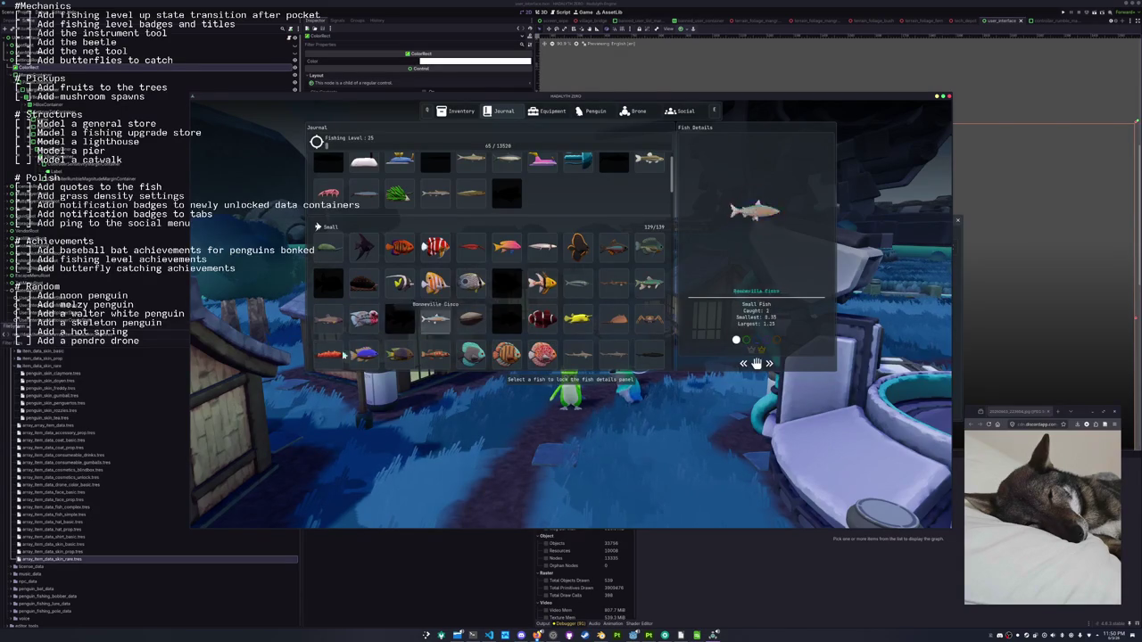
{"action": "scroll", "coordinate": [328, 356], "scroll_direction": "down", "scroll_amount": 3}
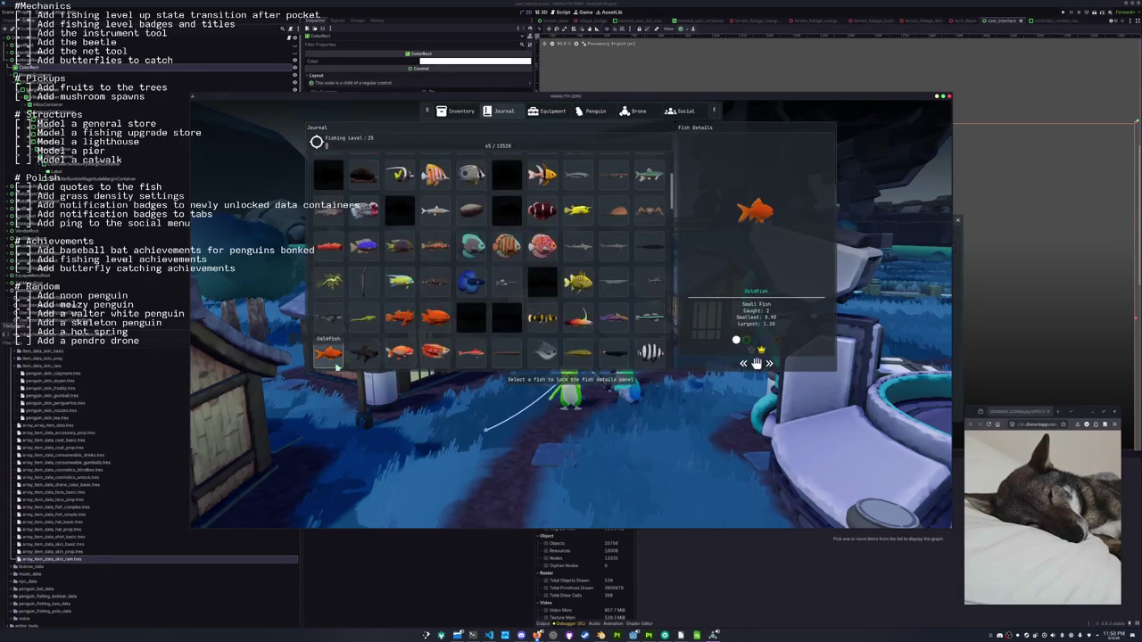
{"action": "key", "text": "Escape"}
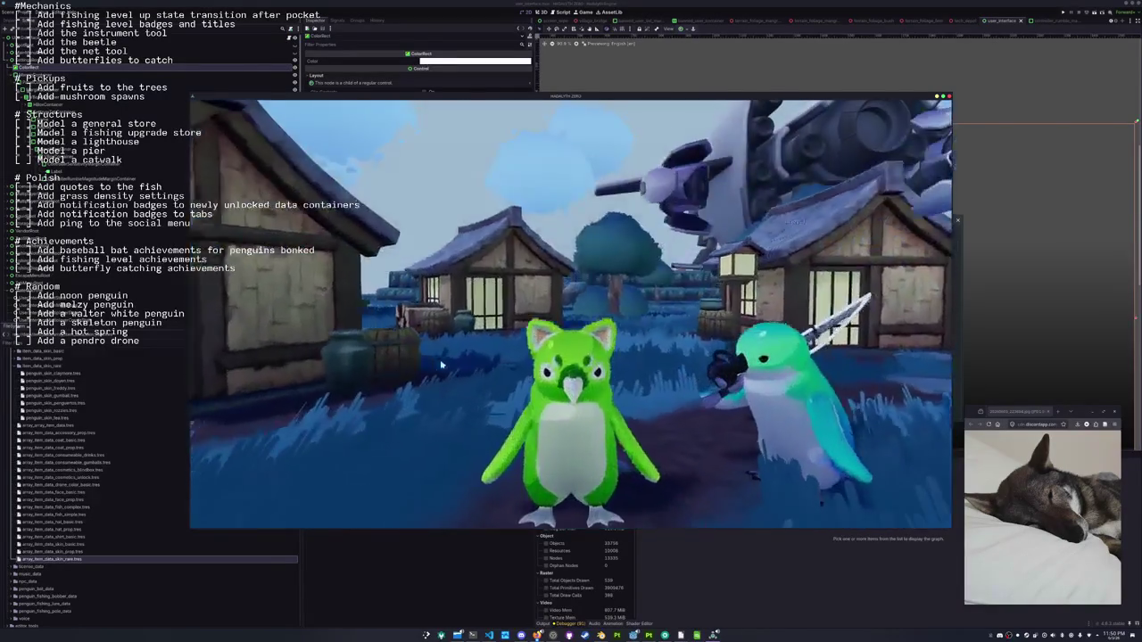
Reopen the journal, view a fish's details, scroll further, and return to play
{"action": "key", "text": "Tab"}
{"action": "scroll", "coordinate": [621, 267], "scroll_direction": "down", "scroll_amount": 15}
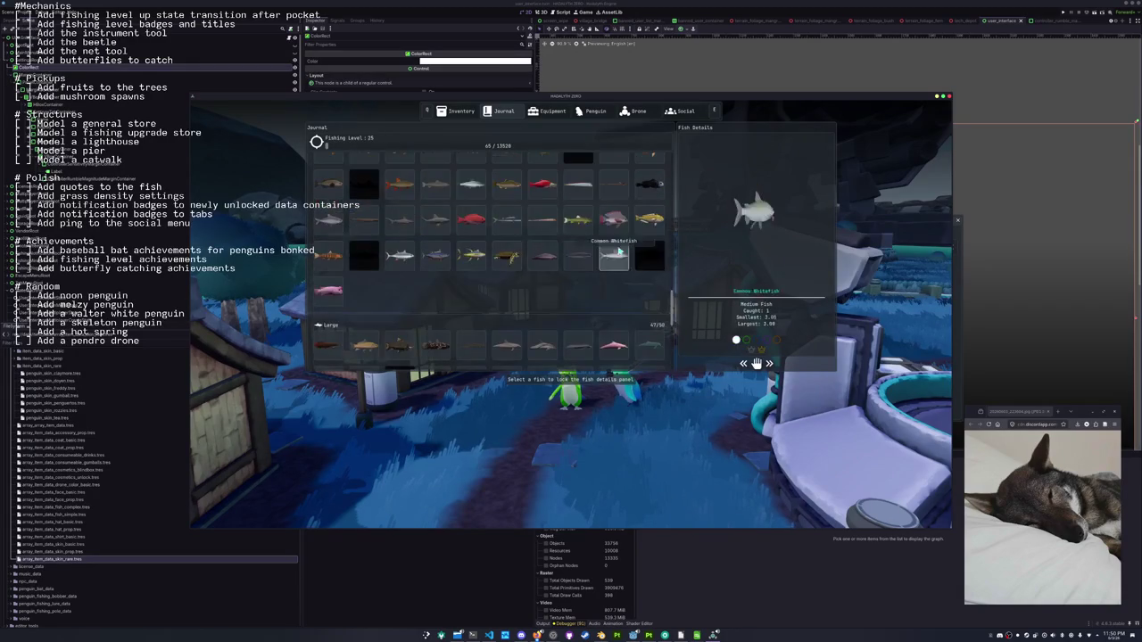
{"action": "left_click", "coordinate": [542, 221]}
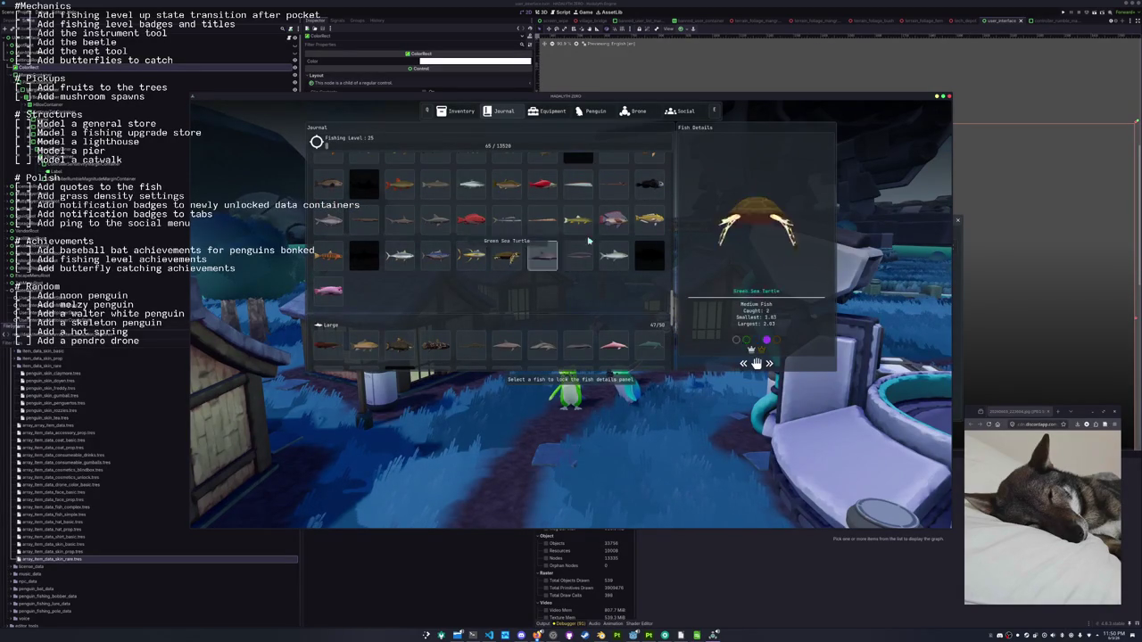
{"action": "scroll", "coordinate": [558, 339], "scroll_direction": "down", "scroll_amount": 1}
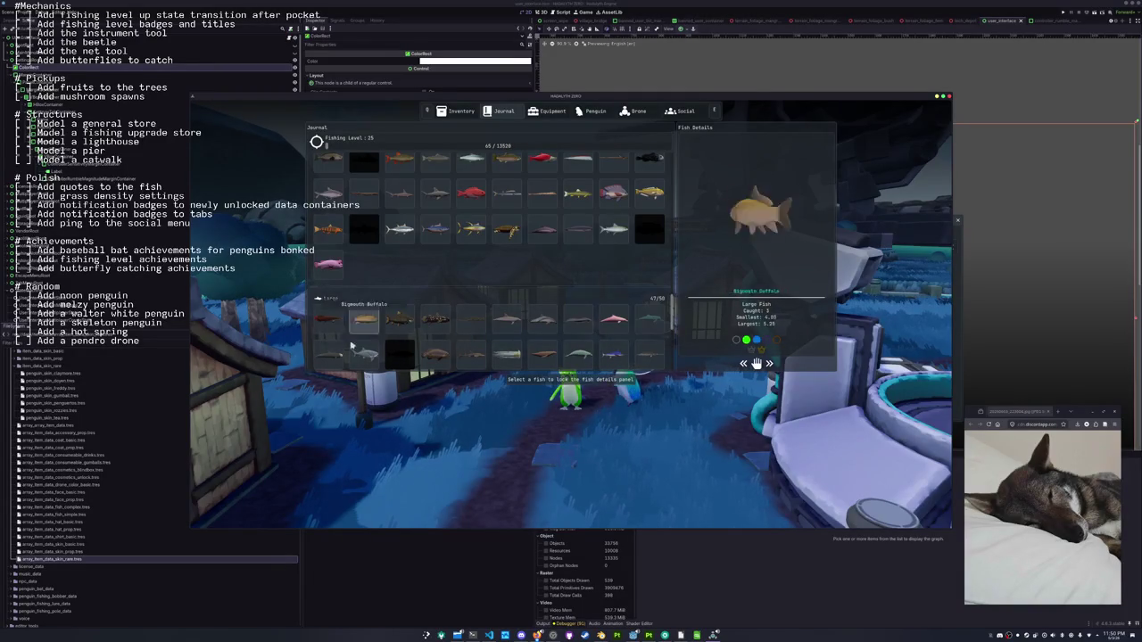
{"action": "scroll", "coordinate": [521, 274], "scroll_direction": "down", "scroll_amount": 5}
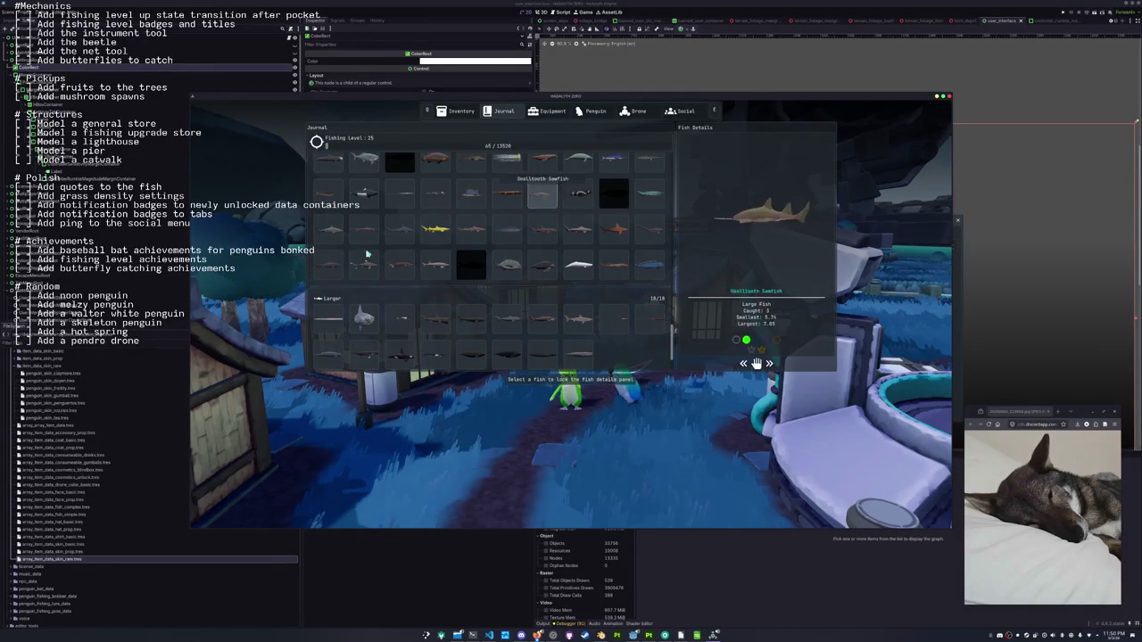
{"action": "key", "text": "Escape"}
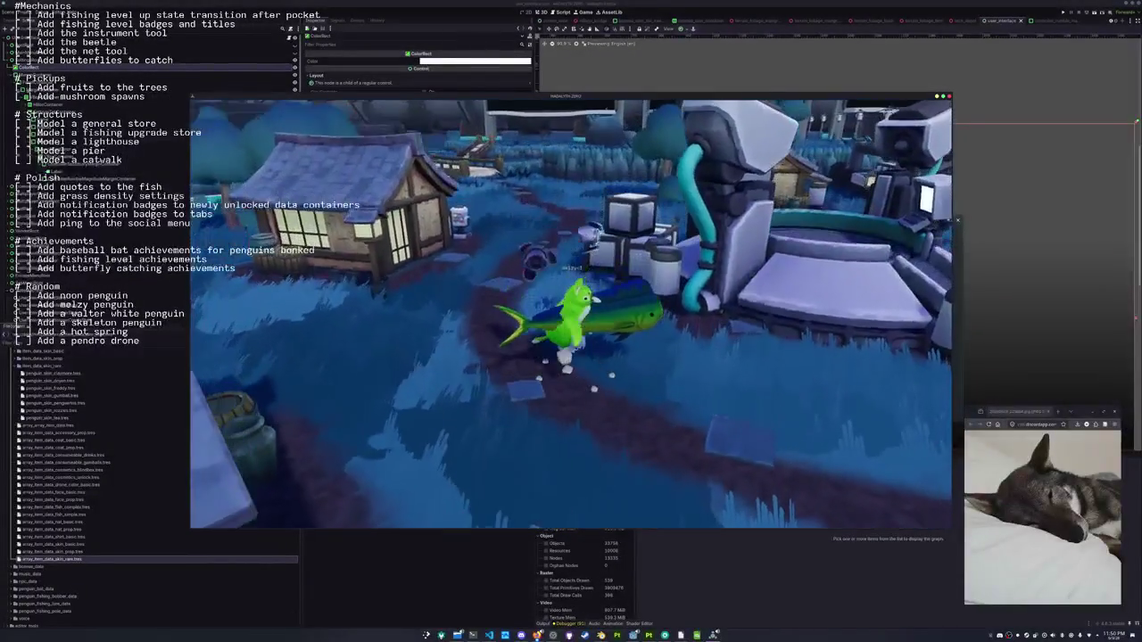
Walk the green penguin up the path, put away the big fish, then stop the game with F8
{"action": "key", "text": "w"}
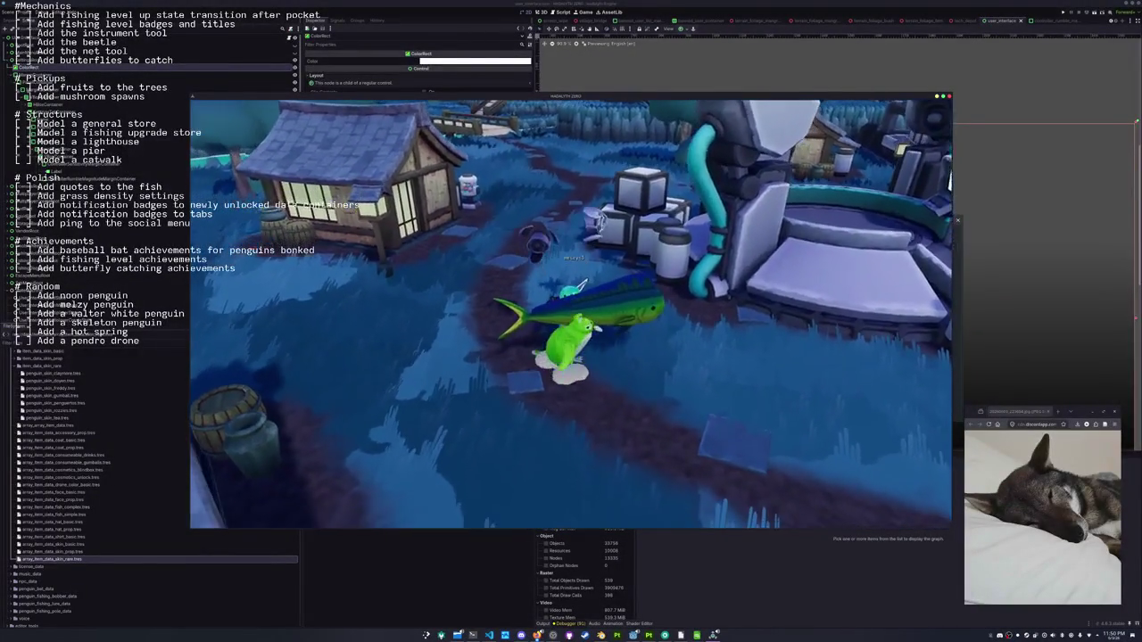
{"action": "key", "text": "w"}
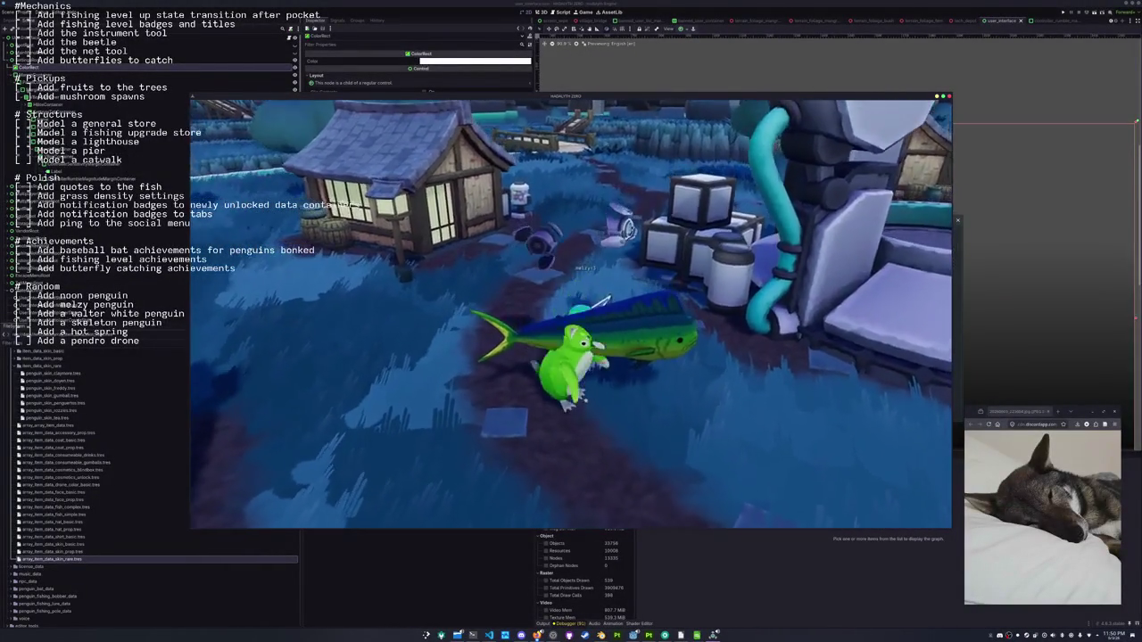
{"action": "key", "text": "w"}
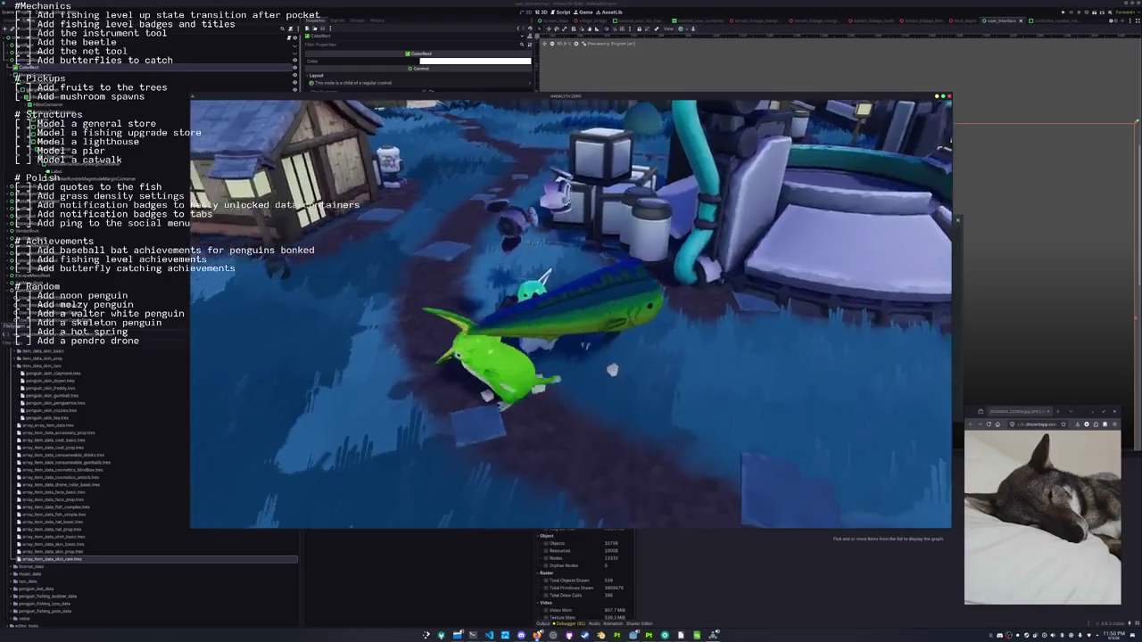
{"action": "key", "text": "e"}
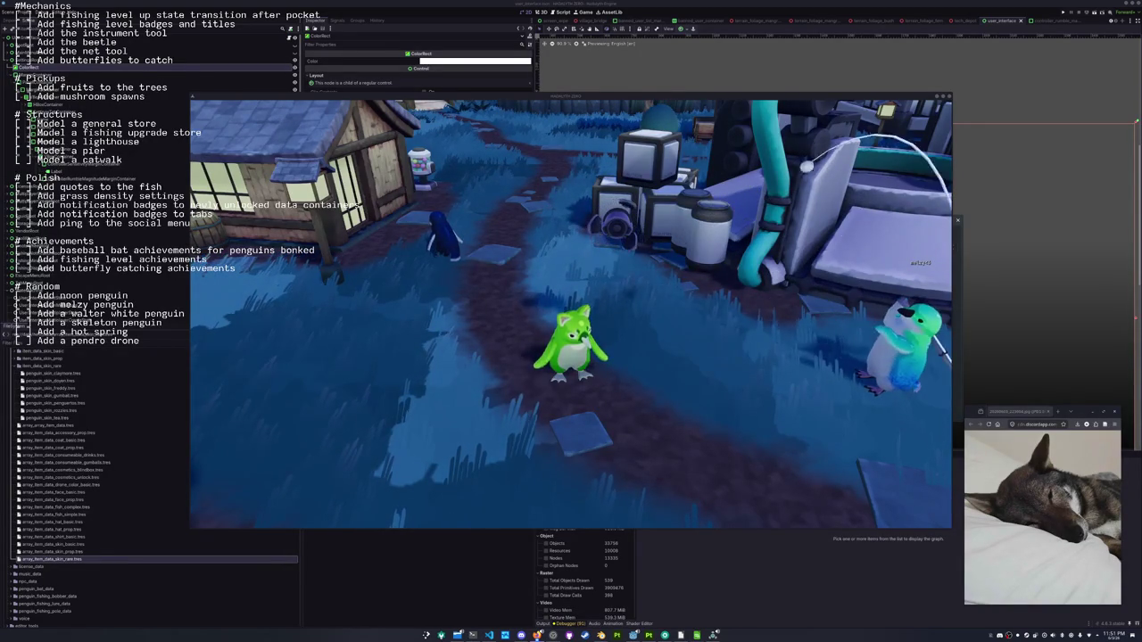
{"action": "key", "text": "w"}
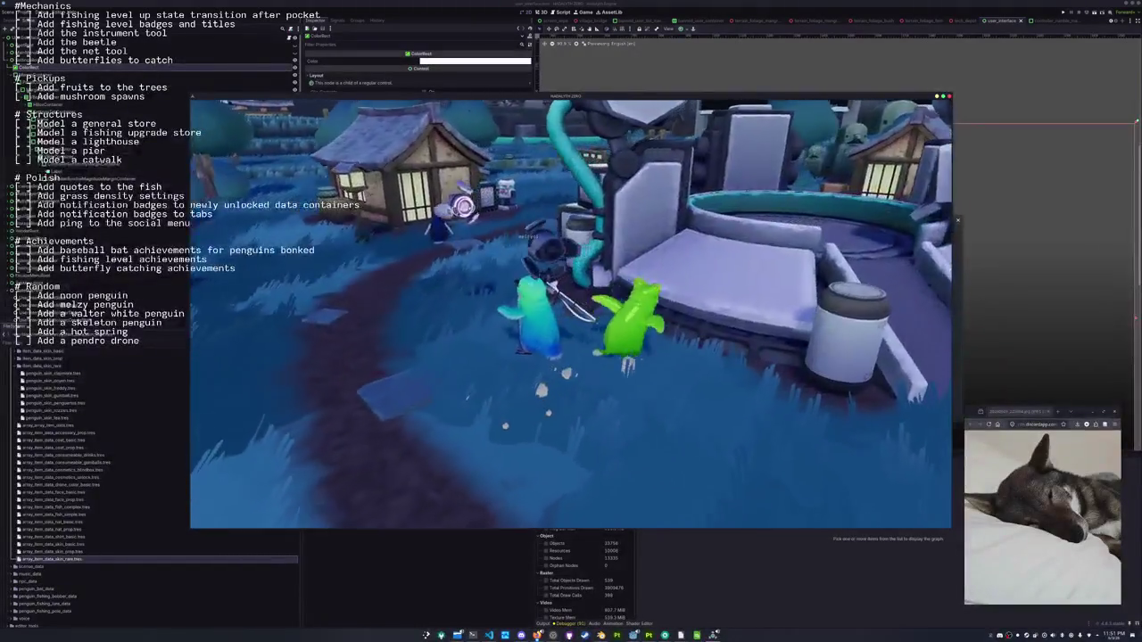
{"action": "key", "text": "F8"}
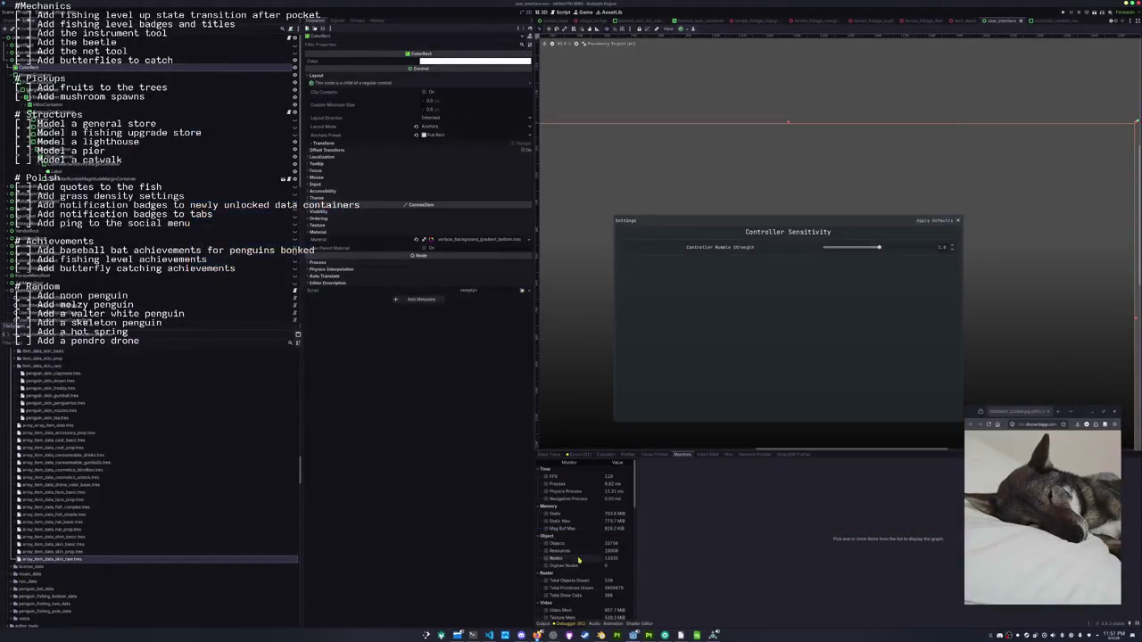
Toggle the FPS graph in the Monitors tab on and off, then run the project with F5
{"action": "left_click", "coordinate": [546, 478]}
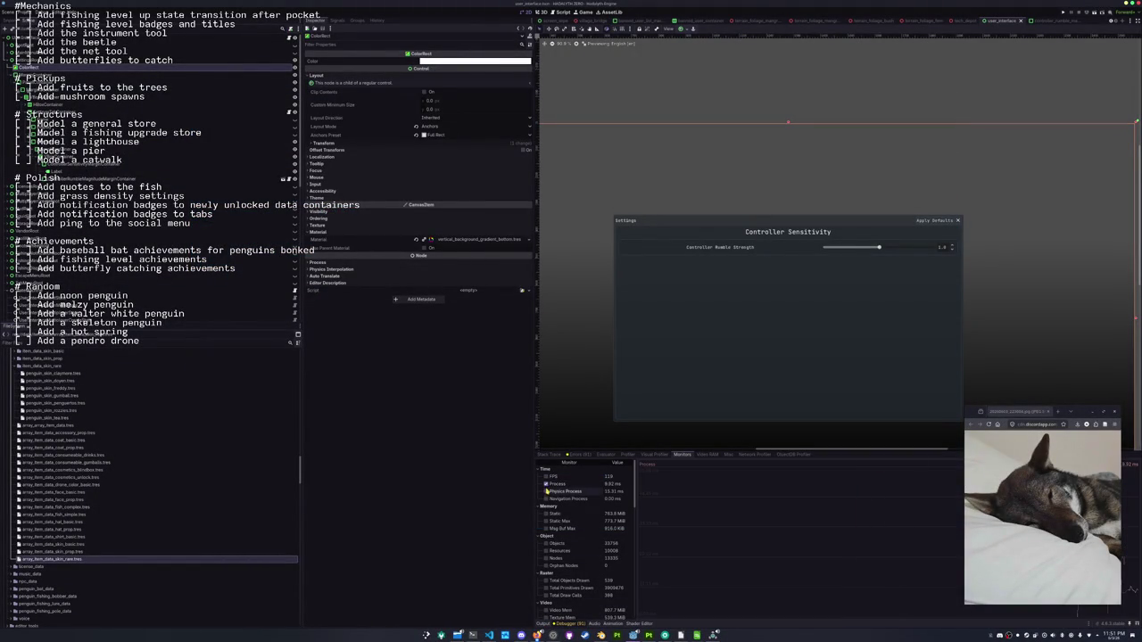
{"action": "left_click", "coordinate": [546, 478]}
{"action": "key", "text": "F5"}
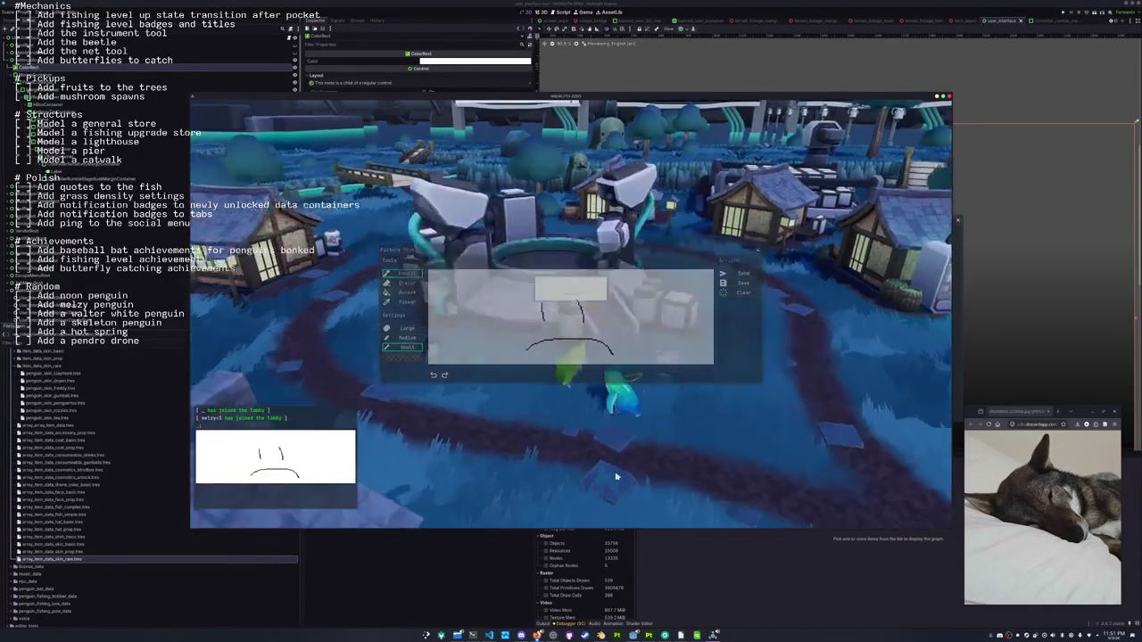
Walk the penguin toward the plaza, raise the net, then open a terminal over the game
{"action": "key", "text": "s"}
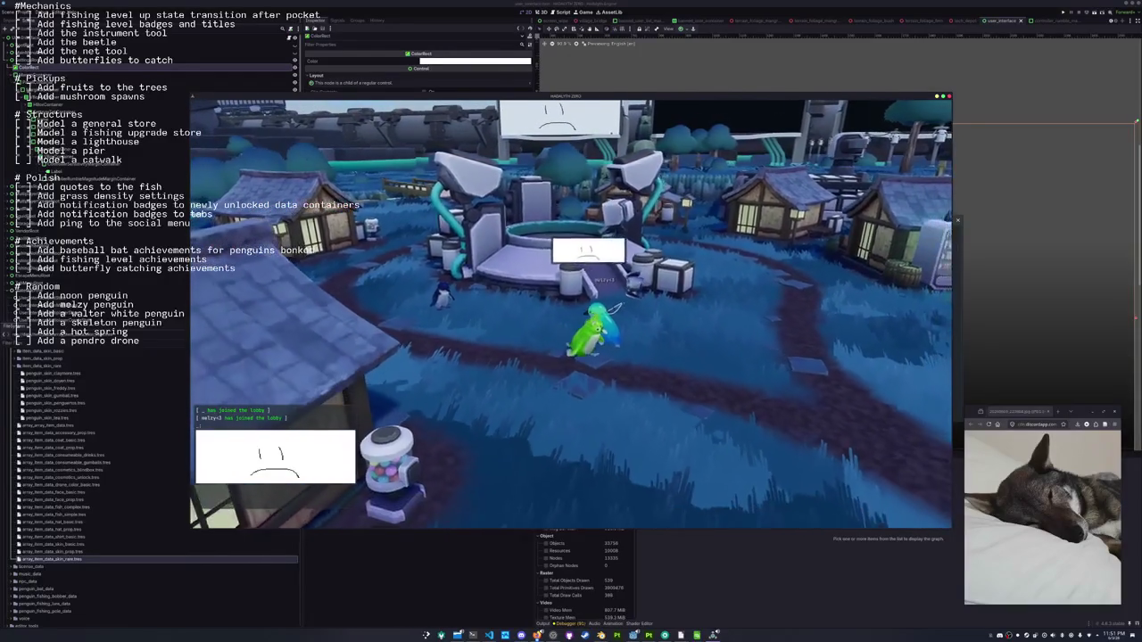
{"action": "key", "text": "s"}
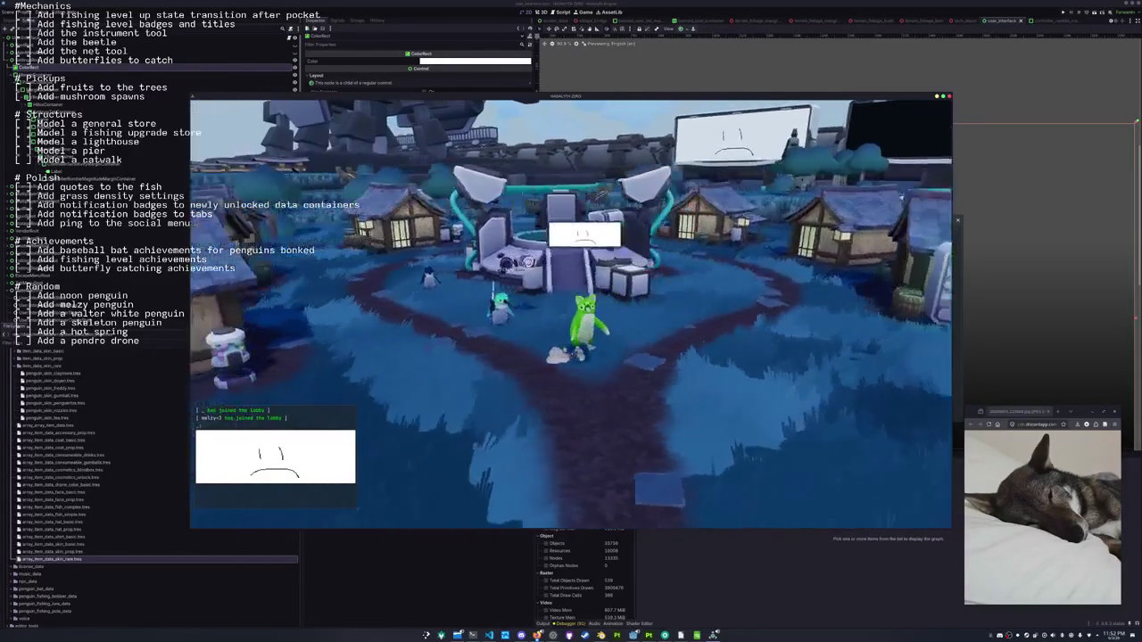
{"action": "key", "text": "w"}
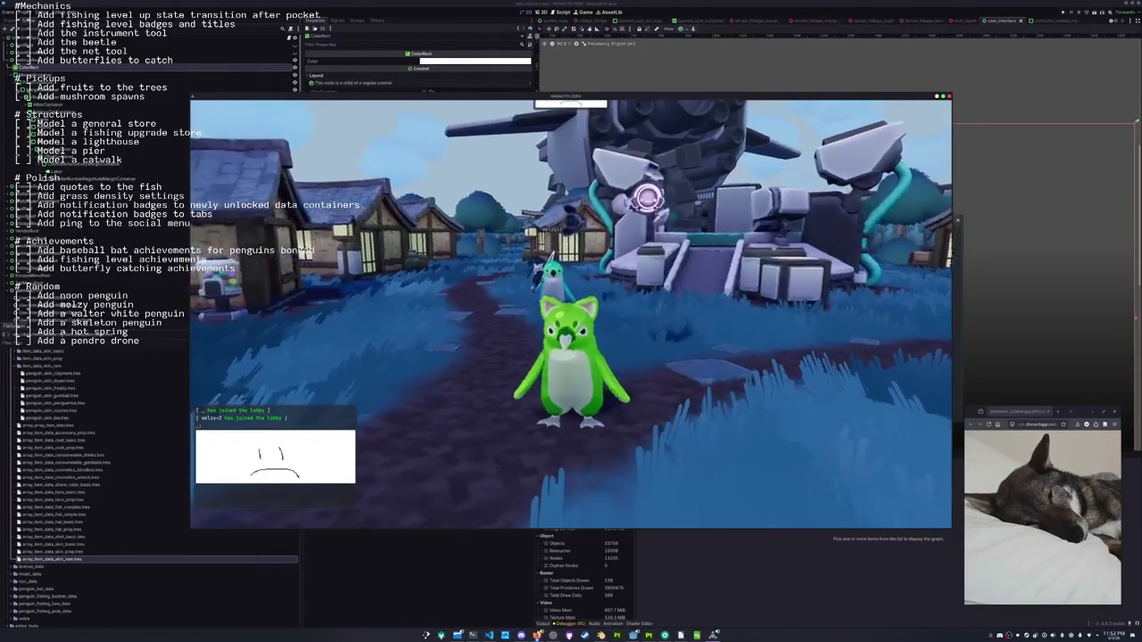
{"action": "key", "text": "1"}
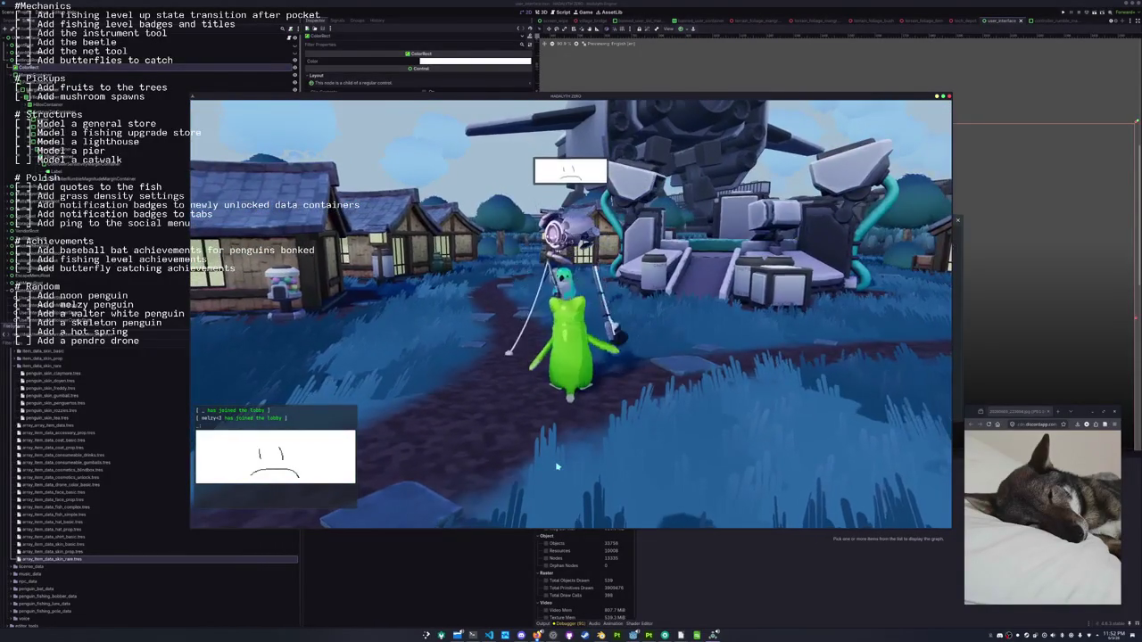
{"action": "key", "text": "ctrl+alt+t"}
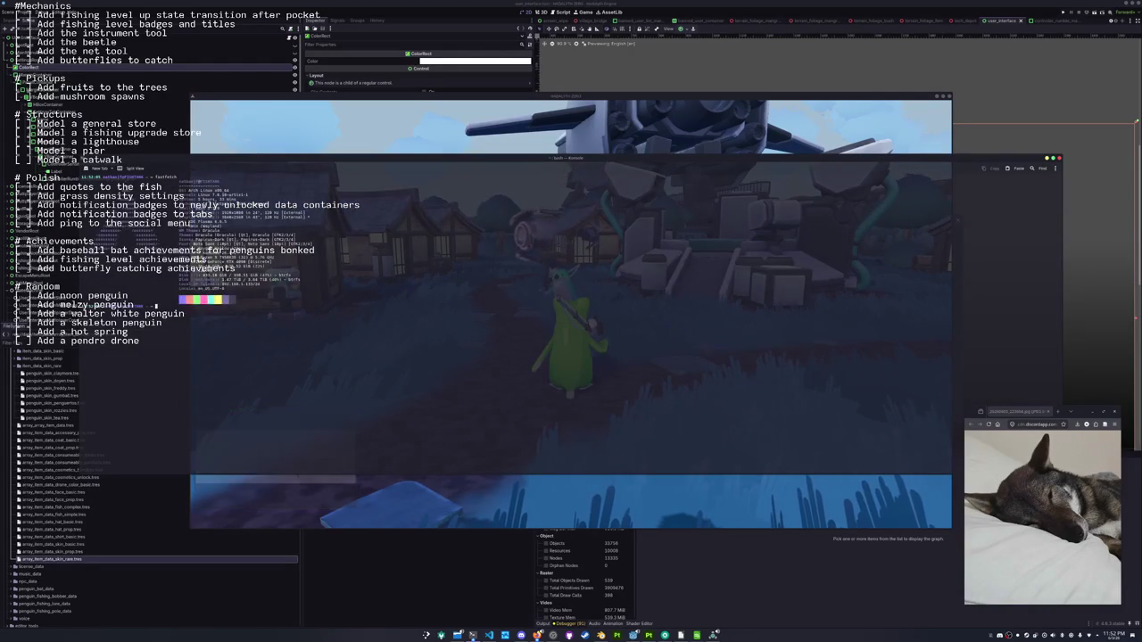
Run fastfetch, enlarge the terminal font twice, and select the Arch Linux x86_64 line
{"action": "key", "text": "Return"}
{"action": "key", "text": "ctrl+plus"}
{"action": "key", "text": "ctrl+plus"}
{"action": "key", "text": "ctrl+plus"}
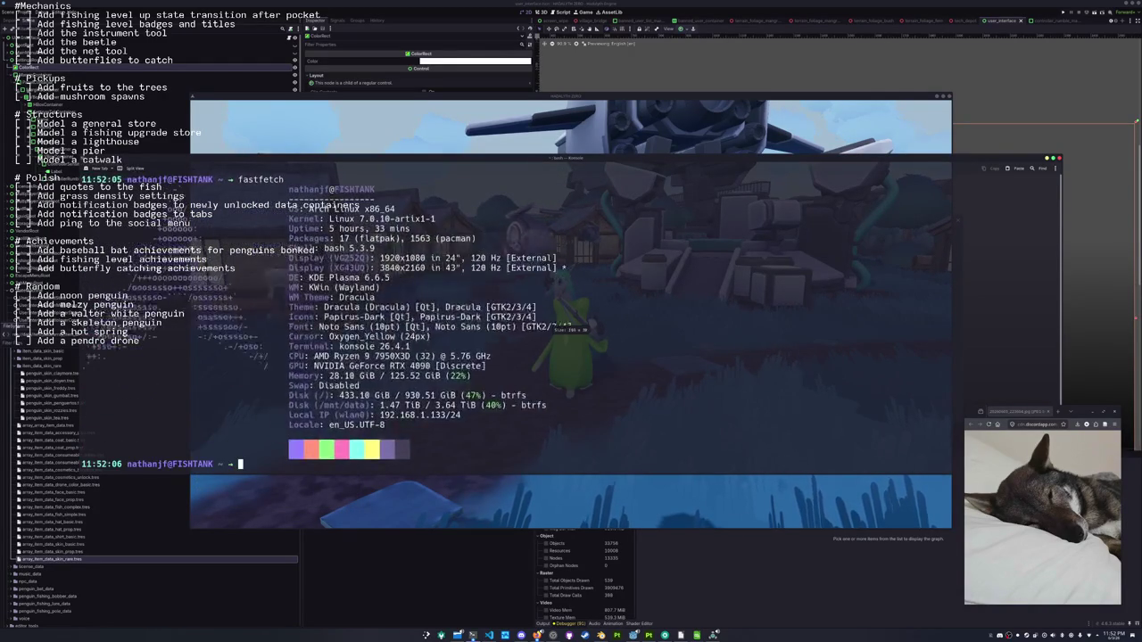
{"action": "key", "text": "ctrl+plus"}
{"action": "key", "text": "ctrl+plus"}
{"action": "key", "text": "ctrl+plus"}
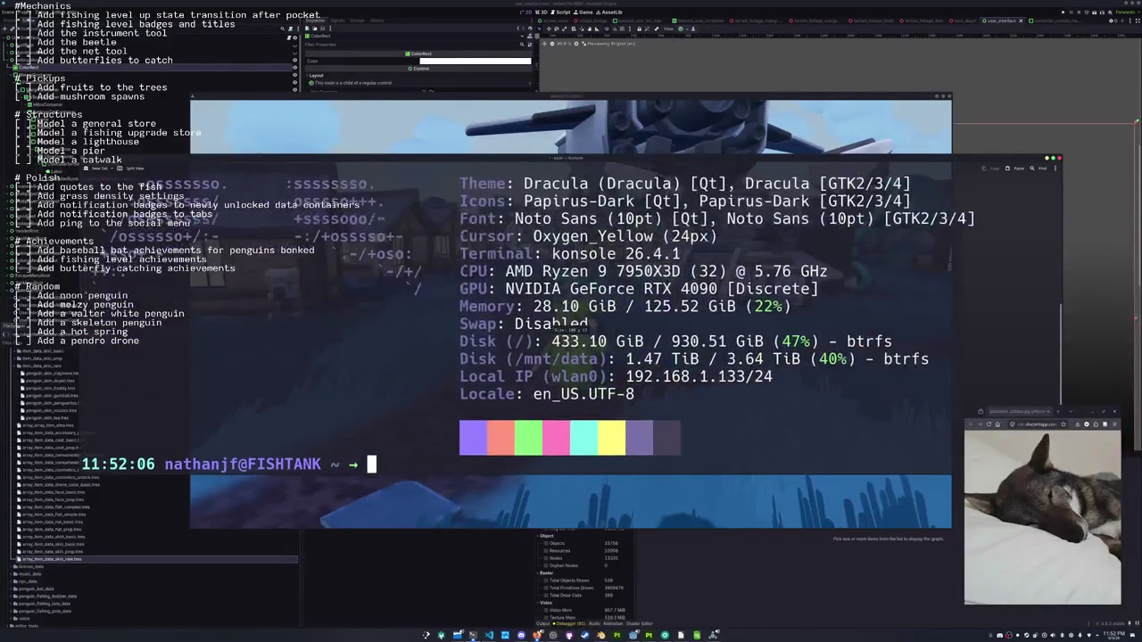
{"action": "scroll", "coordinate": [622, 349], "scroll_direction": "up", "scroll_amount": 7}
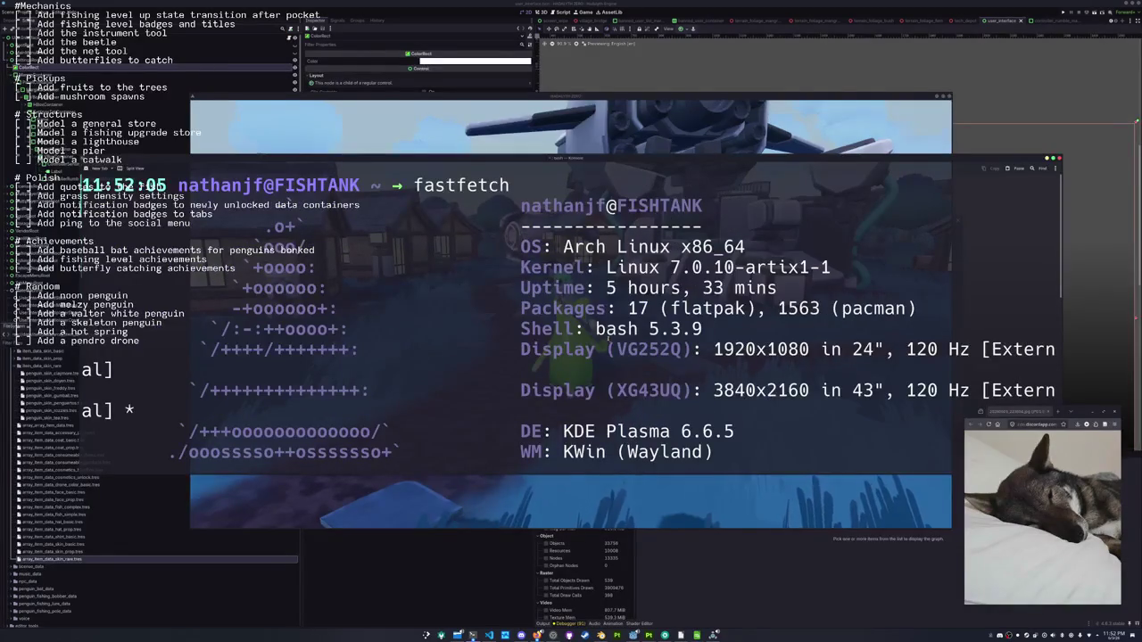
{"action": "left_click_drag", "start_coordinate": [628, 247], "coordinate": [746, 247]}
Cancel the command line, run clear, then exit the terminal
{"action": "key", "text": "ctrl+c"}
{"action": "type", "text": "clear"}
{"action": "key", "text": "Return"}
{"action": "type", "text": "ex"}
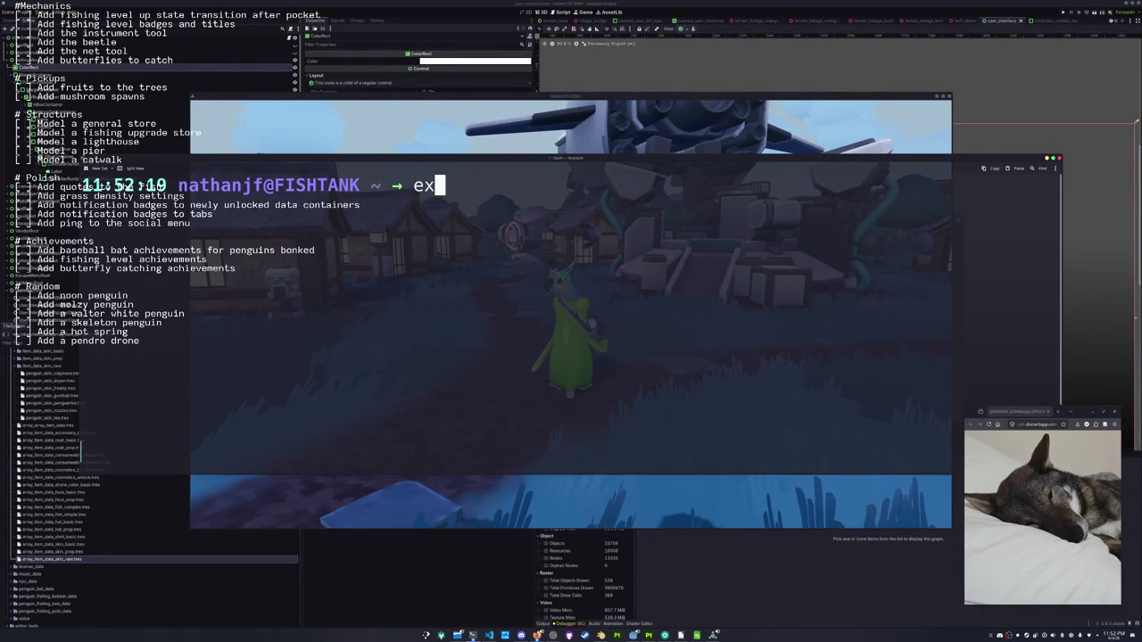
{"action": "type", "text": "tt"}
{"action": "key", "text": "Return"}
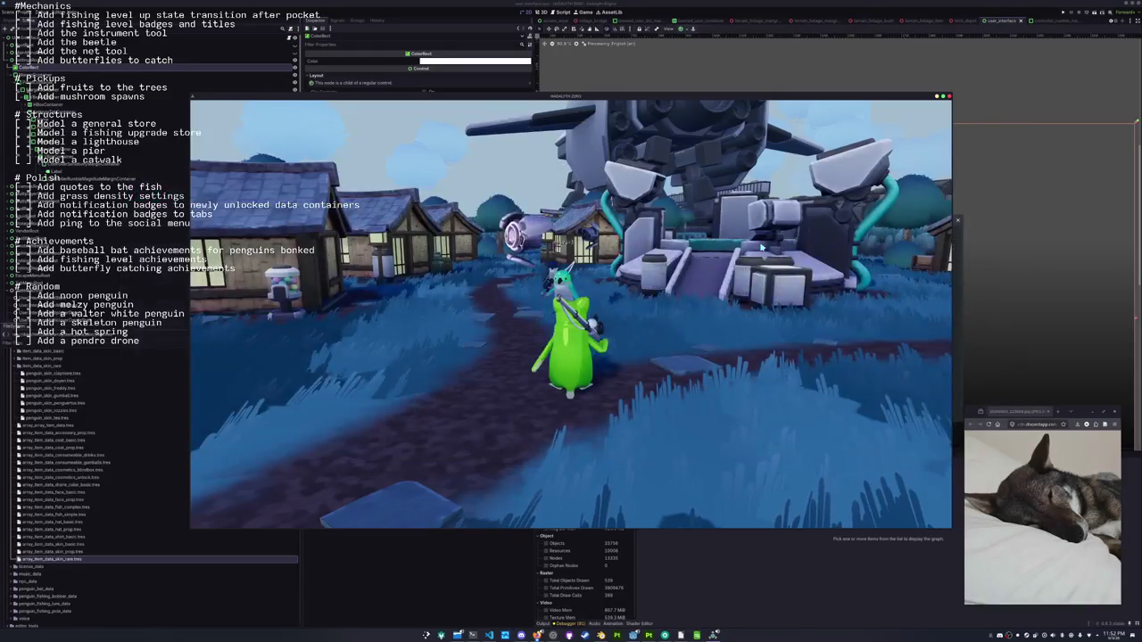
In the fish journal, view the long fish, Foxface Rabbitfish and Beaked Salmon details, then open btop
{"action": "key", "text": "w"}
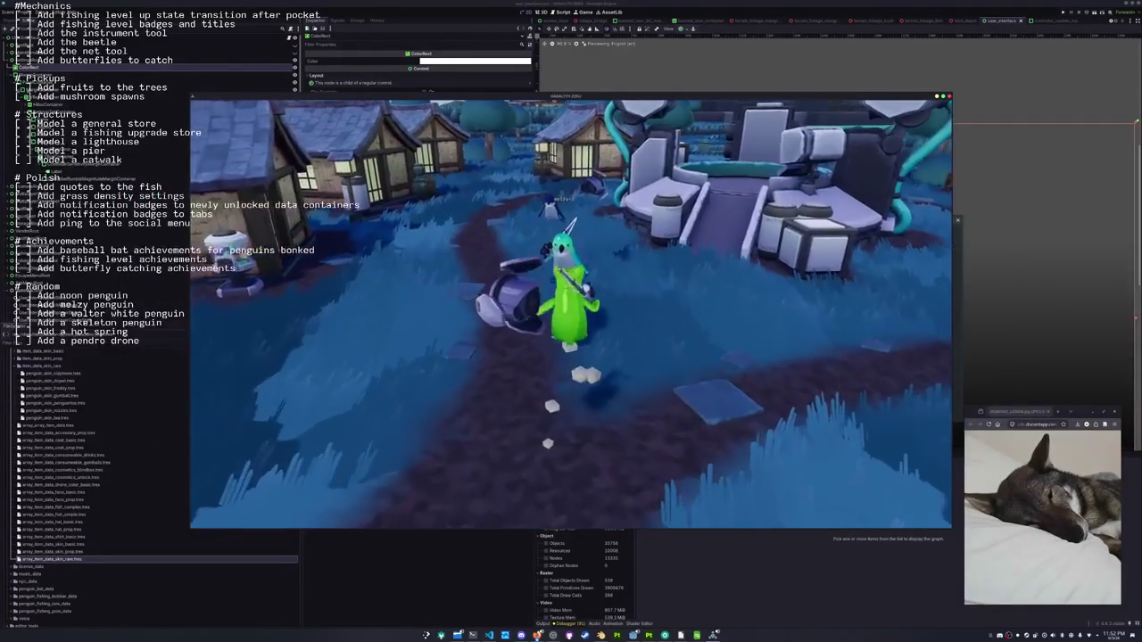
{"action": "key", "text": "Tab"}
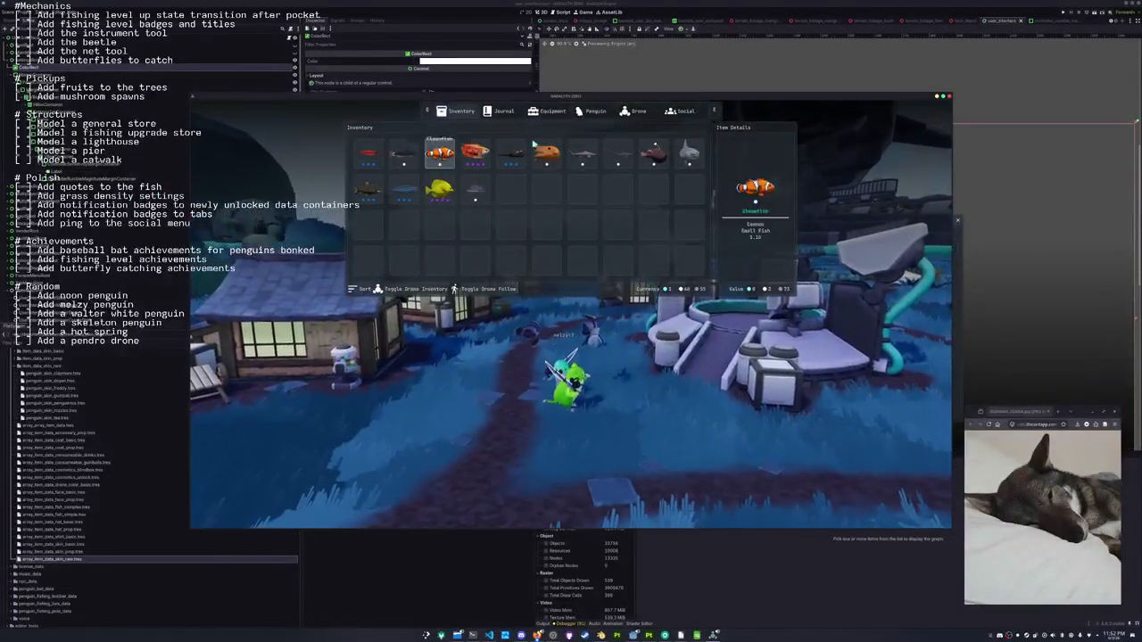
{"action": "key", "text": "e"}
{"action": "scroll", "coordinate": [428, 294], "scroll_direction": "down", "scroll_amount": 2}
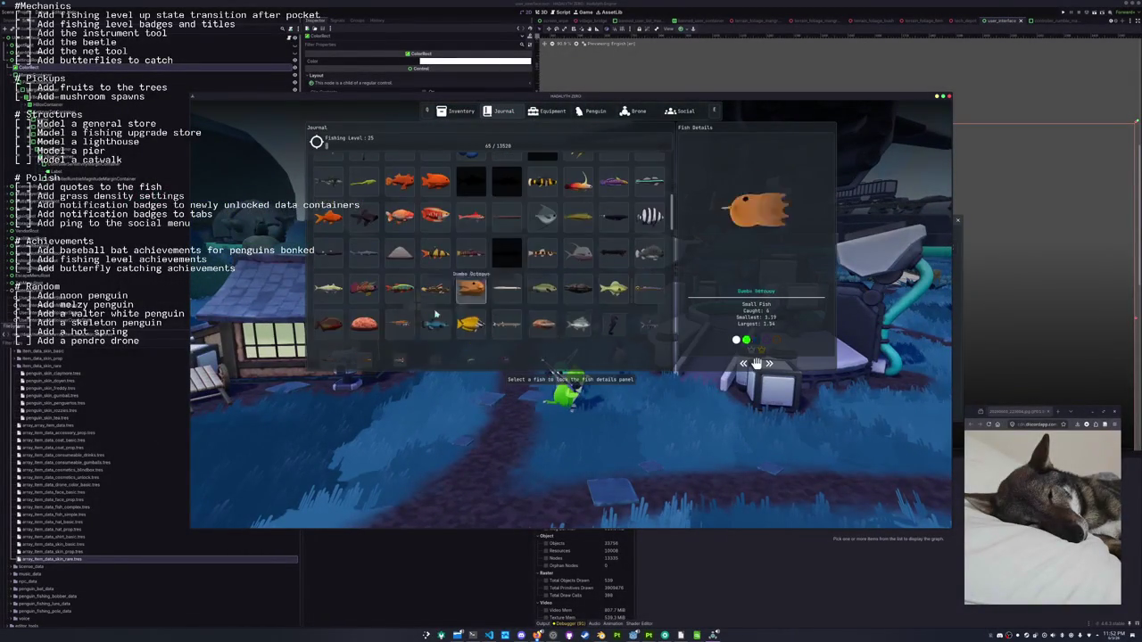
{"action": "left_click", "coordinate": [368, 347]}
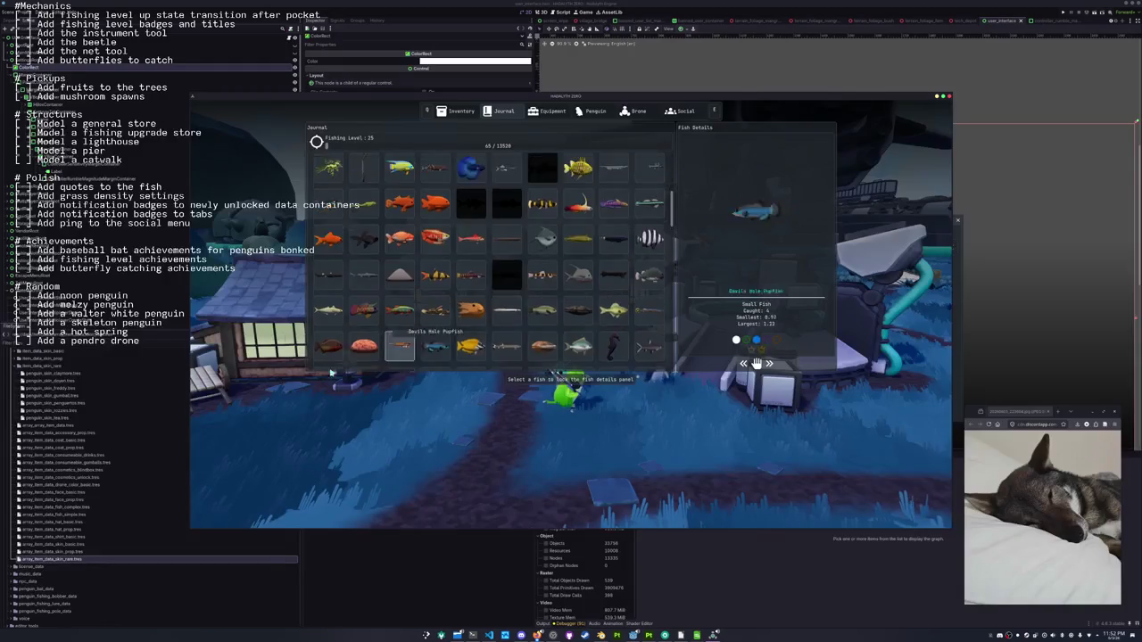
{"action": "left_click", "coordinate": [471, 319]}
{"action": "left_click", "coordinate": [494, 324]}
{"action": "key", "text": "ctrl+alt+t"}
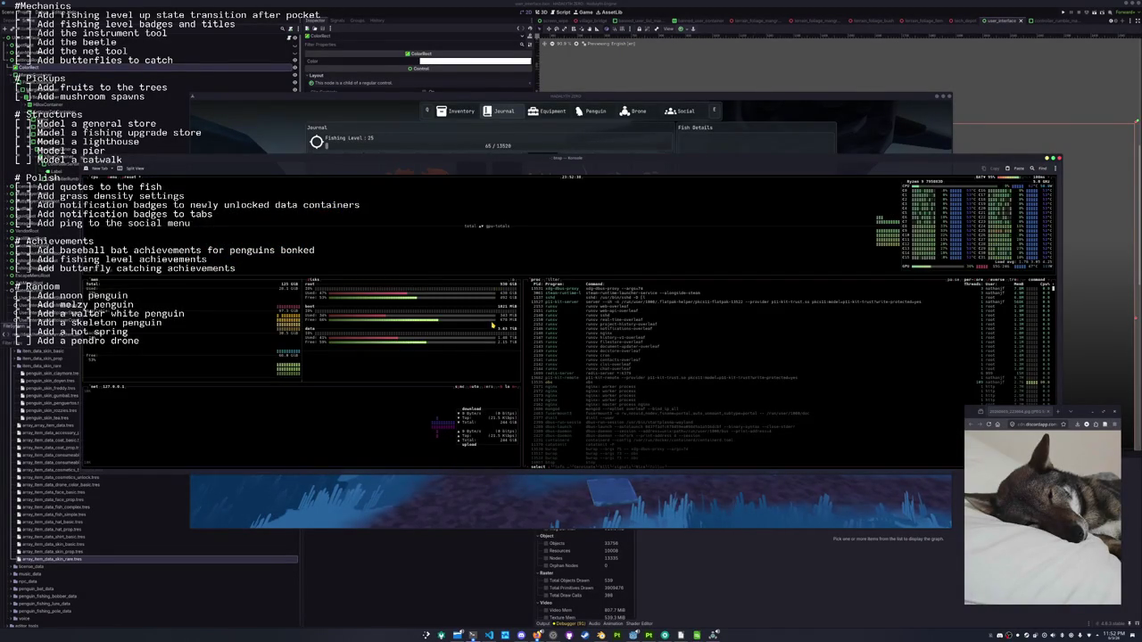
In btop's options, pick a grey colour theme and set Theme background to False
{"action": "key", "text": "Escape"}
{"action": "key", "text": "Return"}
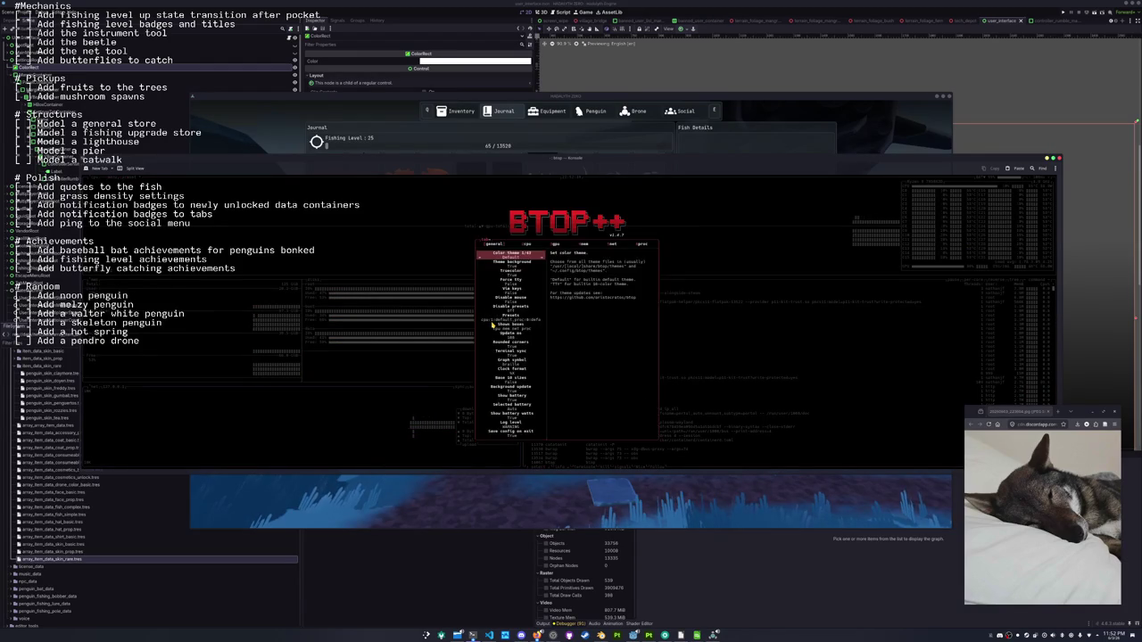
{"action": "key", "text": "Right"}
{"action": "key", "text": "Right"}
{"action": "key", "text": "Right"}
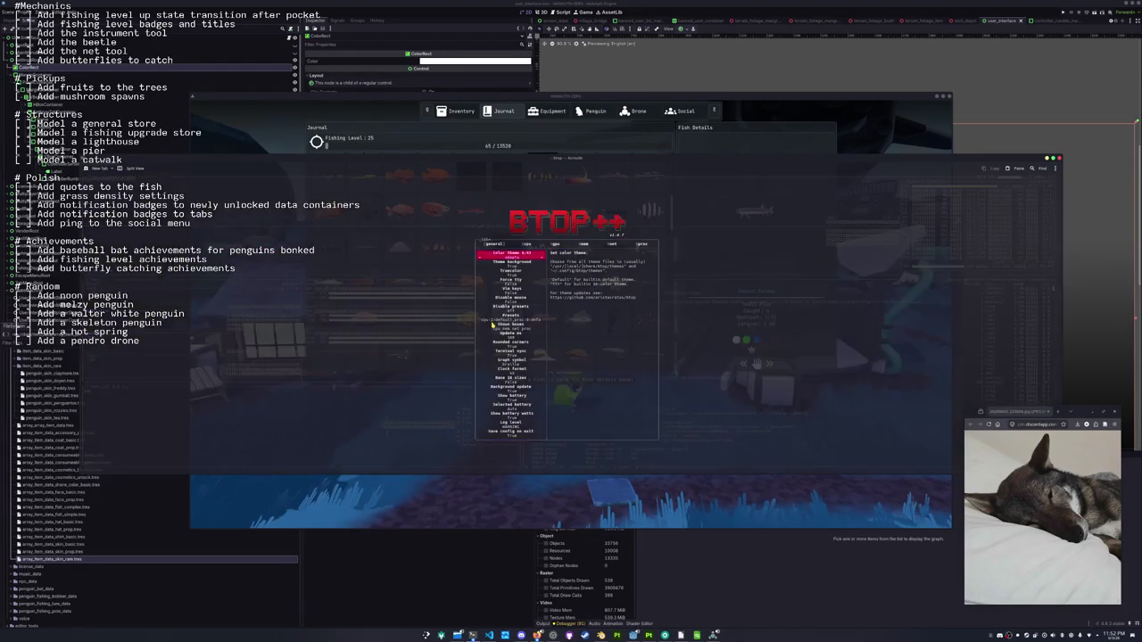
{"action": "key", "text": "Right"}
{"action": "key", "text": "Right"}
{"action": "key", "text": "Right"}
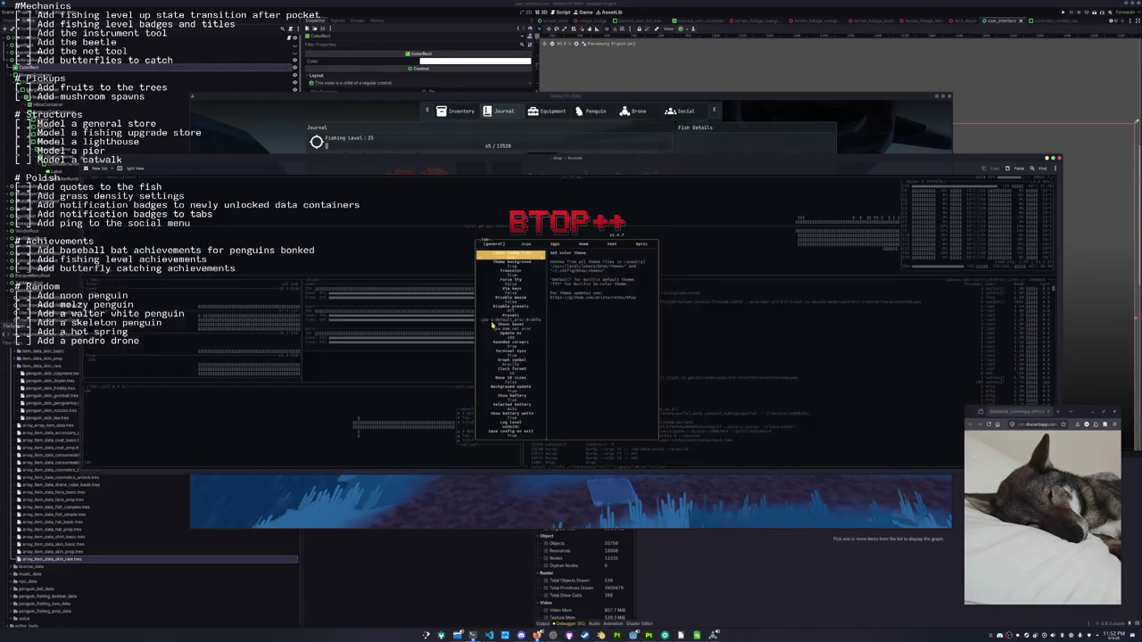
{"action": "key", "text": "Right"}
{"action": "key", "text": "Right"}
{"action": "key", "text": "Down"}
{"action": "key", "text": "Right"}
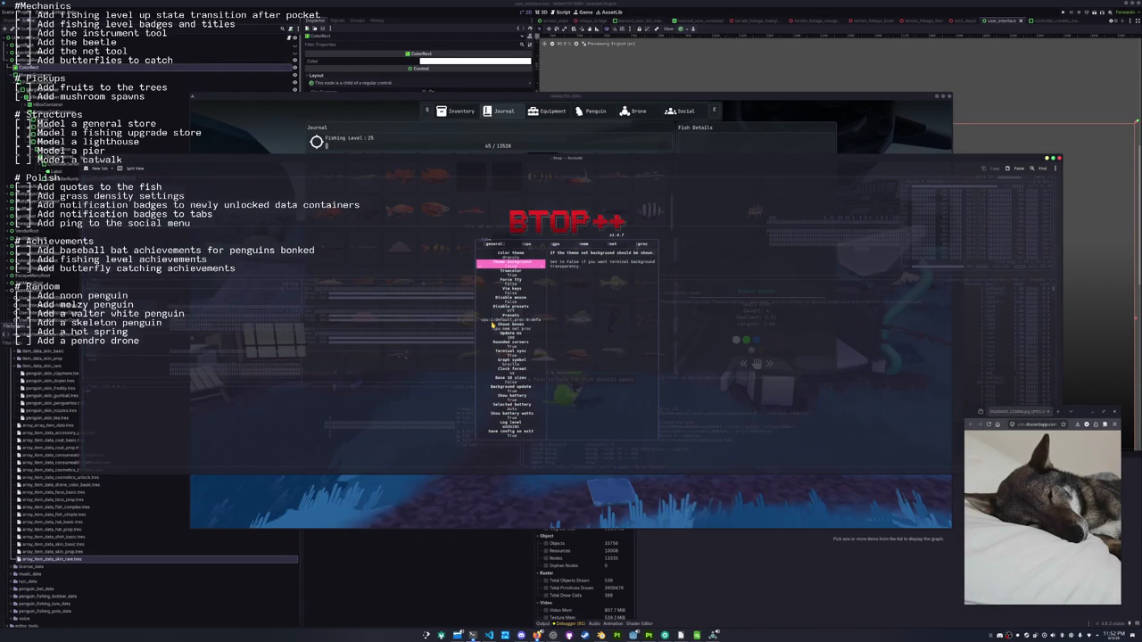
{"action": "key", "text": "Escape"}
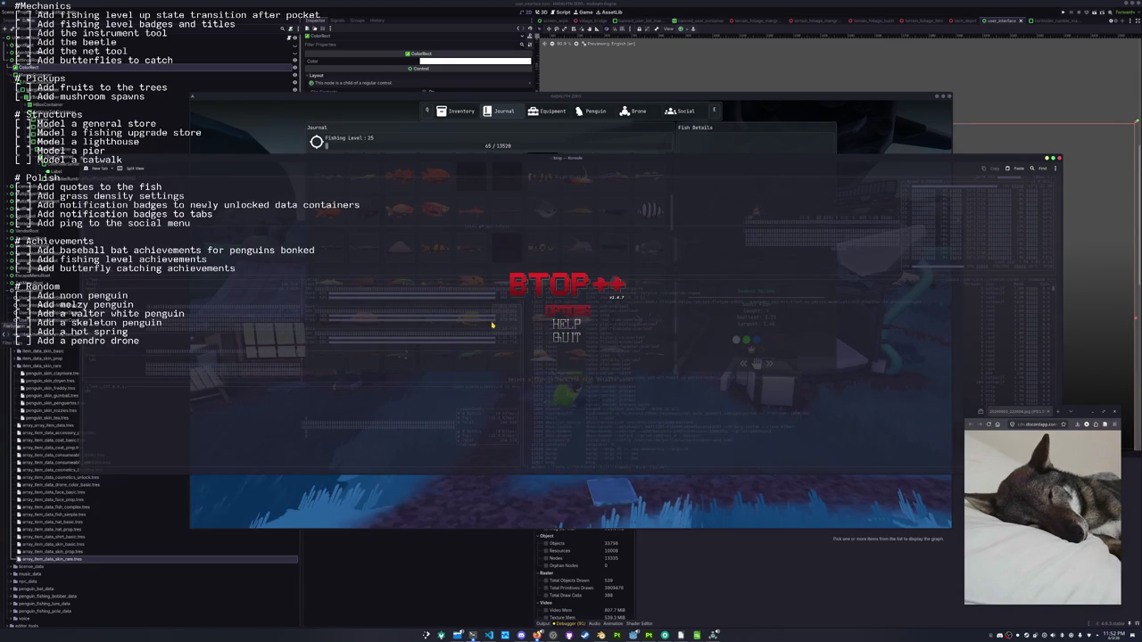
{"action": "key", "text": "Escape"}
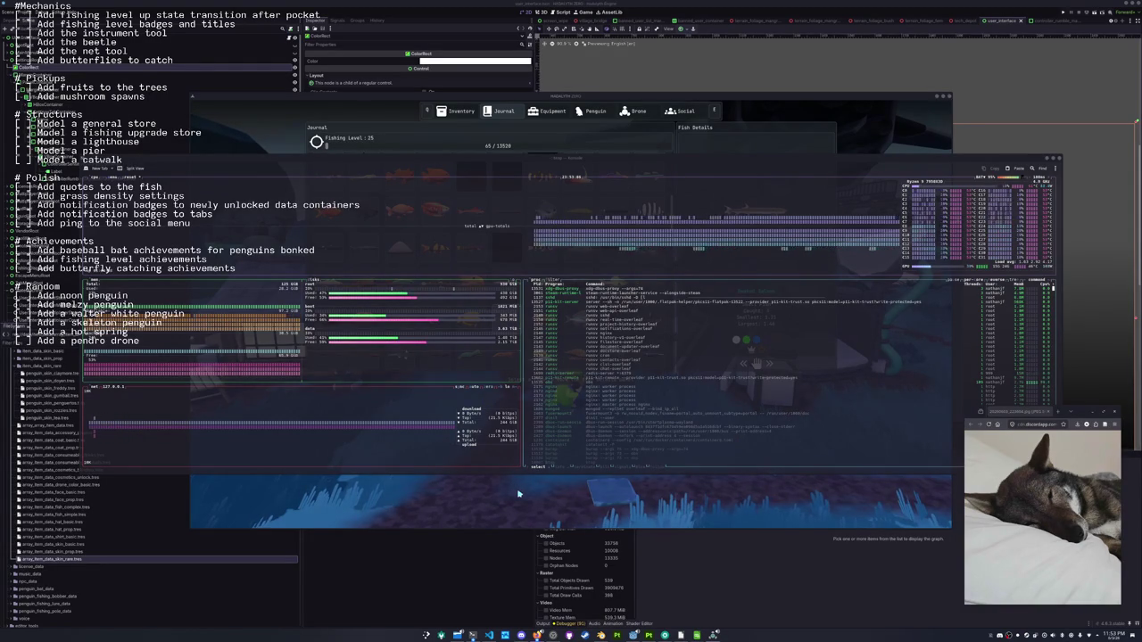
Arrange btop at the top-left with the game window beside it
{"action": "left_click_drag", "start_coordinate": [290, 97], "coordinate": [708, 76]}
{"action": "left_click_drag", "start_coordinate": [572, 159], "coordinate": [554, 142]}
{"action": "left_click_drag", "start_coordinate": [741, 166], "coordinate": [568, 207]}
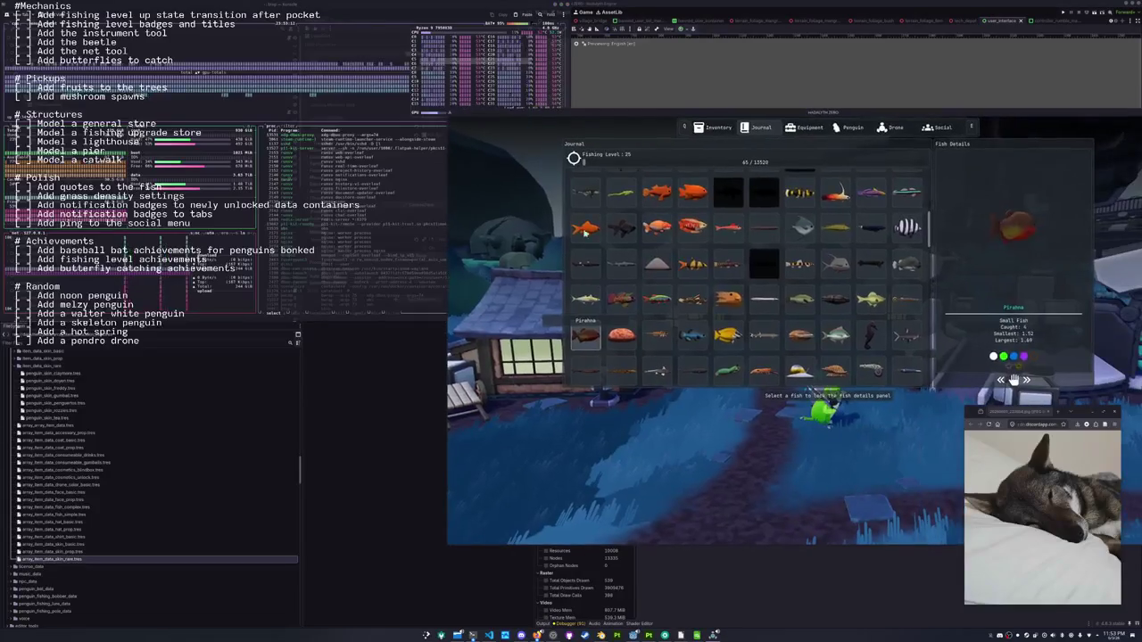
View the Foxface Rabbitfish entry, scroll the fish grid, then stop the game with F8
{"action": "left_click", "coordinate": [727, 335]}
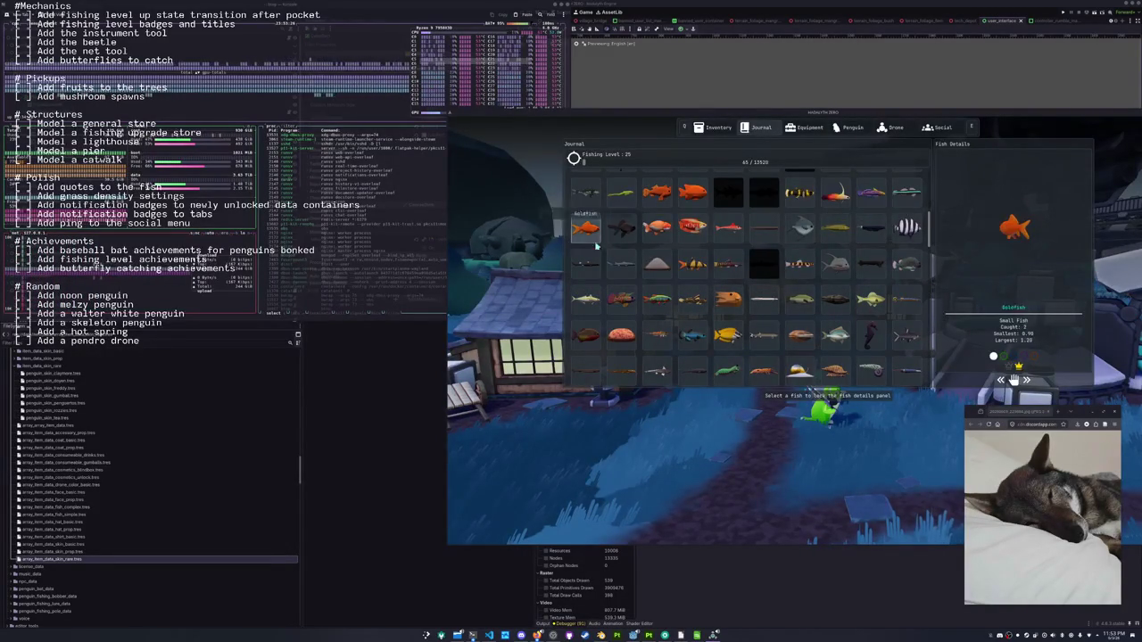
{"action": "scroll", "coordinate": [580, 245], "scroll_direction": "up", "scroll_amount": 3}
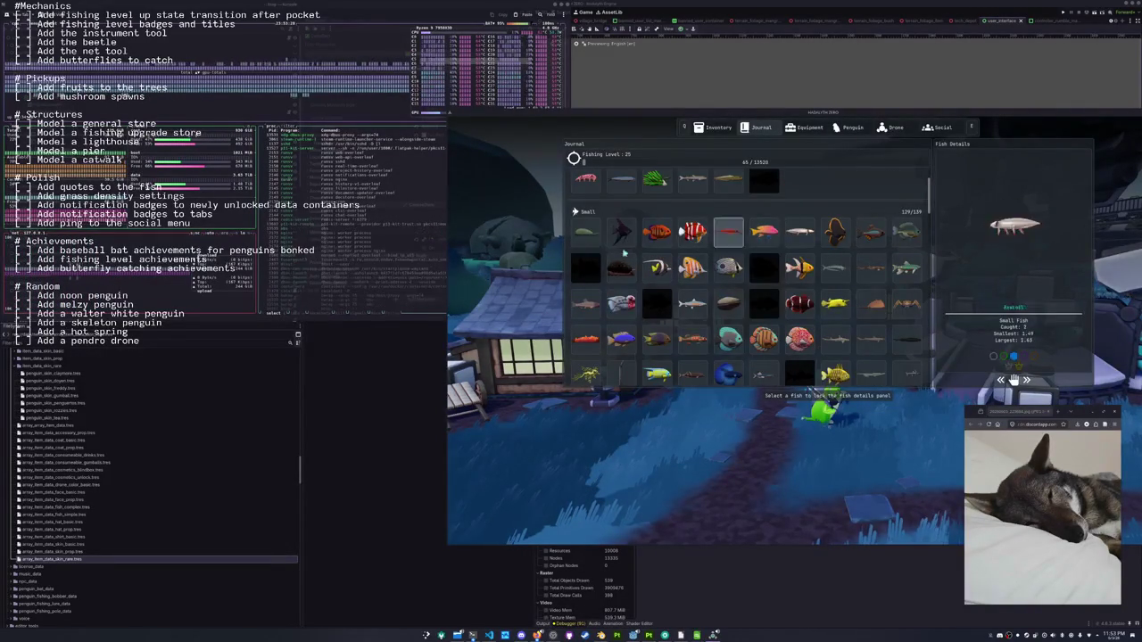
{"action": "scroll", "coordinate": [698, 259], "scroll_direction": "down", "scroll_amount": 3}
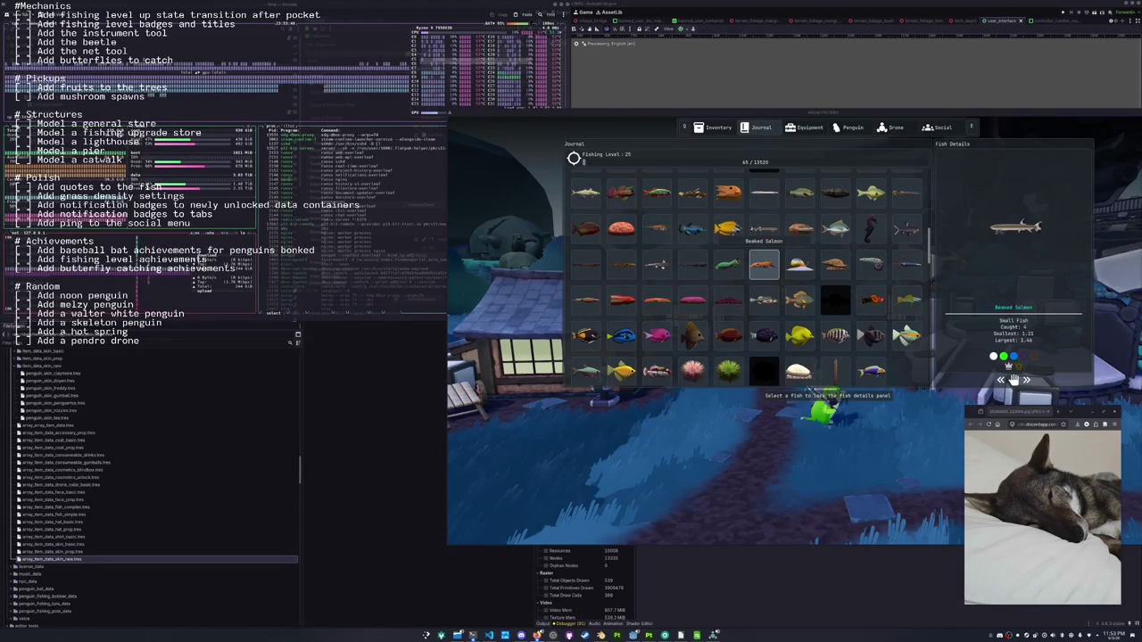
{"action": "key", "text": "F8"}
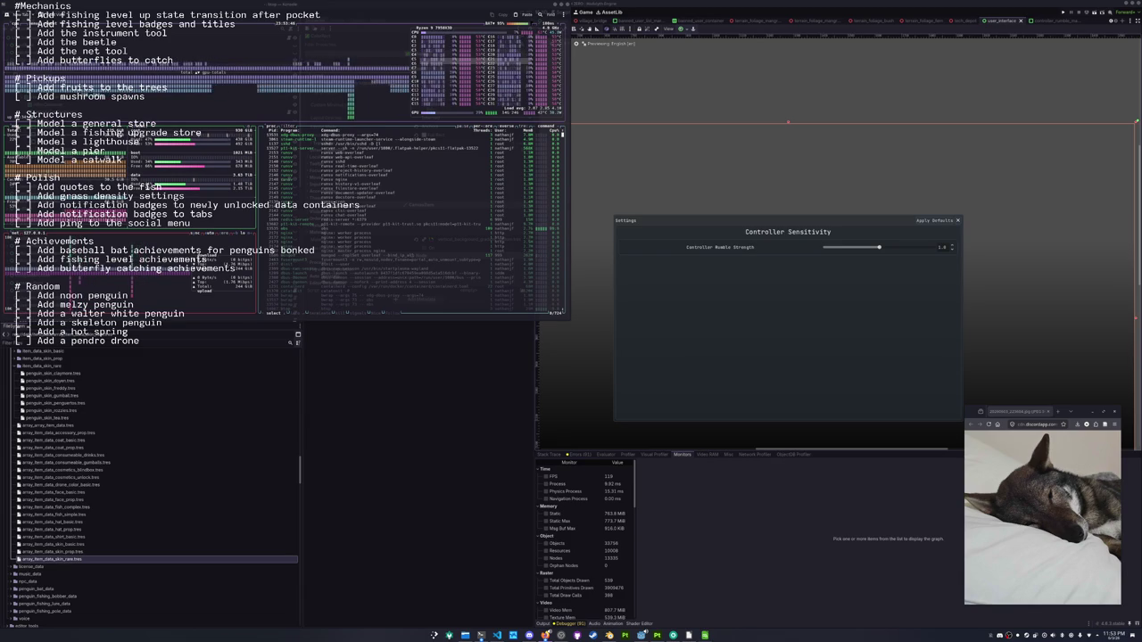
Focus the Godot editor, collapse the bottom Monitors panel with Ctrl+J, and run the project with F5
{"action": "left_click", "coordinate": [656, 473]}
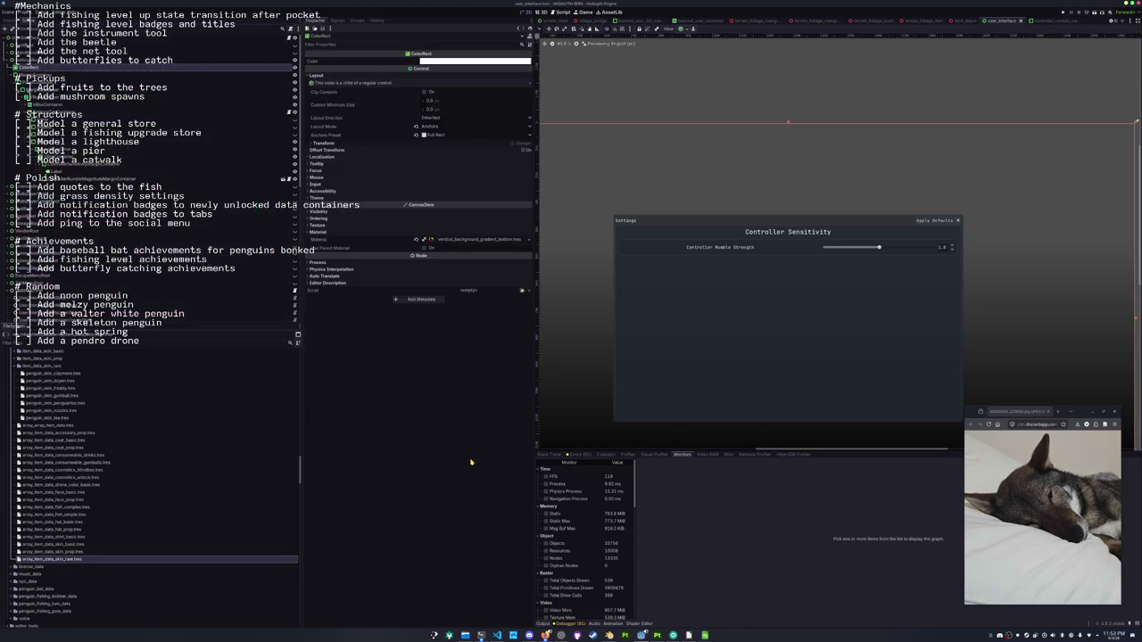
{"action": "key", "text": "ctrl+j"}
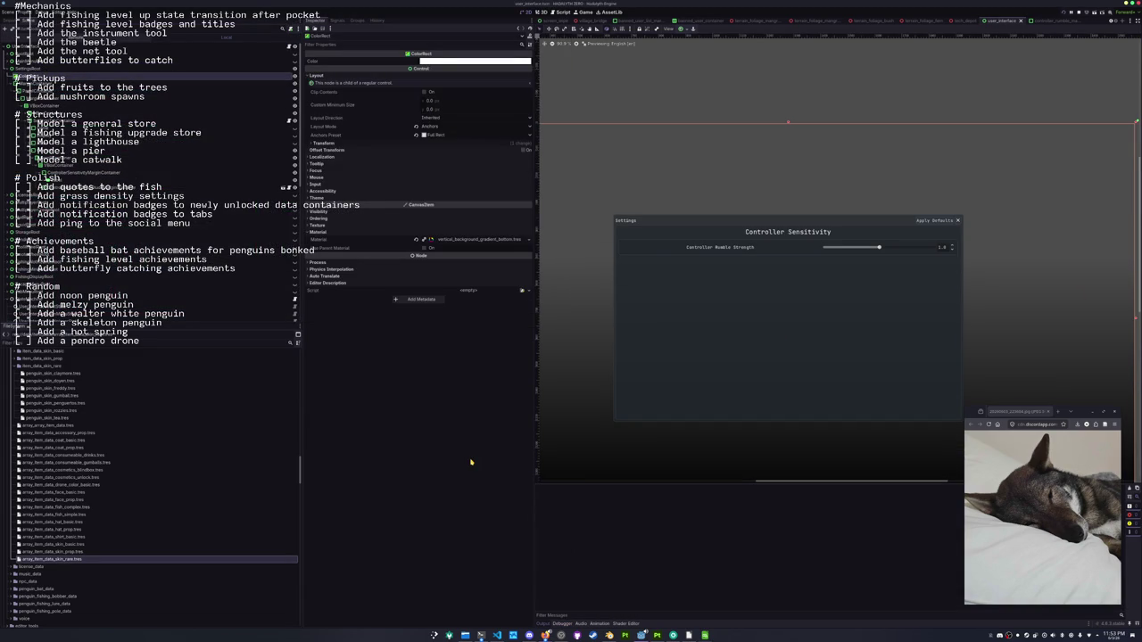
{"action": "key", "text": "F5"}
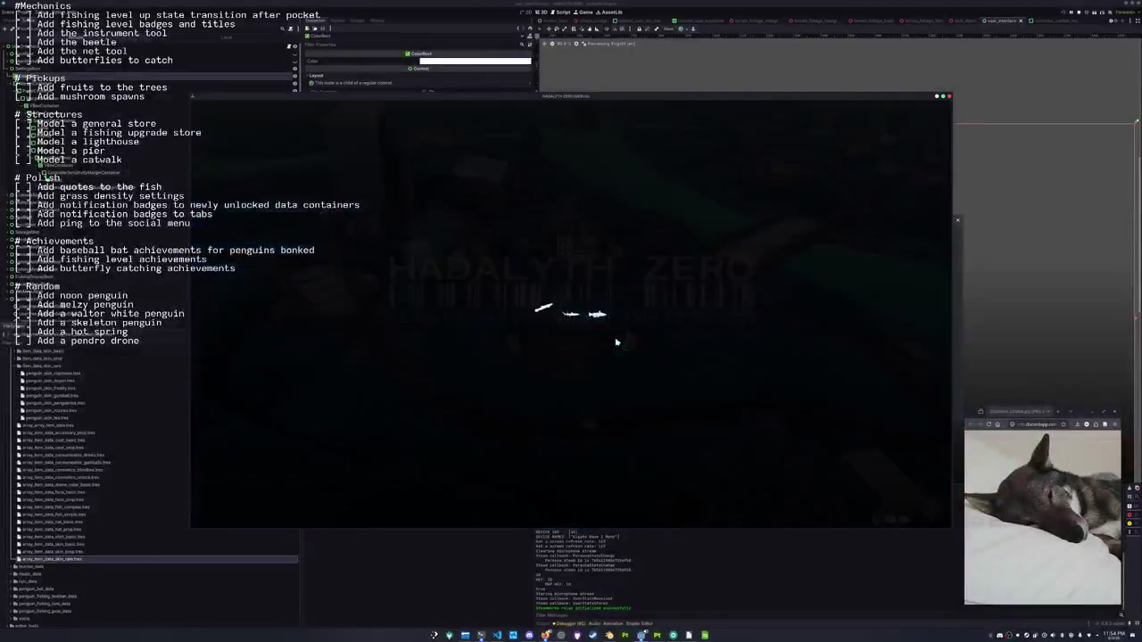
Open the inventory's fish Journal, view a fish's details while scrolling the grid, then stop the game
{"action": "key", "text": "Tab"}
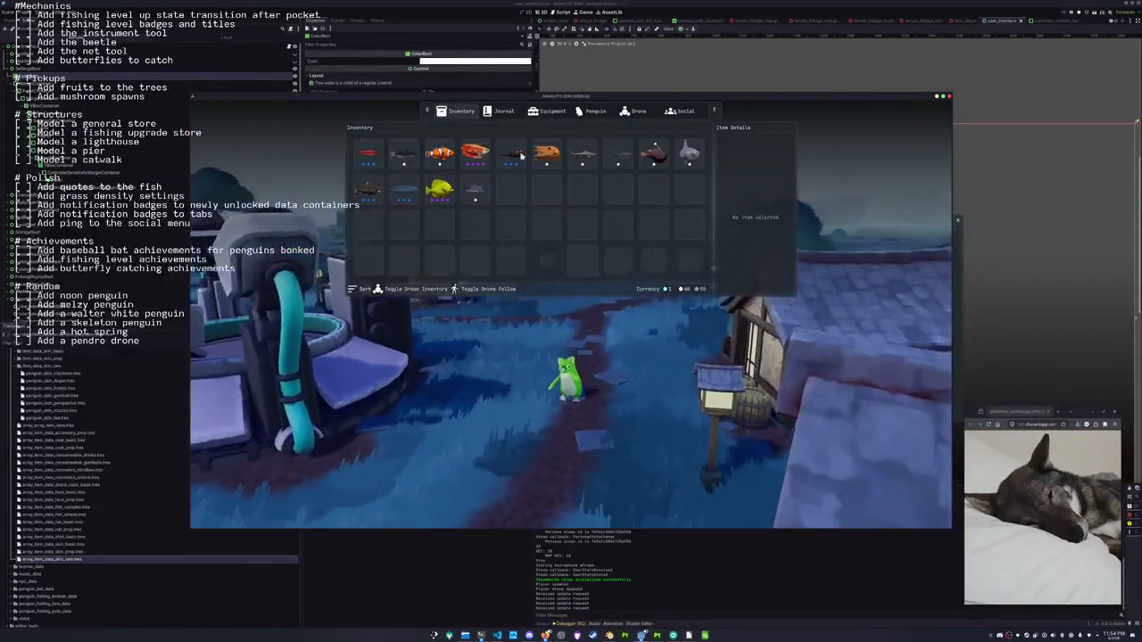
{"action": "left_click", "coordinate": [504, 113]}
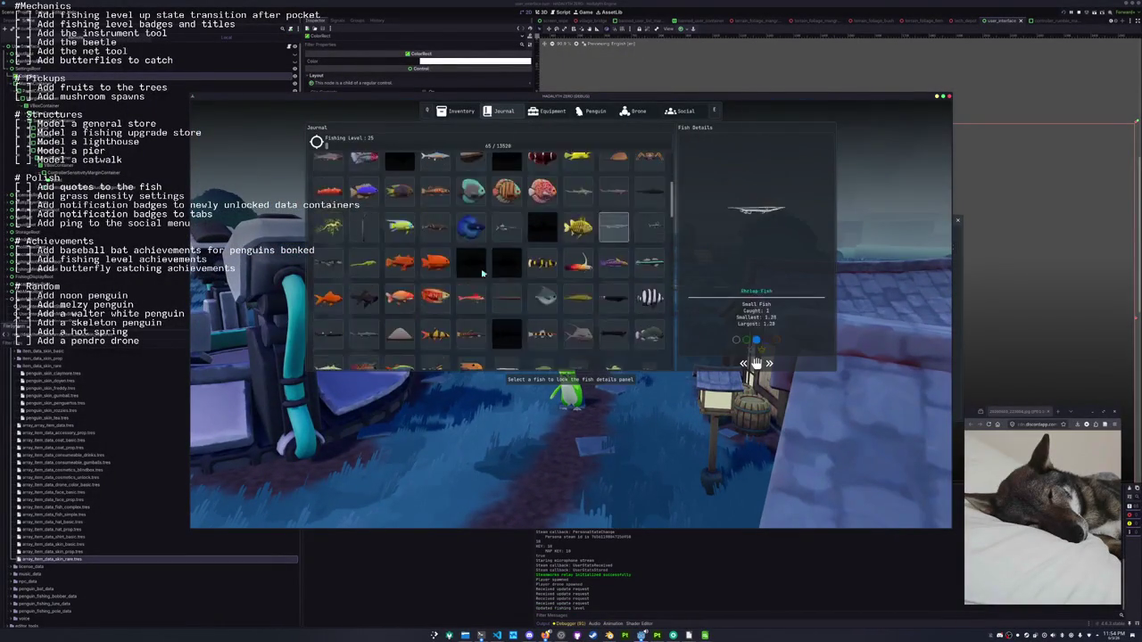
{"action": "scroll", "coordinate": [594, 250], "scroll_direction": "down", "scroll_amount": 1}
{"action": "left_click", "coordinate": [613, 317]}
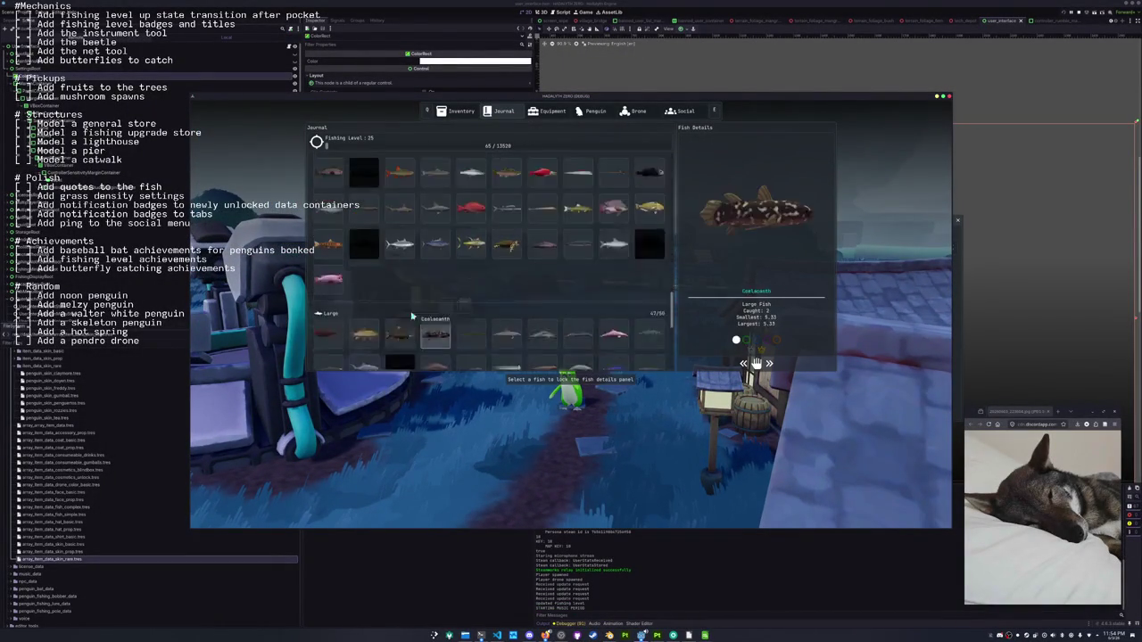
{"action": "scroll", "coordinate": [588, 300], "scroll_direction": "up", "scroll_amount": 5}
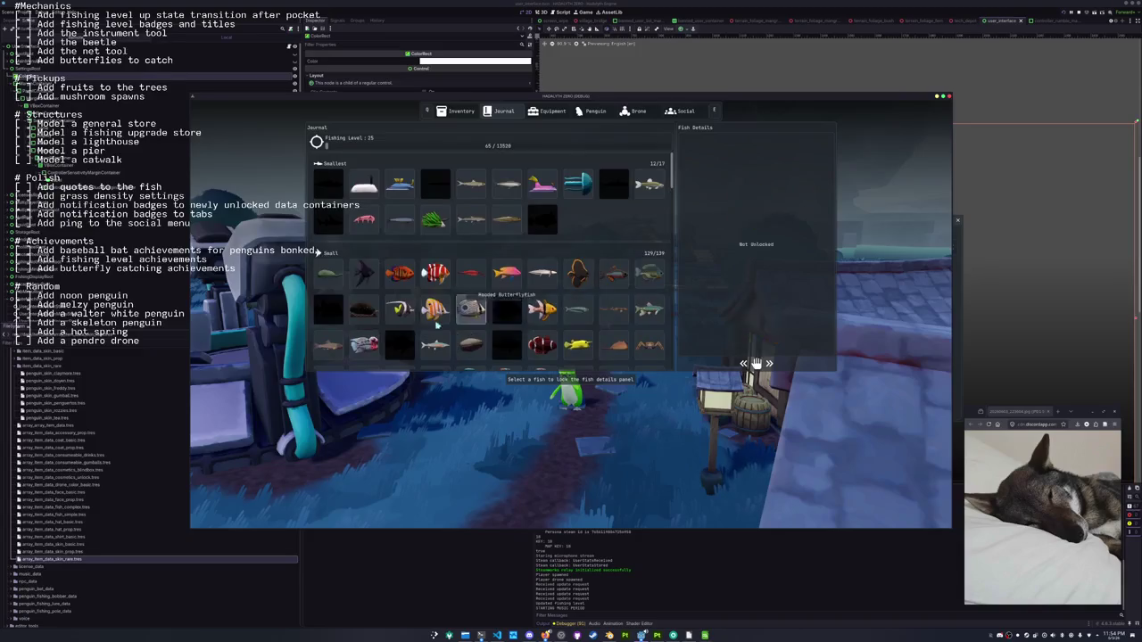
{"action": "scroll", "coordinate": [498, 293], "scroll_direction": "down", "scroll_amount": 5}
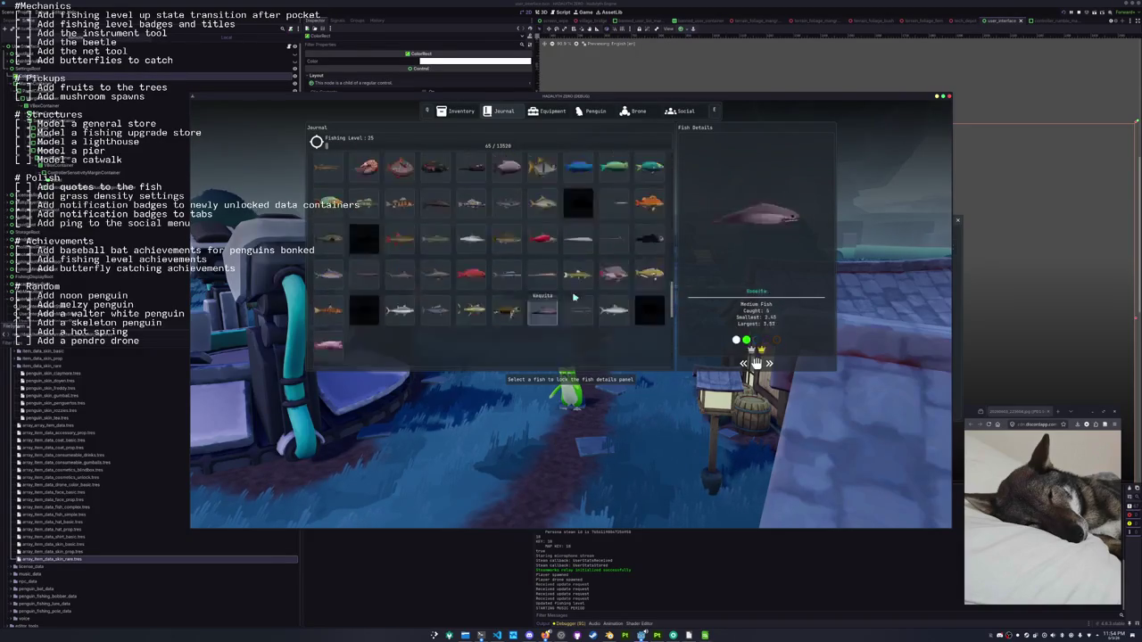
{"action": "scroll", "coordinate": [500, 297], "scroll_direction": "up", "scroll_amount": 10}
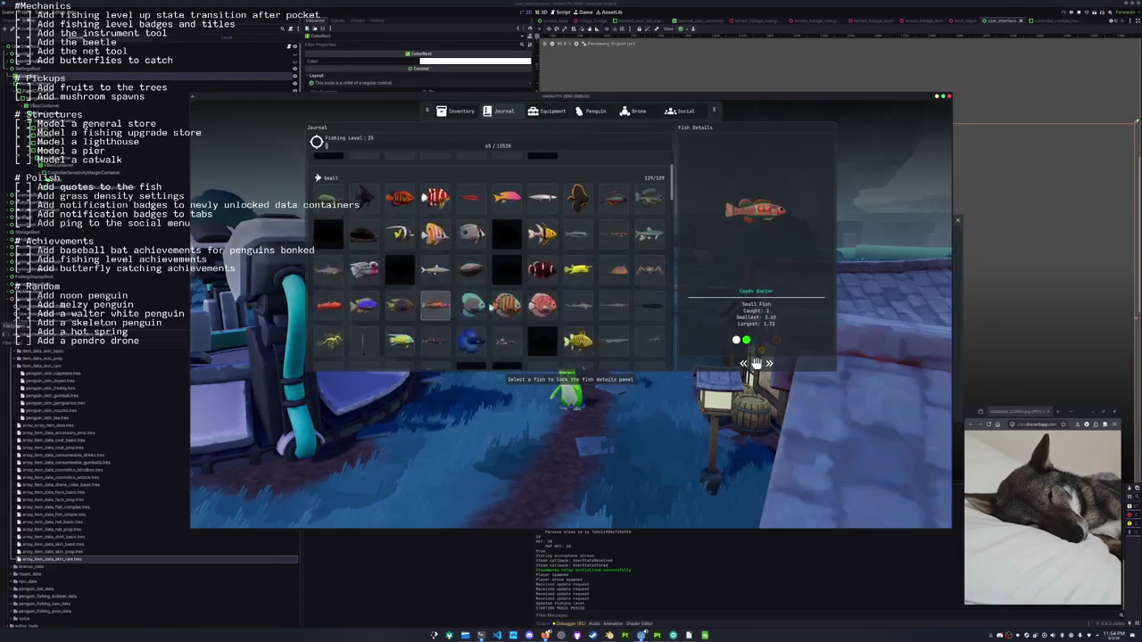
{"action": "scroll", "coordinate": [535, 294], "scroll_direction": "down", "scroll_amount": 10}
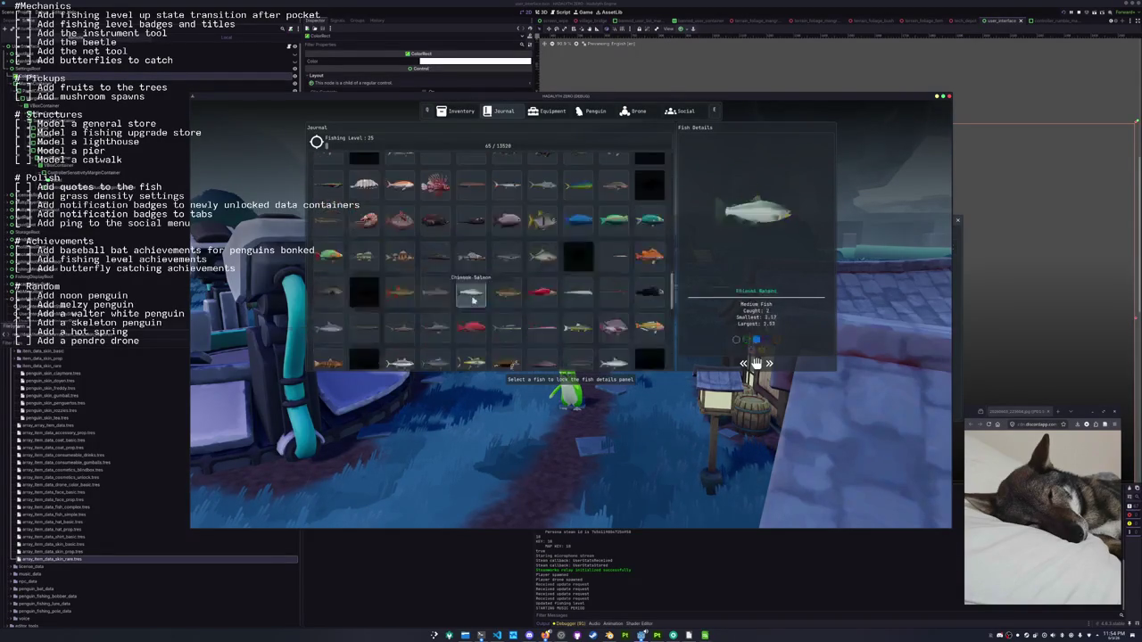
{"action": "scroll", "coordinate": [452, 312], "scroll_direction": "up", "scroll_amount": 5}
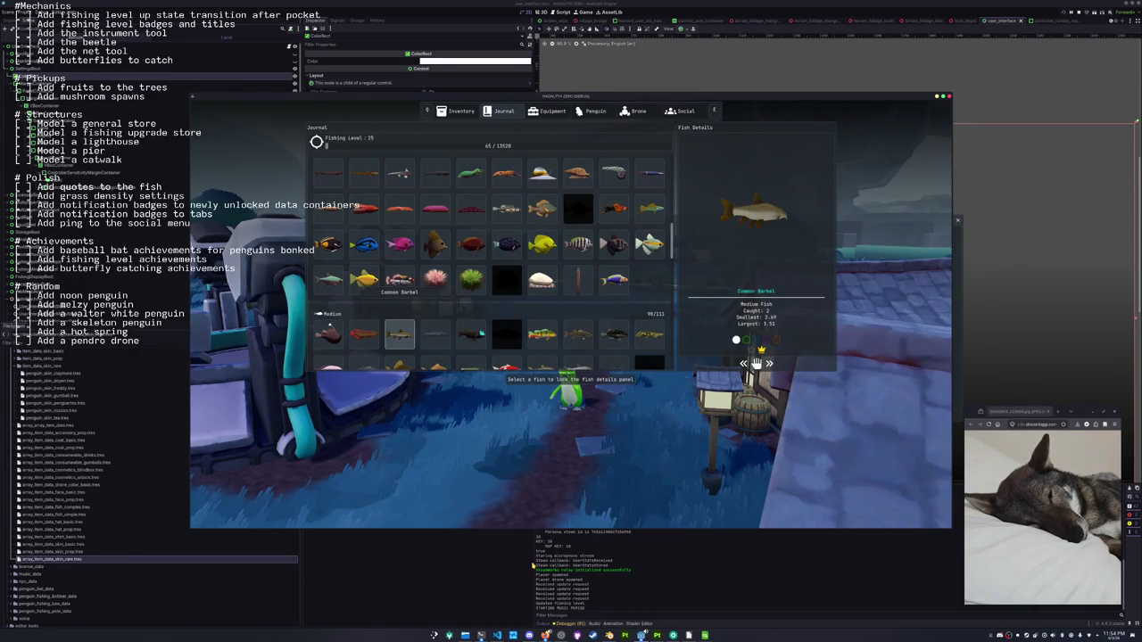
{"action": "key", "text": "F8"}
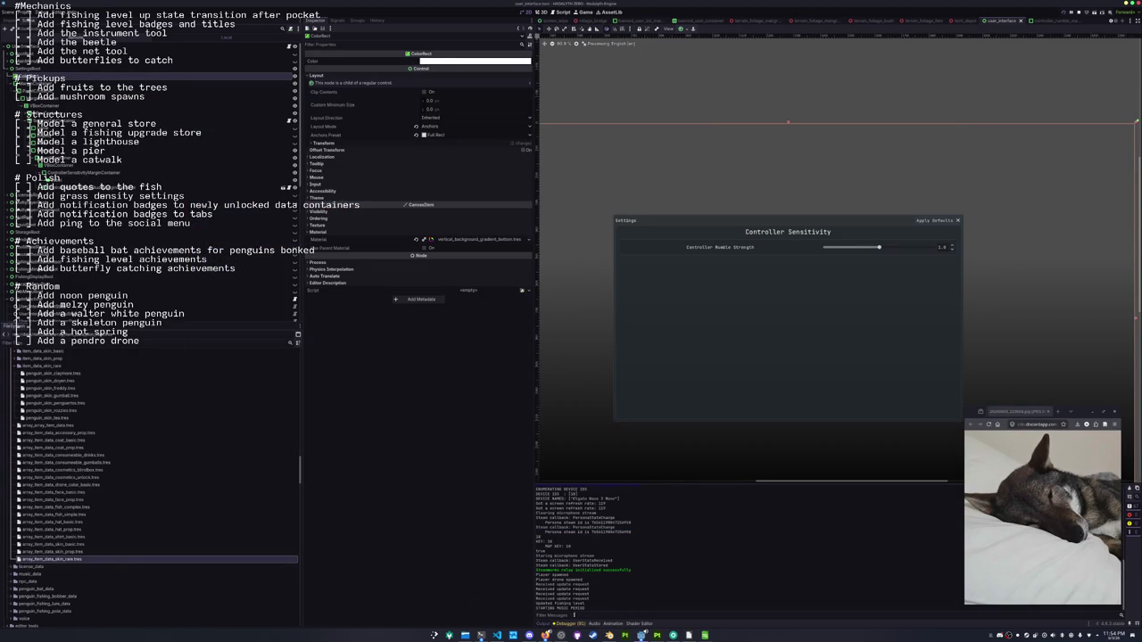
Open godot.log from CLAYMORE-DEV > HADALYTH-ZERO > logs in Dolphin
{"action": "scroll", "coordinate": [593, 614], "scroll_direction": "up", "scroll_amount": 3}
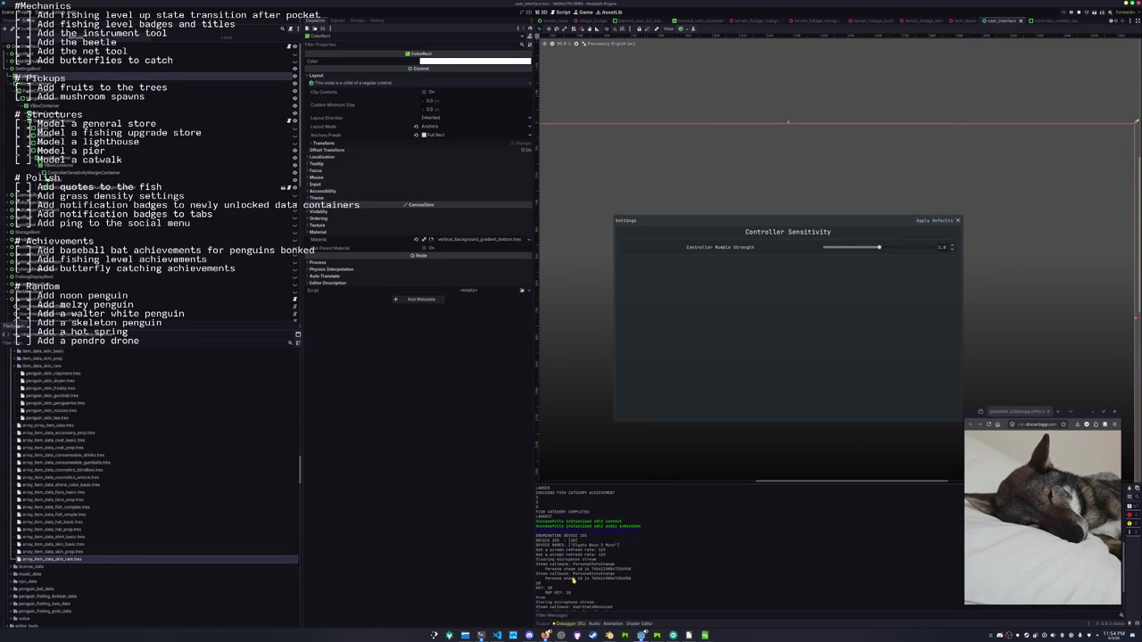
{"action": "scroll", "coordinate": [574, 580], "scroll_direction": "down", "scroll_amount": 3}
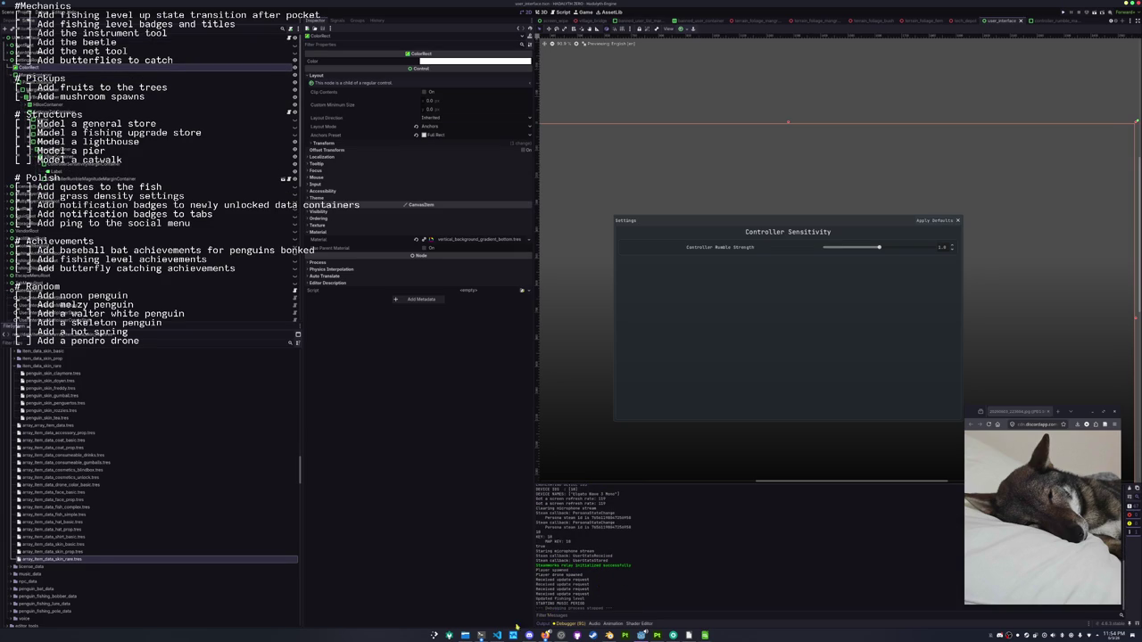
{"action": "left_click", "coordinate": [465, 635]}
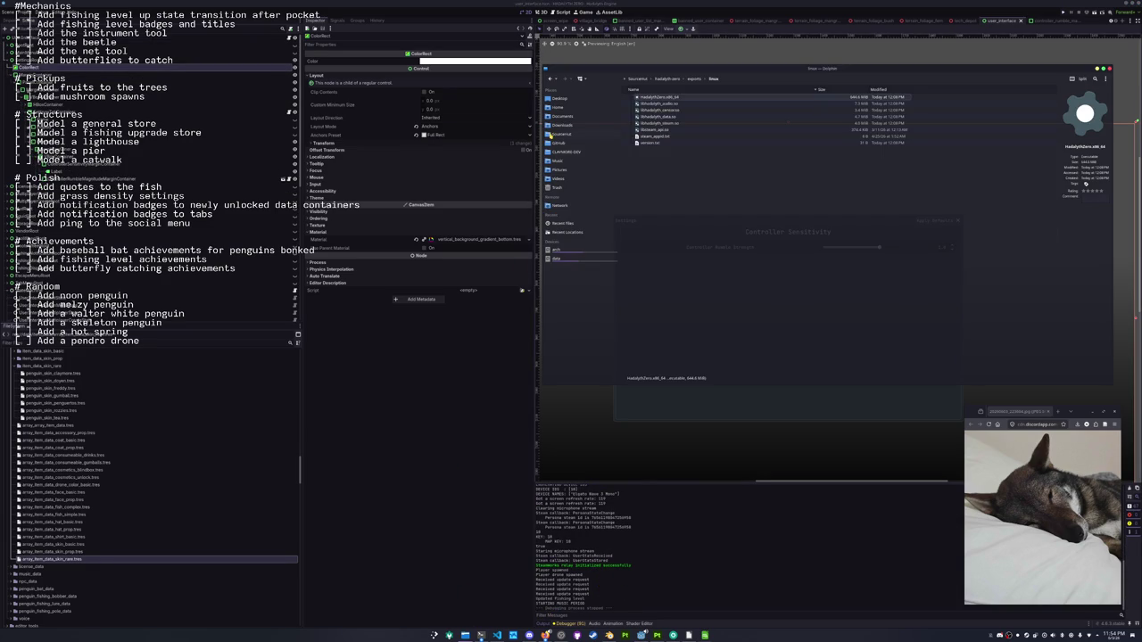
{"action": "left_click", "coordinate": [566, 152]}
{"action": "double_click", "coordinate": [651, 104]}
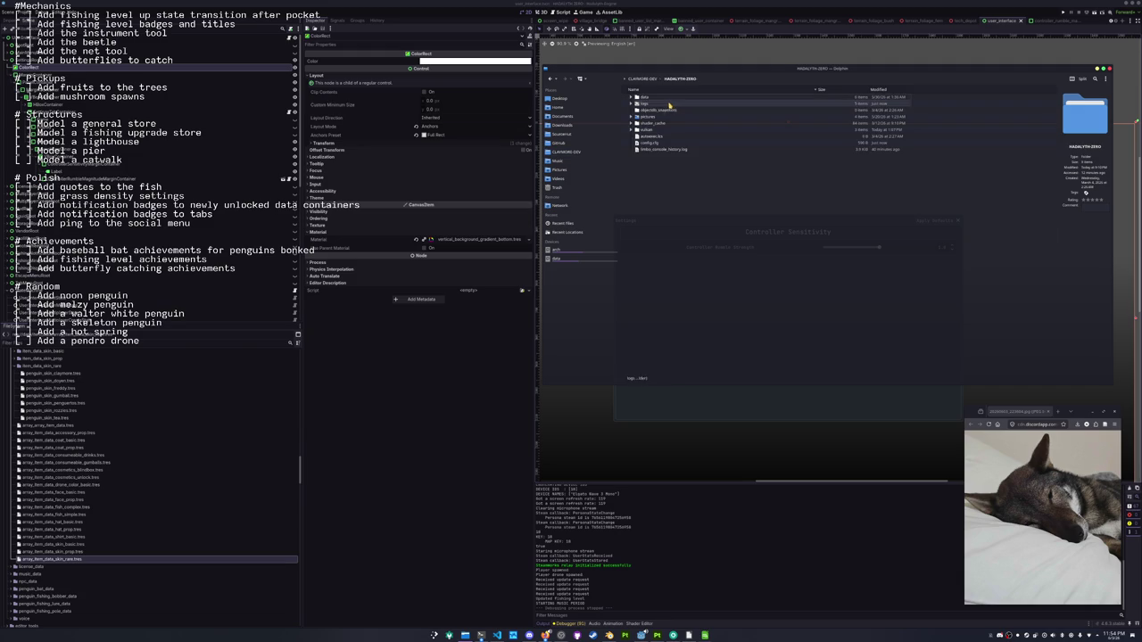
{"action": "double_click", "coordinate": [651, 104]}
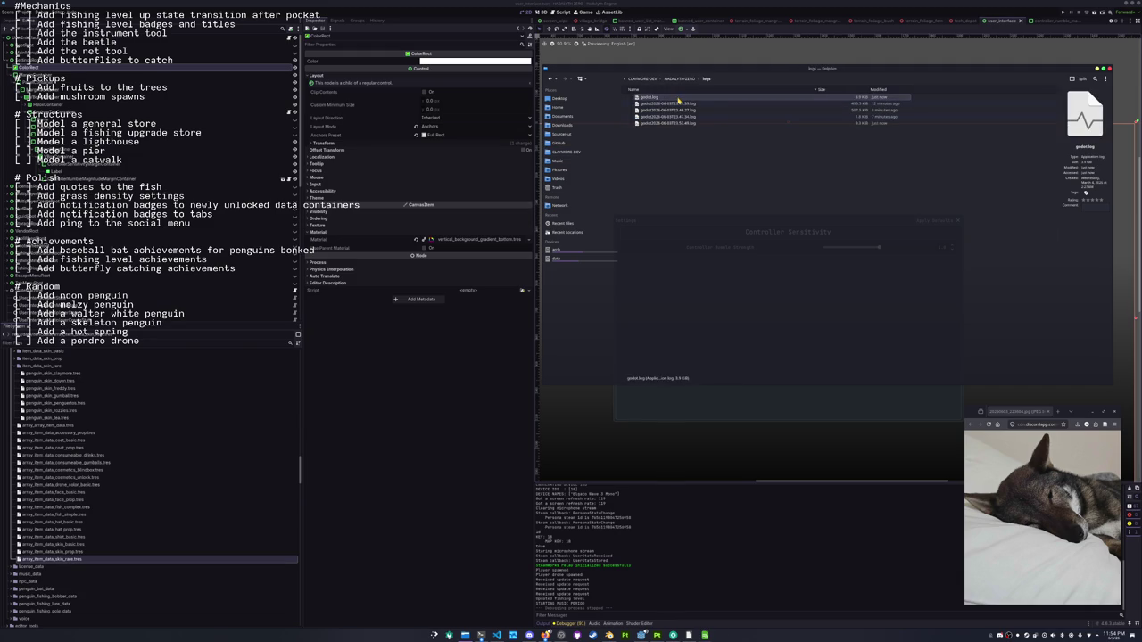
{"action": "double_click", "coordinate": [678, 100]}
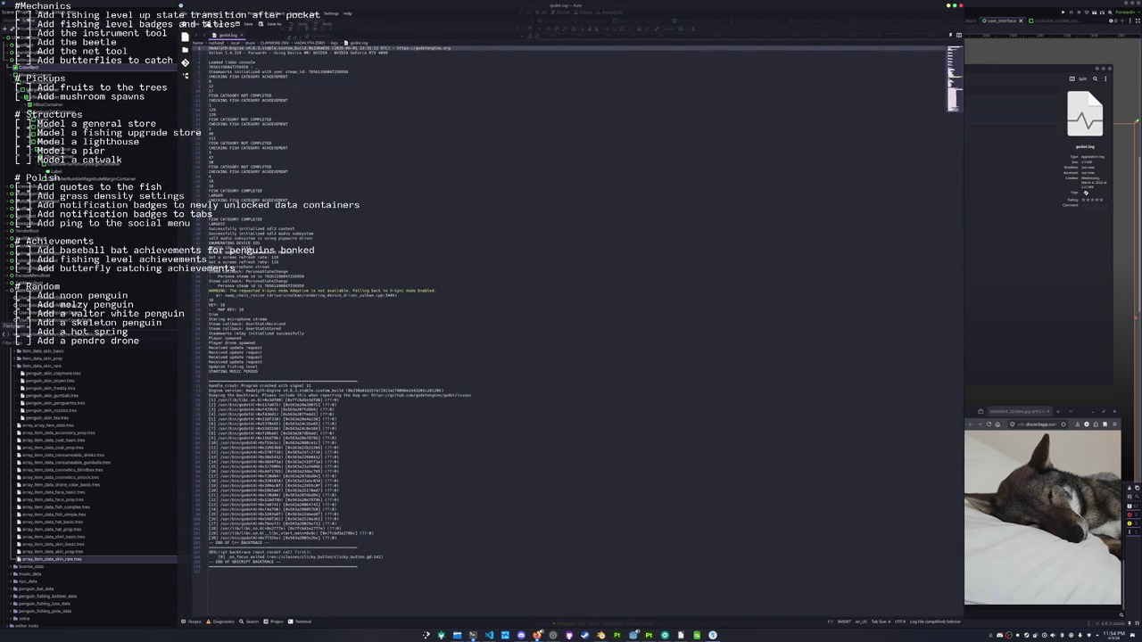
Scroll godot.log to the signal 11 crash backtrace and focus the log text
{"action": "scroll", "coordinate": [223, 410], "scroll_direction": "up", "scroll_amount": 4, "text": "ctrl"}
{"action": "scroll", "coordinate": [402, 339], "scroll_direction": "down", "scroll_amount": 5}
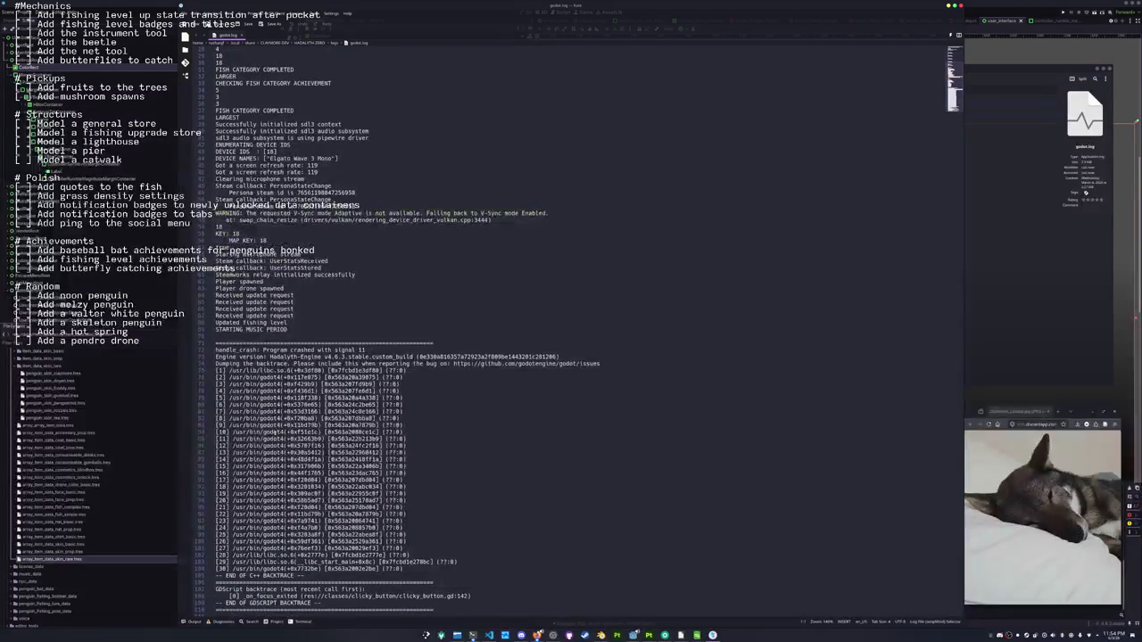
{"action": "scroll", "coordinate": [451, 453], "scroll_direction": "up", "scroll_amount": 1, "text": "ctrl"}
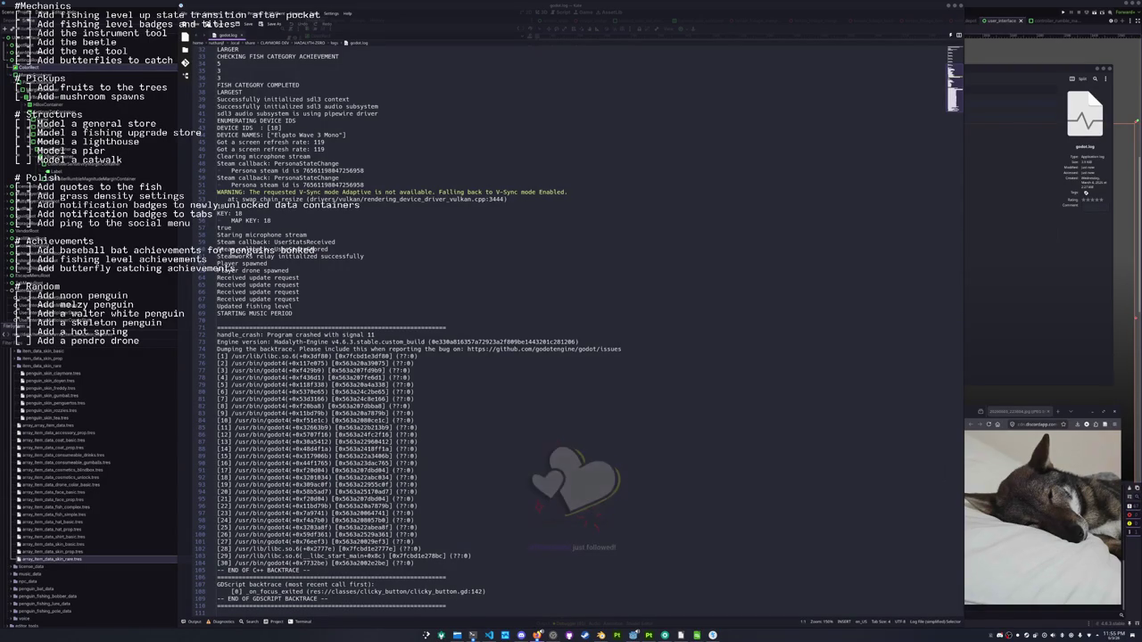
{"action": "left_click", "coordinate": [702, 442]}
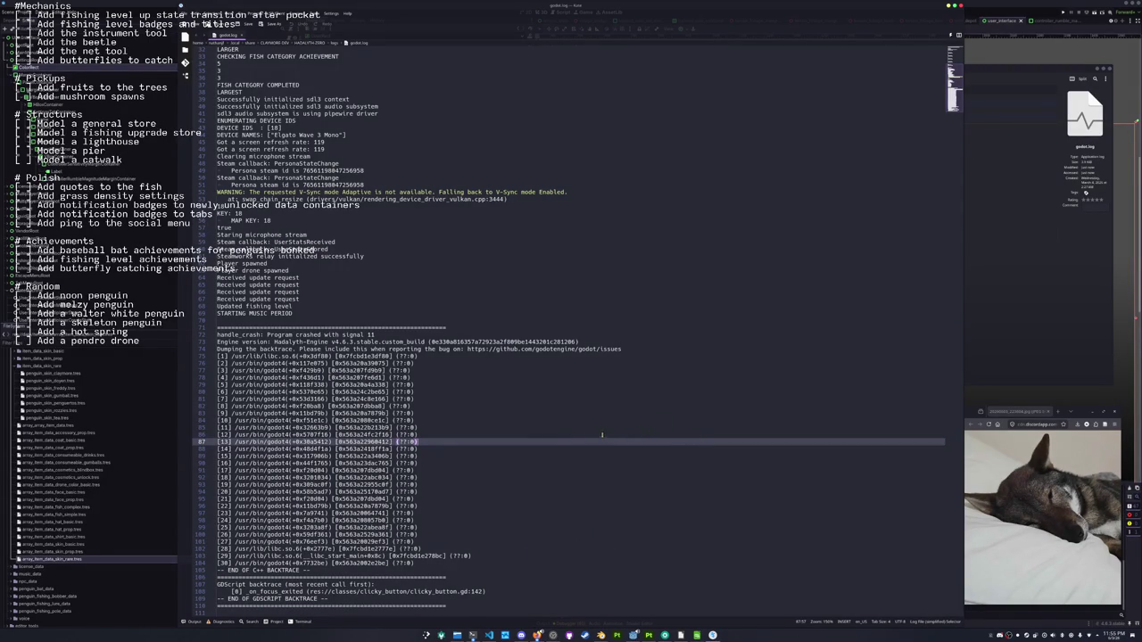
Jump between the ends of the C++ and GDScript backtraces in godot.log
{"action": "scroll", "coordinate": [545, 436], "scroll_direction": "up", "scroll_amount": 4}
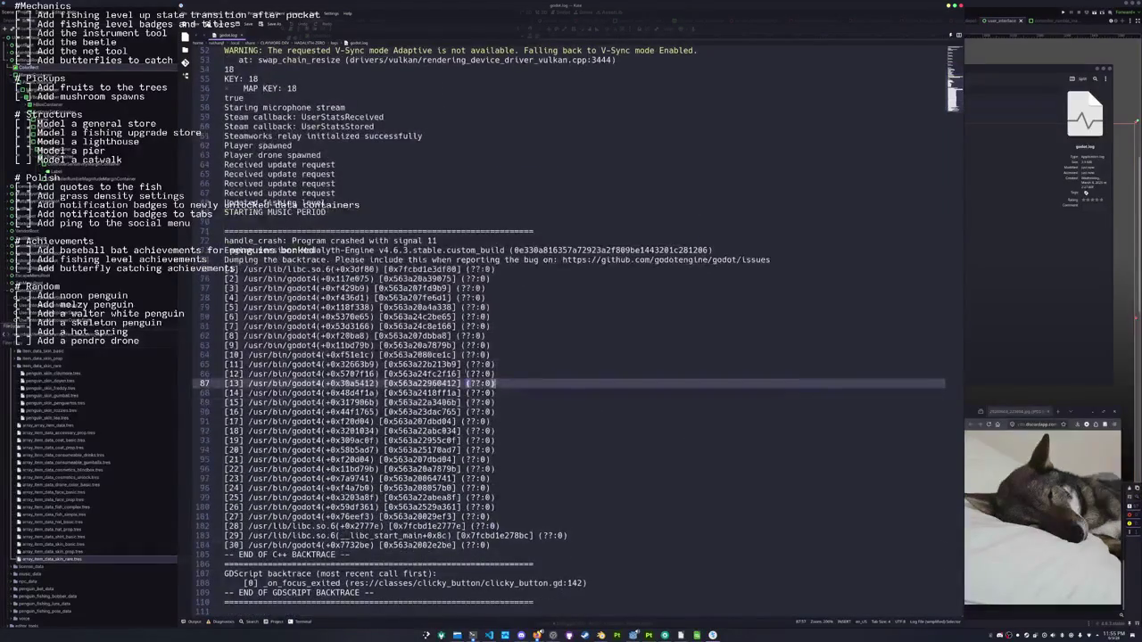
{"action": "left_click", "coordinate": [381, 554]}
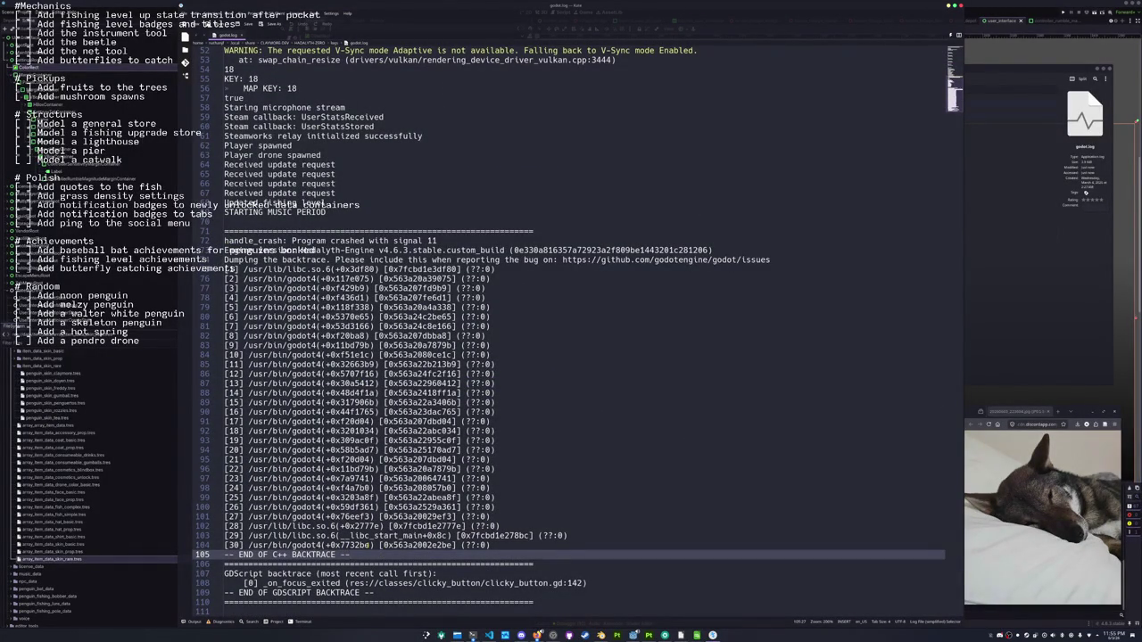
{"action": "left_click", "coordinate": [375, 593]}
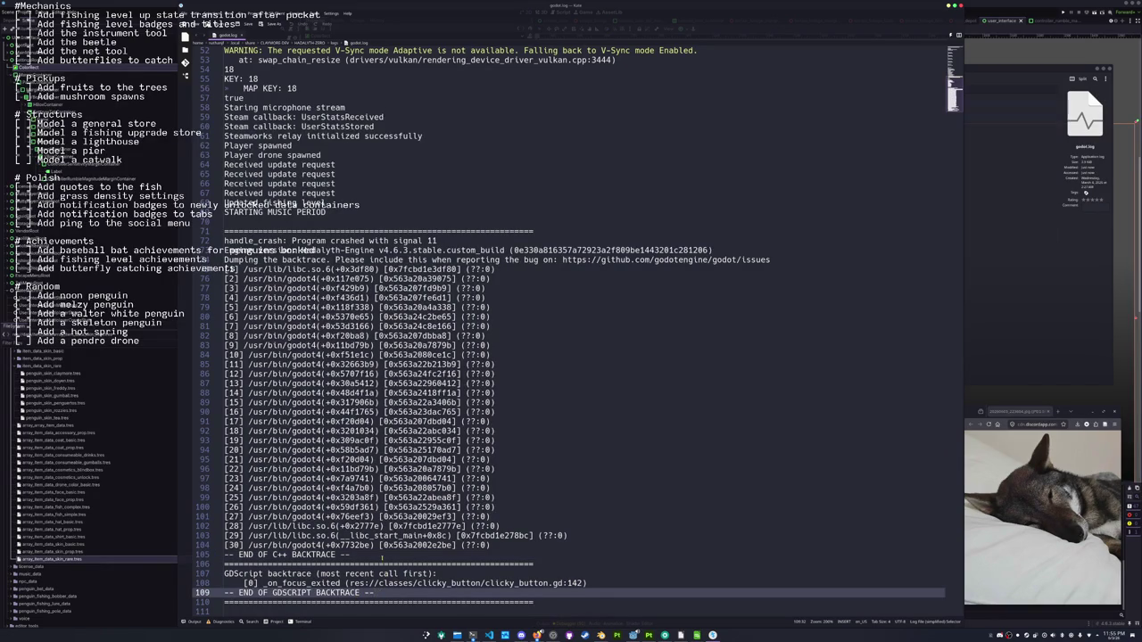
{"action": "left_click", "coordinate": [382, 555]}
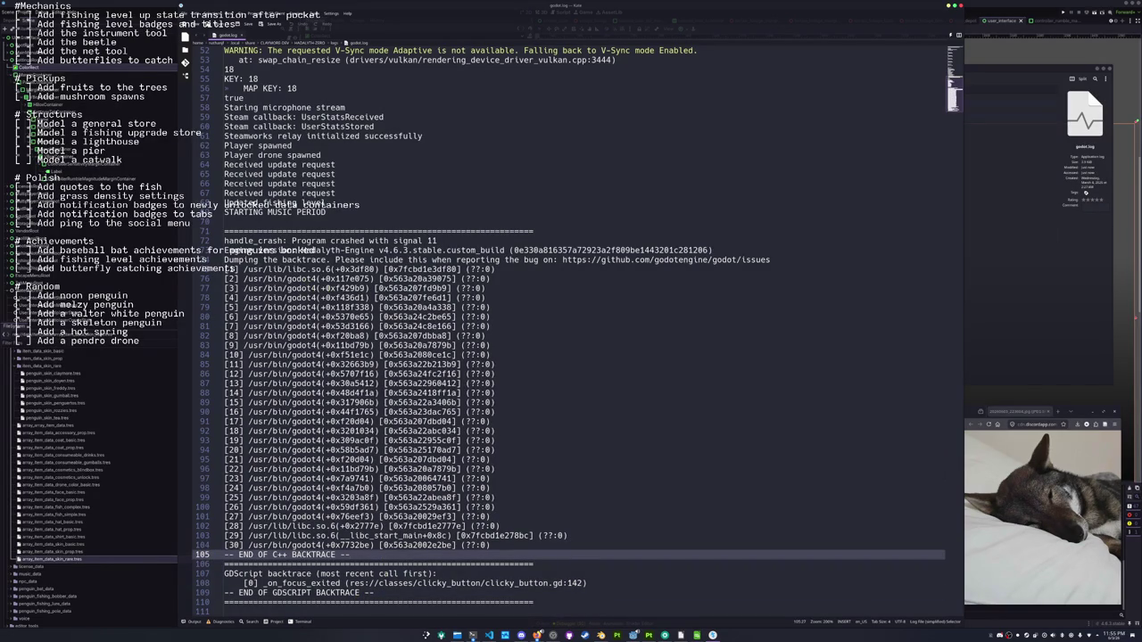
Select the Godot issues URL on line 74 and the 'Program crashed with signal 11' message
{"action": "left_click", "coordinate": [386, 269]}
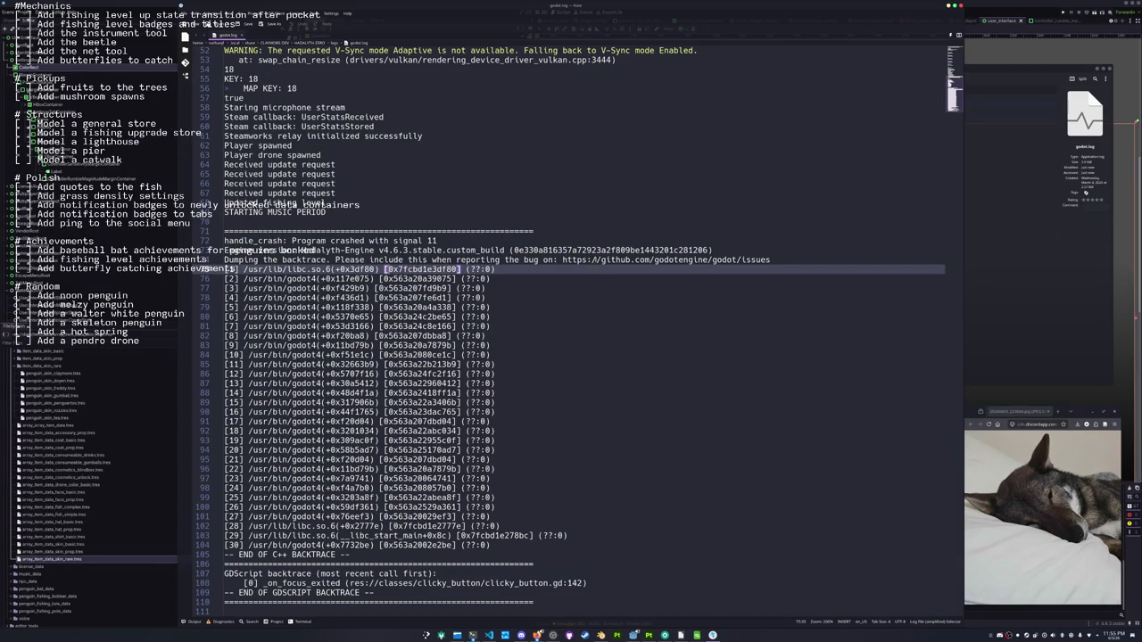
{"action": "left_click_drag", "start_coordinate": [770, 259], "coordinate": [561, 260]}
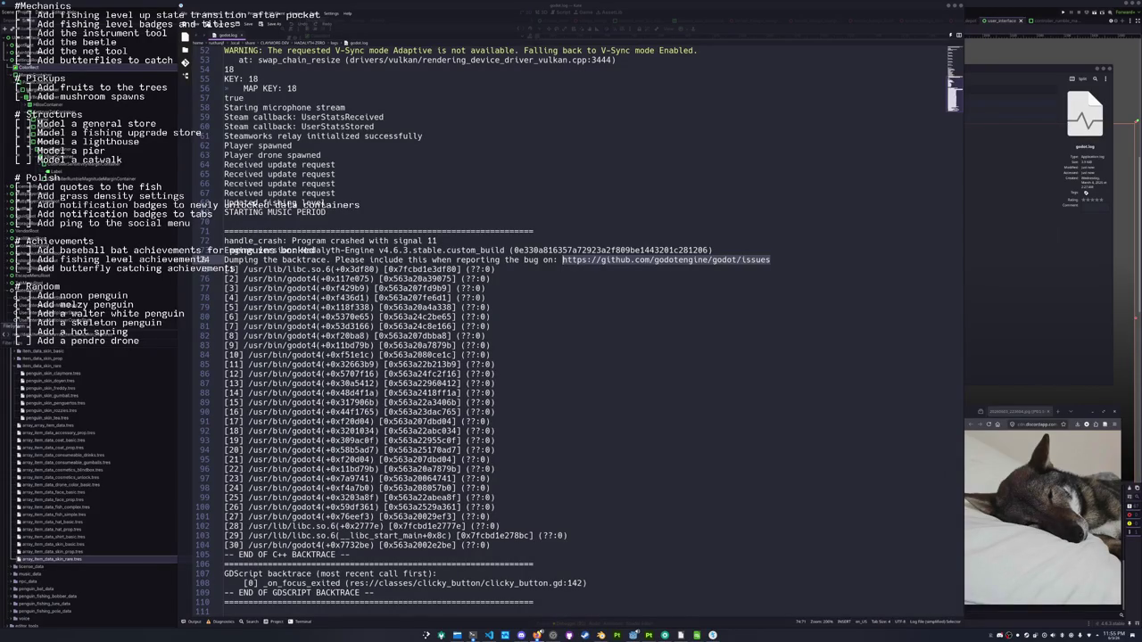
{"action": "left_click_drag", "start_coordinate": [292, 241], "coordinate": [434, 241]}
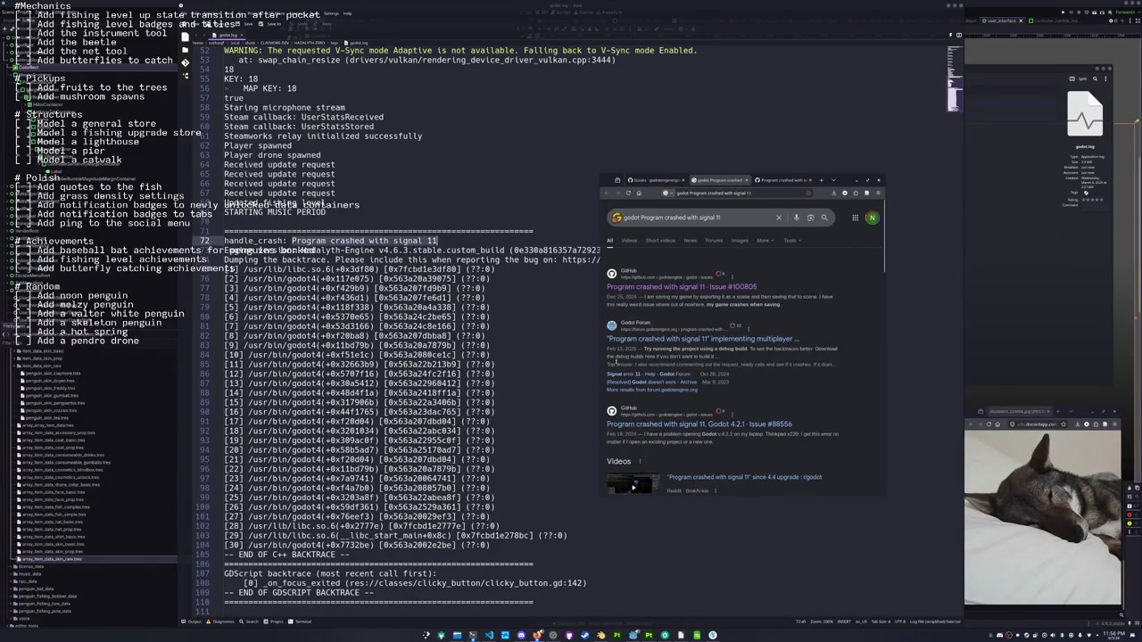
Open issue #88556 in a background tab from the search results and switch to the GitHub issue page
{"action": "left_click_drag", "start_coordinate": [602, 361], "coordinate": [451, 360]}
{"action": "scroll", "coordinate": [458, 364], "scroll_direction": "down", "scroll_amount": 2}
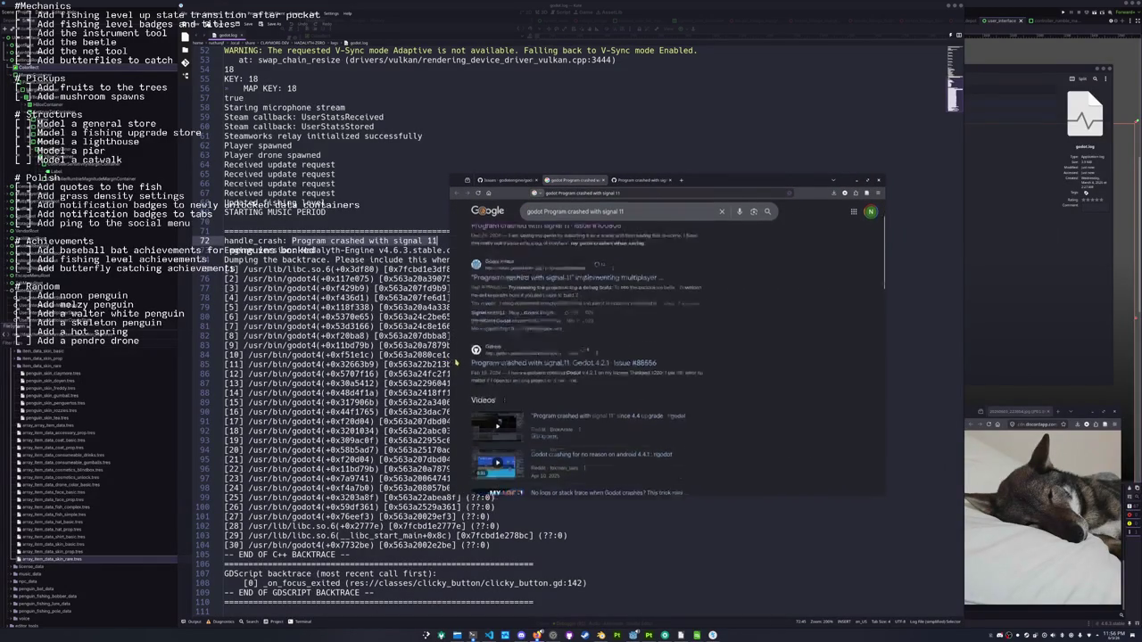
{"action": "middle_click", "coordinate": [535, 327]}
{"action": "scroll", "coordinate": [534, 329], "scroll_direction": "up", "scroll_amount": 2}
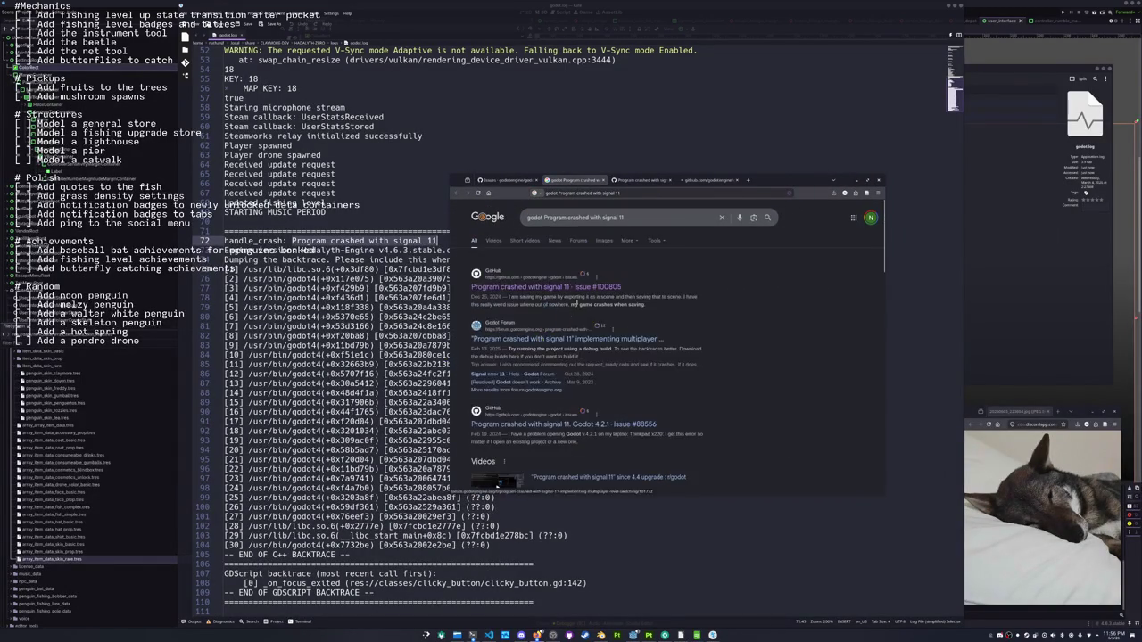
{"action": "left_click", "coordinate": [640, 181]}
Read issue #100805 down to its closing comments, then switch to issue #88556
{"action": "scroll", "coordinate": [505, 345], "scroll_direction": "down", "scroll_amount": 2}
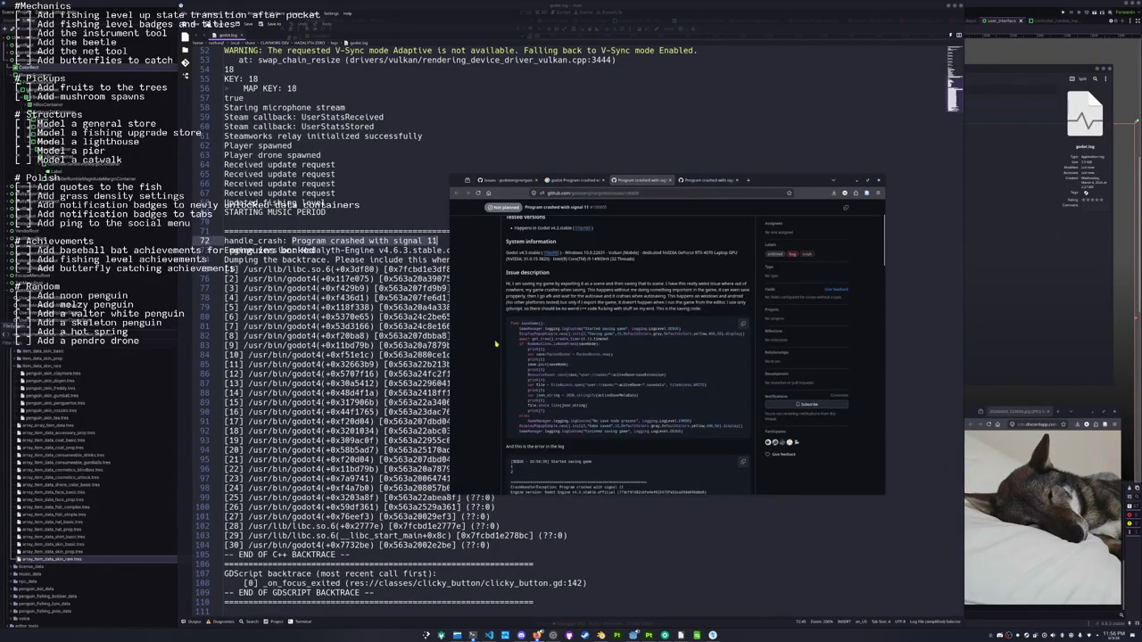
{"action": "scroll", "coordinate": [496, 343], "scroll_direction": "up", "scroll_amount": 2, "text": "ctrl"}
{"action": "scroll", "coordinate": [489, 348], "scroll_direction": "down", "scroll_amount": 3}
{"action": "scroll", "coordinate": [488, 348], "scroll_direction": "down", "scroll_amount": 8}
{"action": "scroll", "coordinate": [483, 348], "scroll_direction": "up", "scroll_amount": 3}
{"action": "scroll", "coordinate": [483, 348], "scroll_direction": "down", "scroll_amount": 3}
{"action": "scroll", "coordinate": [483, 348], "scroll_direction": "down", "scroll_amount": 5}
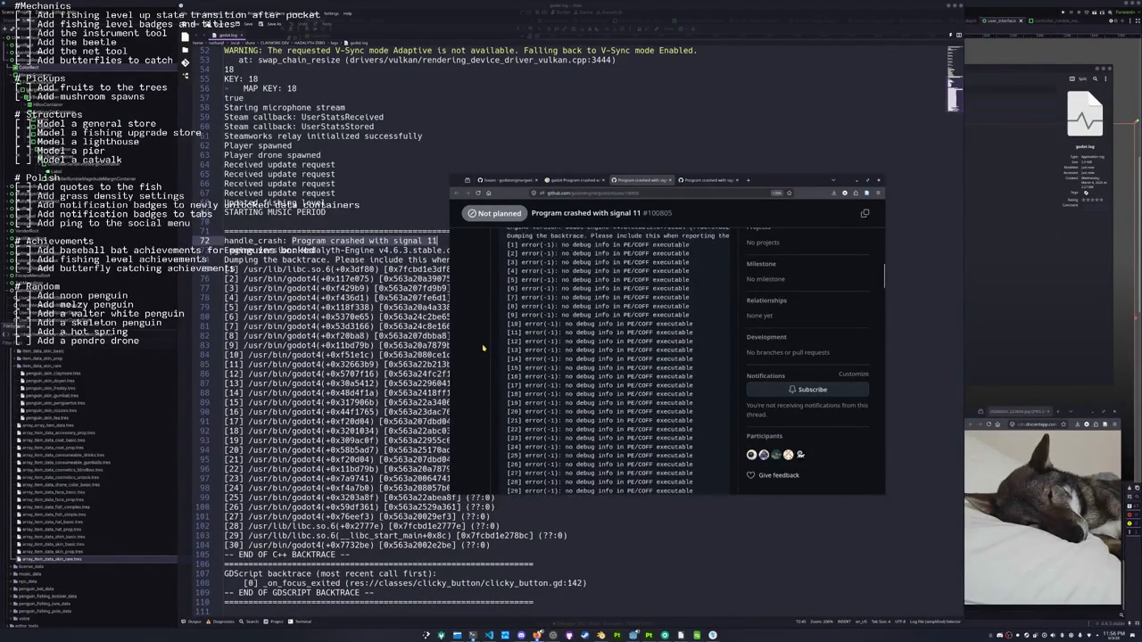
{"action": "scroll", "coordinate": [483, 348], "scroll_direction": "down", "scroll_amount": 3}
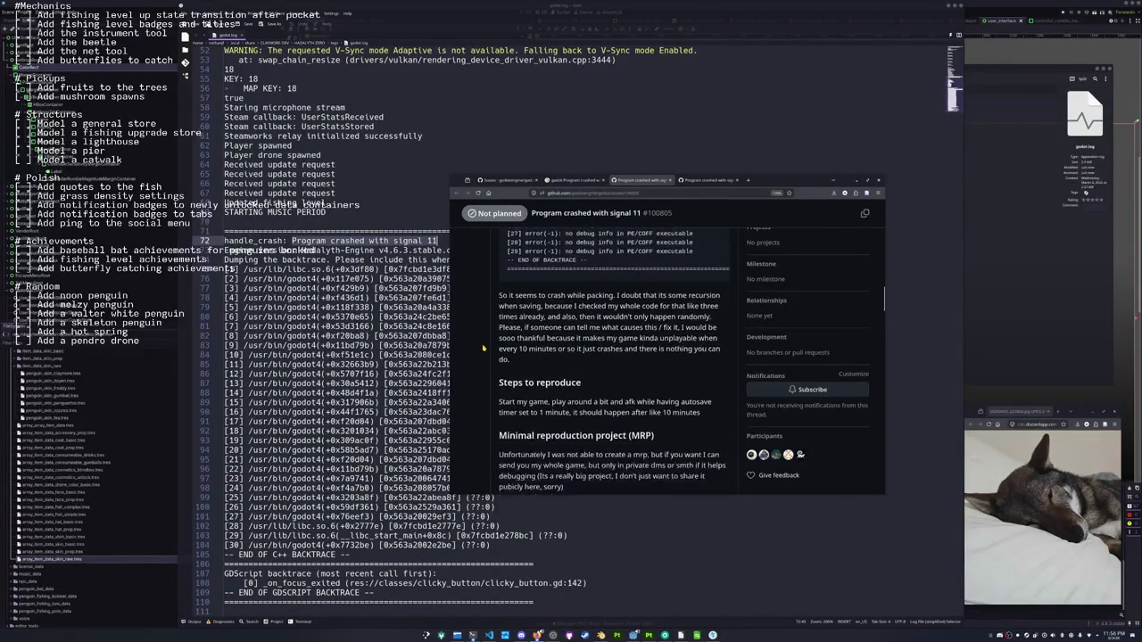
{"action": "scroll", "coordinate": [483, 348], "scroll_direction": "down", "scroll_amount": 3}
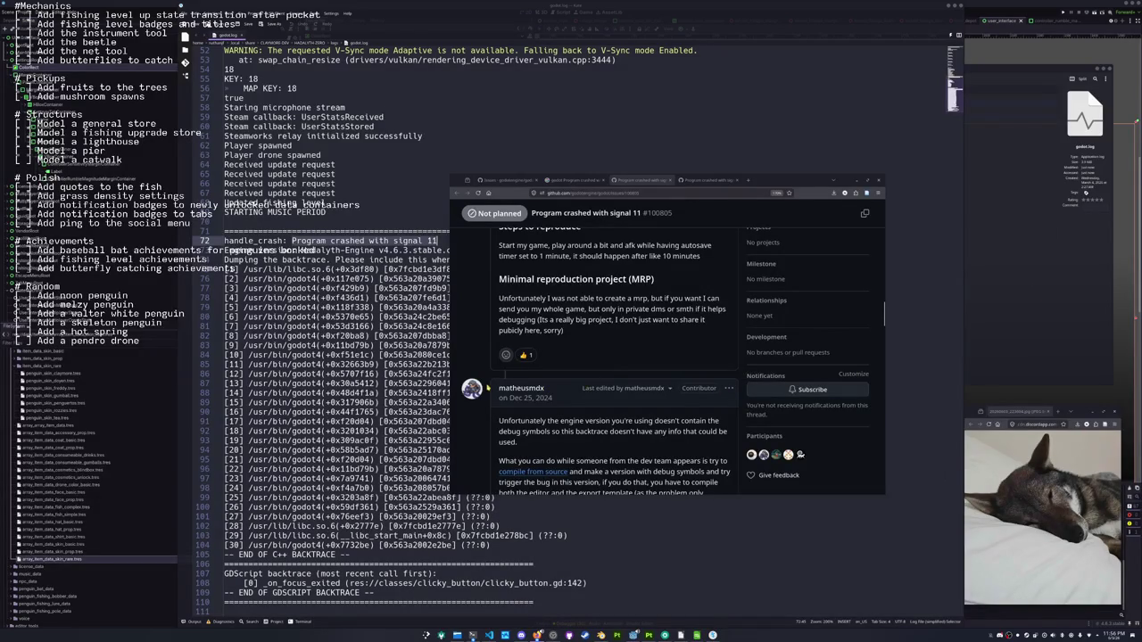
{"action": "scroll", "coordinate": [464, 298], "scroll_direction": "down", "scroll_amount": 3}
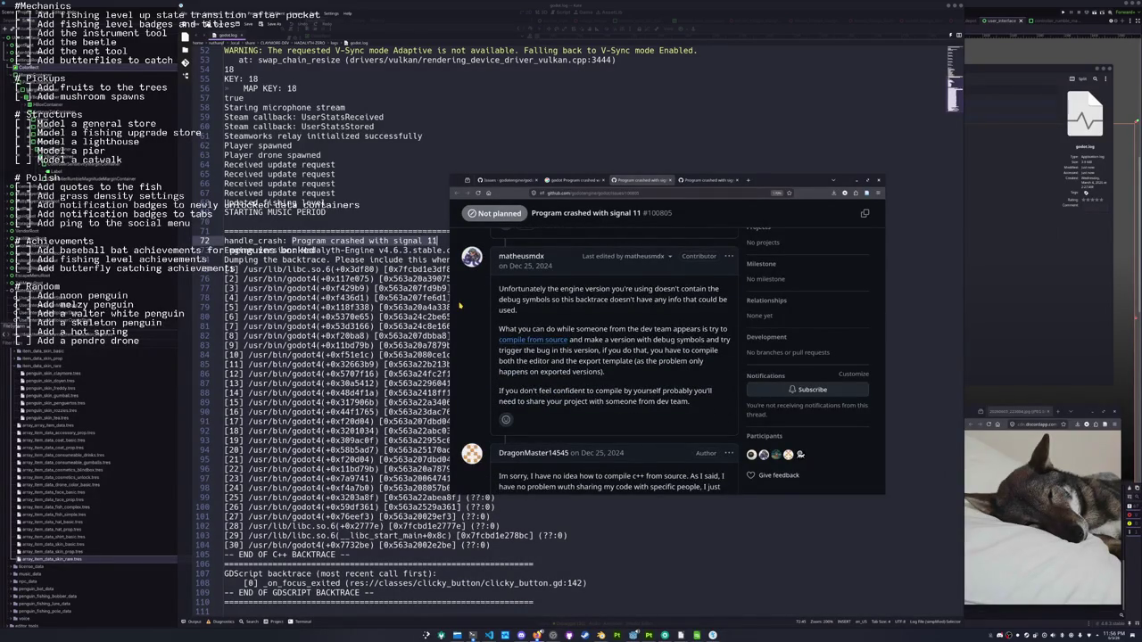
{"action": "scroll", "coordinate": [461, 305], "scroll_direction": "down", "scroll_amount": 5}
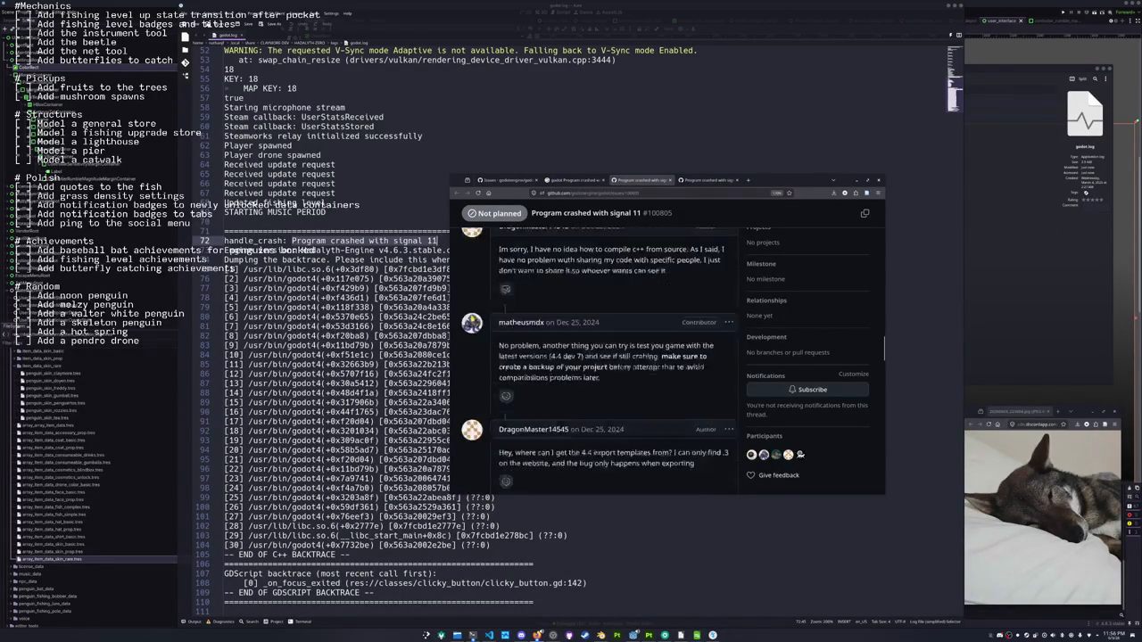
{"action": "scroll", "coordinate": [471, 316], "scroll_direction": "down", "scroll_amount": 3}
{"action": "scroll", "coordinate": [471, 316], "scroll_direction": "down", "scroll_amount": 5}
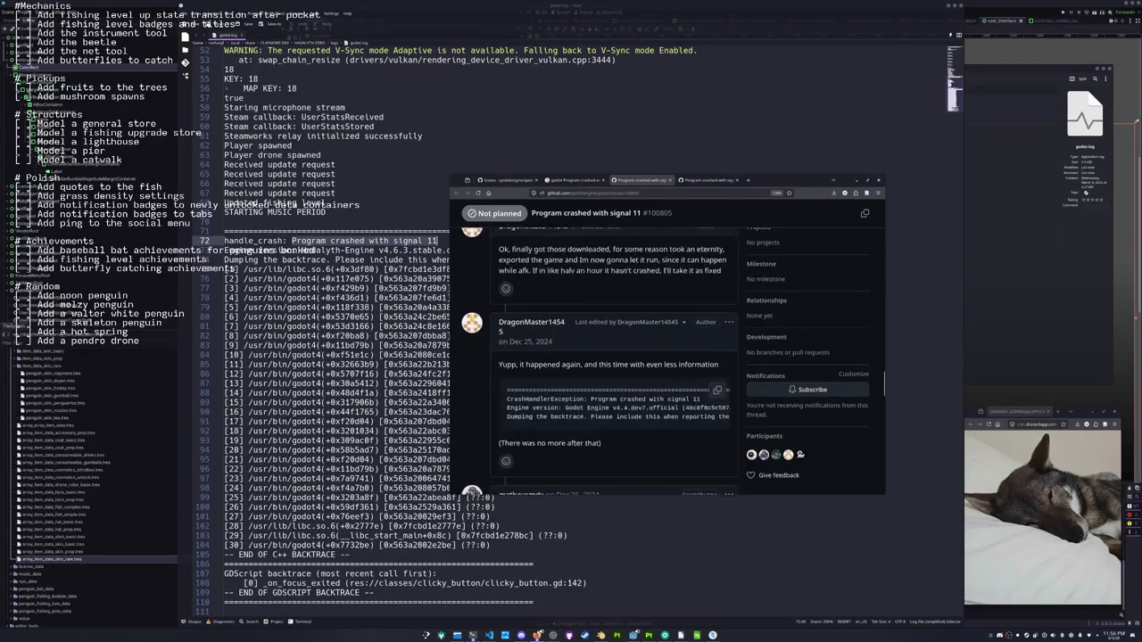
{"action": "scroll", "coordinate": [472, 317], "scroll_direction": "down", "scroll_amount": 3}
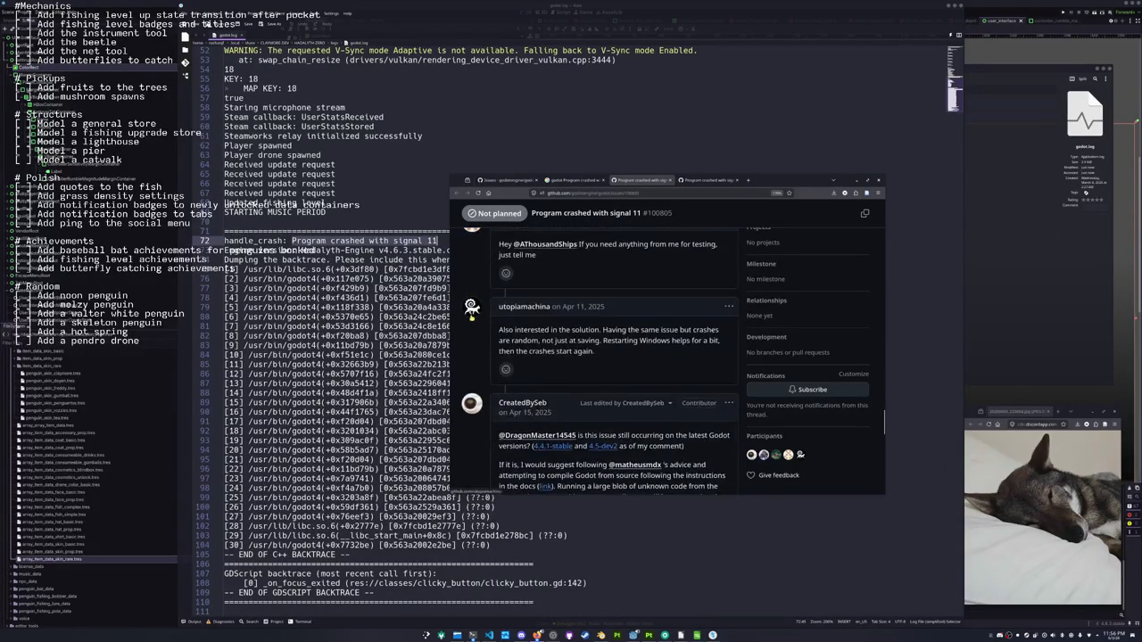
{"action": "scroll", "coordinate": [473, 326], "scroll_direction": "down", "scroll_amount": 3}
{"action": "scroll", "coordinate": [474, 335], "scroll_direction": "down", "scroll_amount": 2}
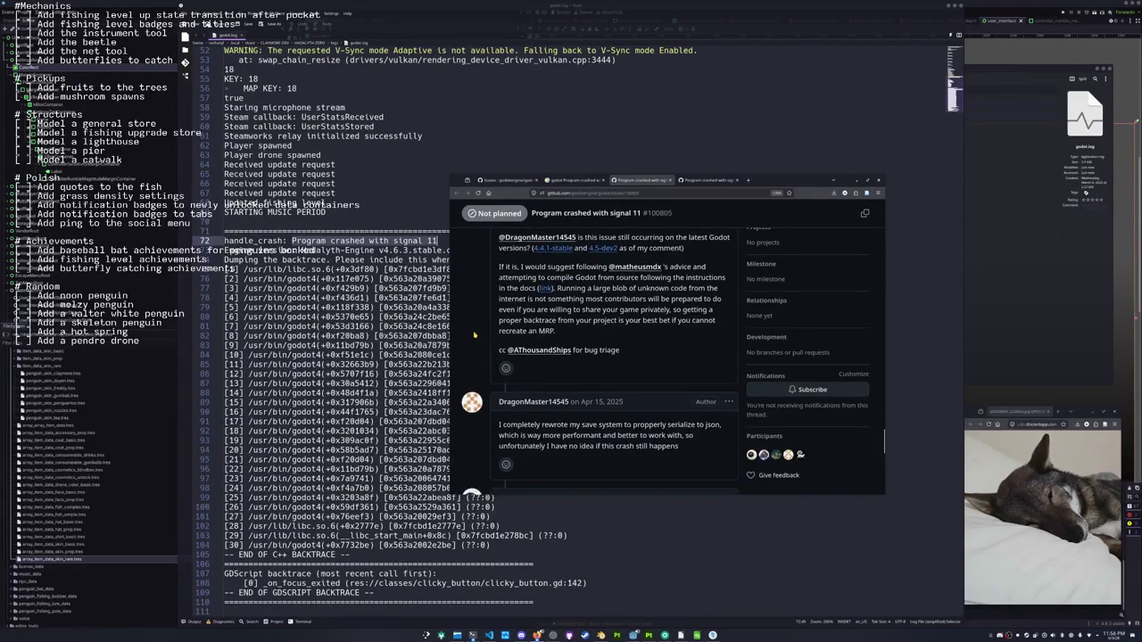
{"action": "scroll", "coordinate": [474, 335], "scroll_direction": "down", "scroll_amount": 5}
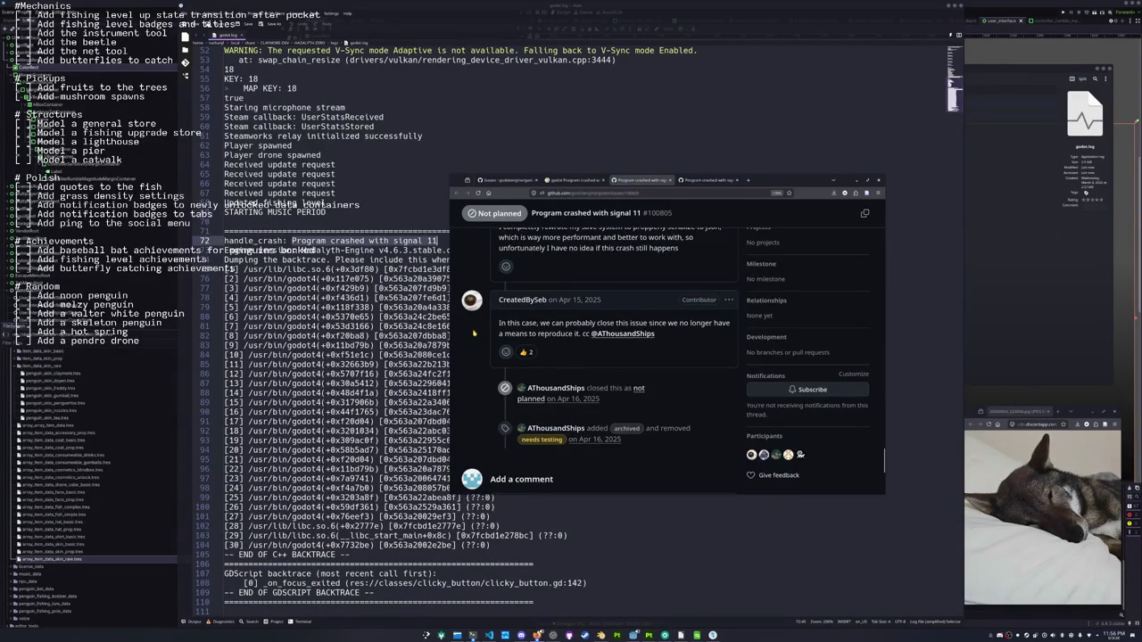
{"action": "scroll", "coordinate": [474, 334], "scroll_direction": "down", "scroll_amount": 3}
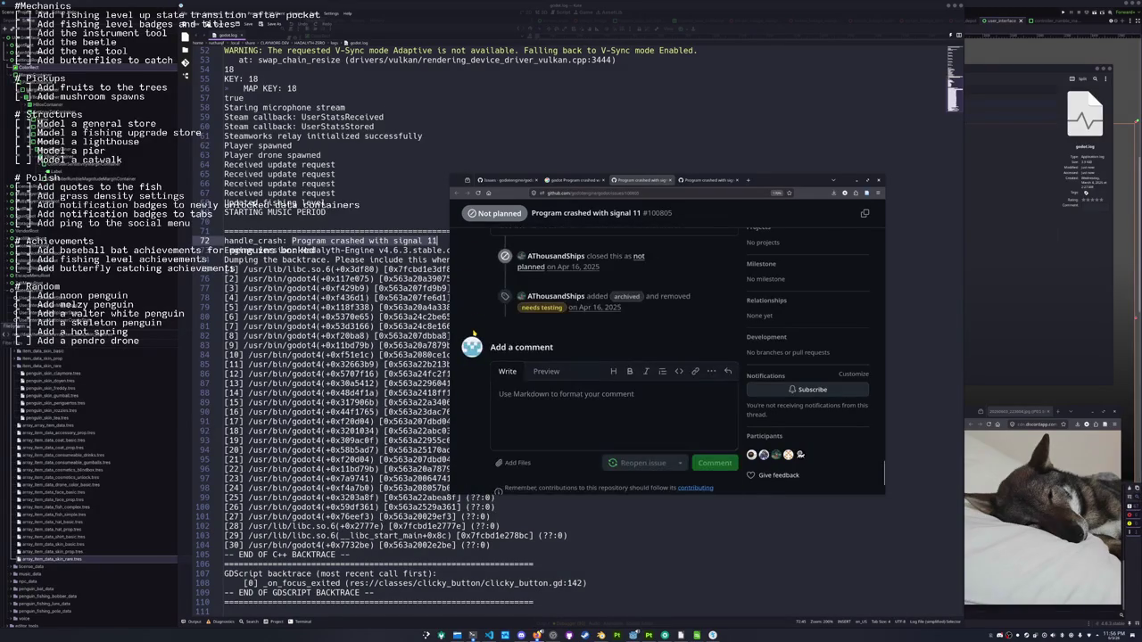
{"action": "scroll", "coordinate": [474, 334], "scroll_direction": "up", "scroll_amount": 5}
{"action": "left_click", "coordinate": [714, 180]}
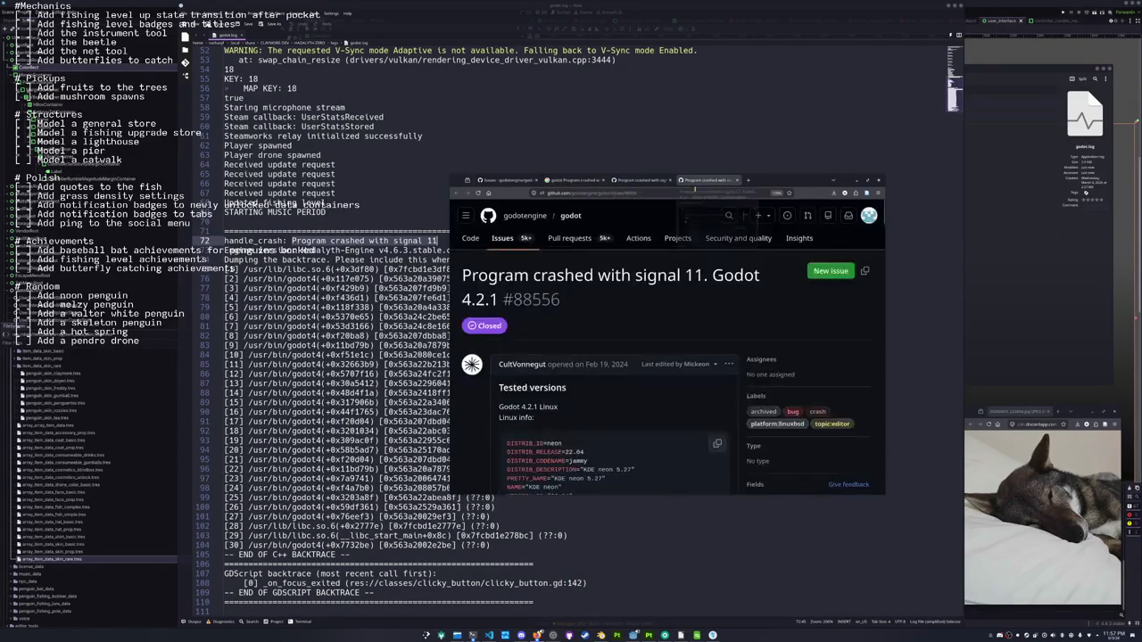
Read issue #88556, scrolling code blocks sideways, to the x11 driver fix reply, then return to Godot
{"action": "scroll", "coordinate": [496, 333], "scroll_direction": "down", "scroll_amount": 3}
{"action": "scroll", "coordinate": [486, 330], "scroll_direction": "down", "scroll_amount": 5}
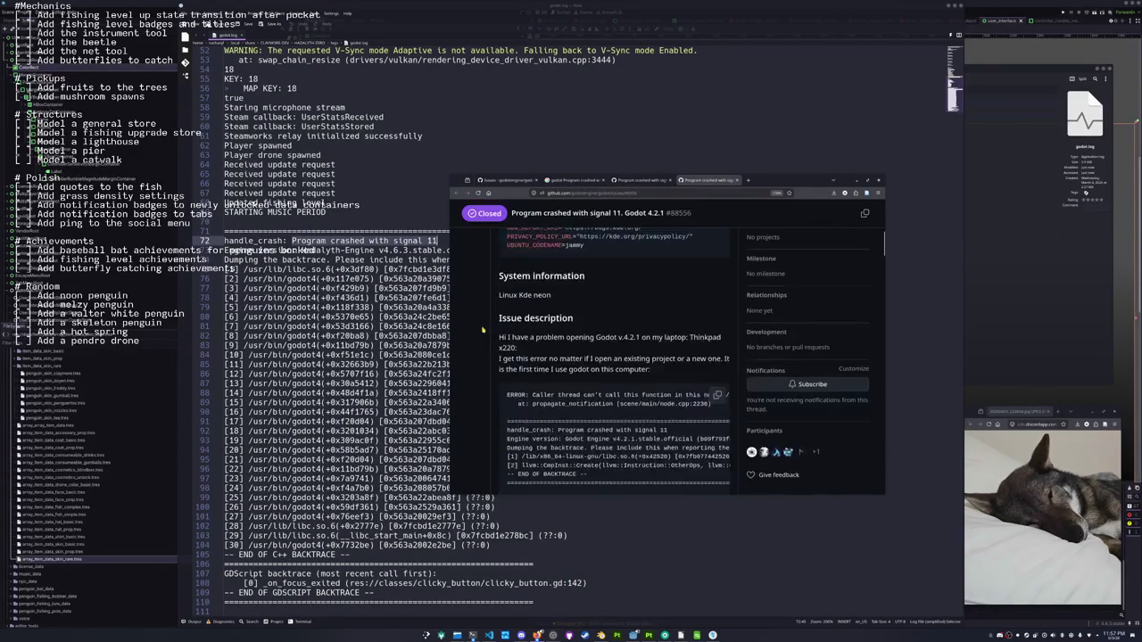
{"action": "left_click_drag", "start_coordinate": [535, 364], "coordinate": [596, 364]}
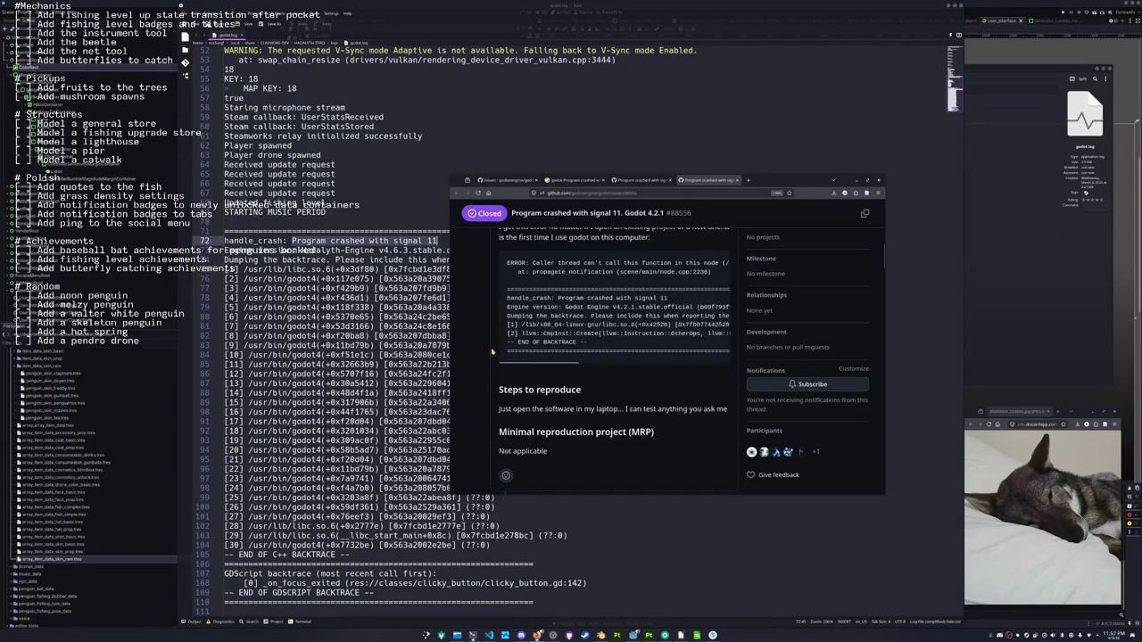
{"action": "scroll", "coordinate": [480, 339], "scroll_direction": "down", "scroll_amount": 5}
{"action": "scroll", "coordinate": [482, 352], "scroll_direction": "down", "scroll_amount": 3}
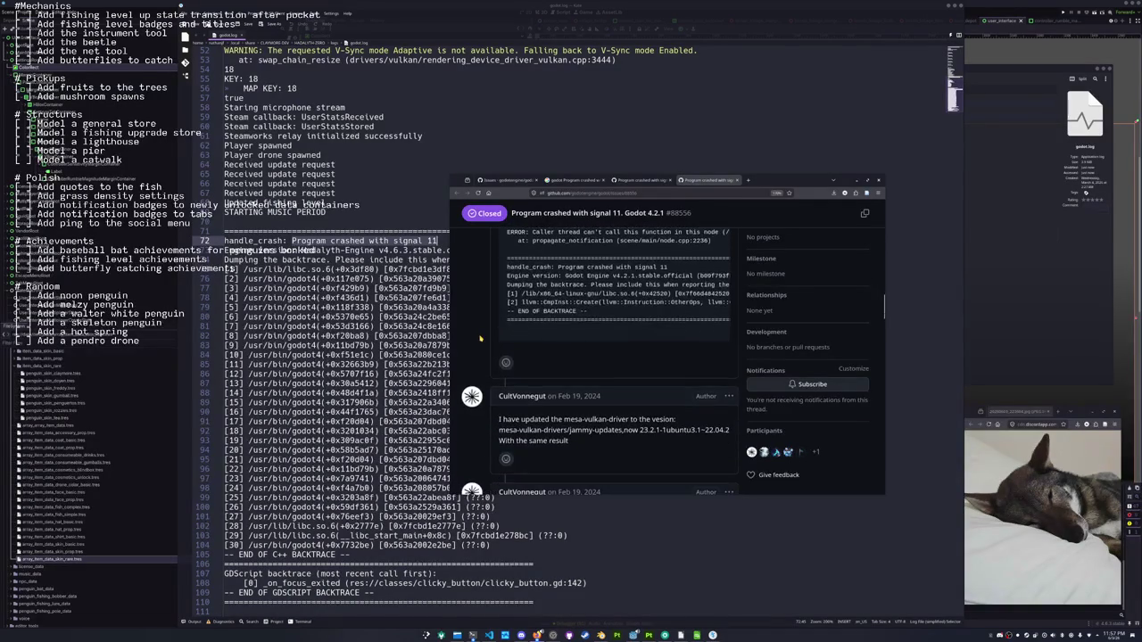
{"action": "left_click_drag", "start_coordinate": [540, 406], "coordinate": [623, 401]}
{"action": "scroll", "coordinate": [482, 381], "scroll_direction": "down", "scroll_amount": 10}
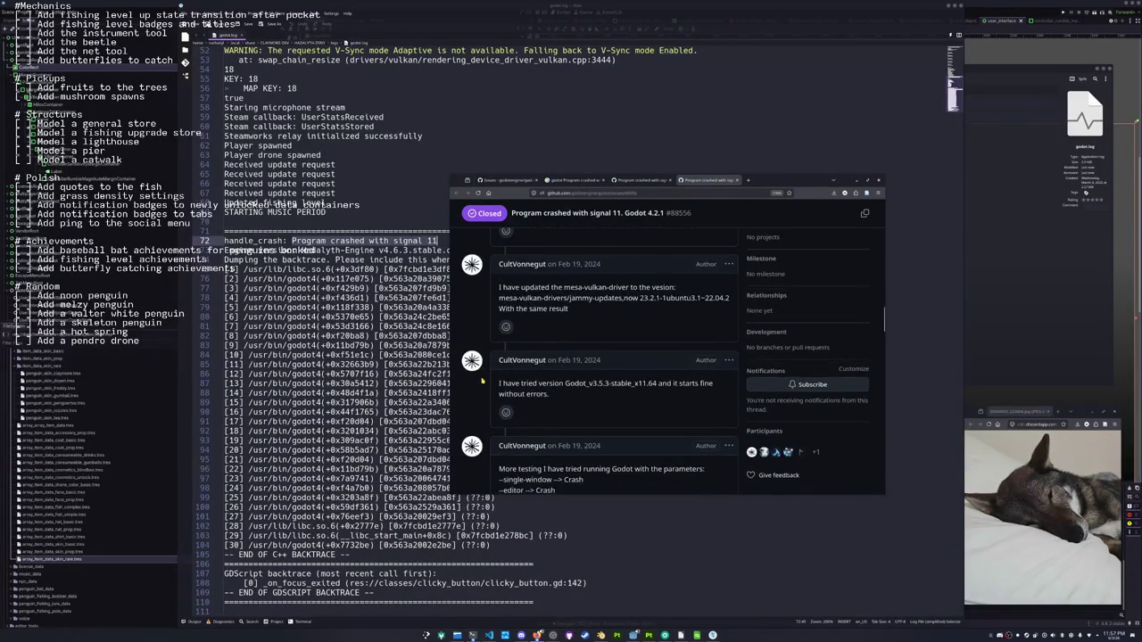
{"action": "scroll", "coordinate": [482, 381], "scroll_direction": "down", "scroll_amount": 5}
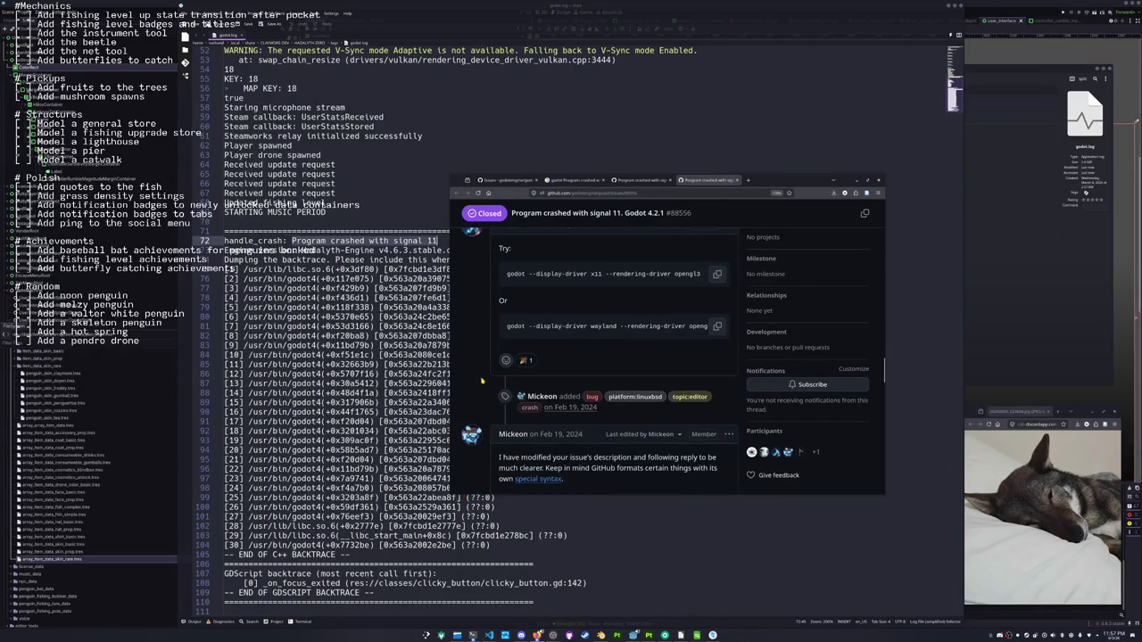
{"action": "scroll", "coordinate": [482, 381], "scroll_direction": "up", "scroll_amount": 2}
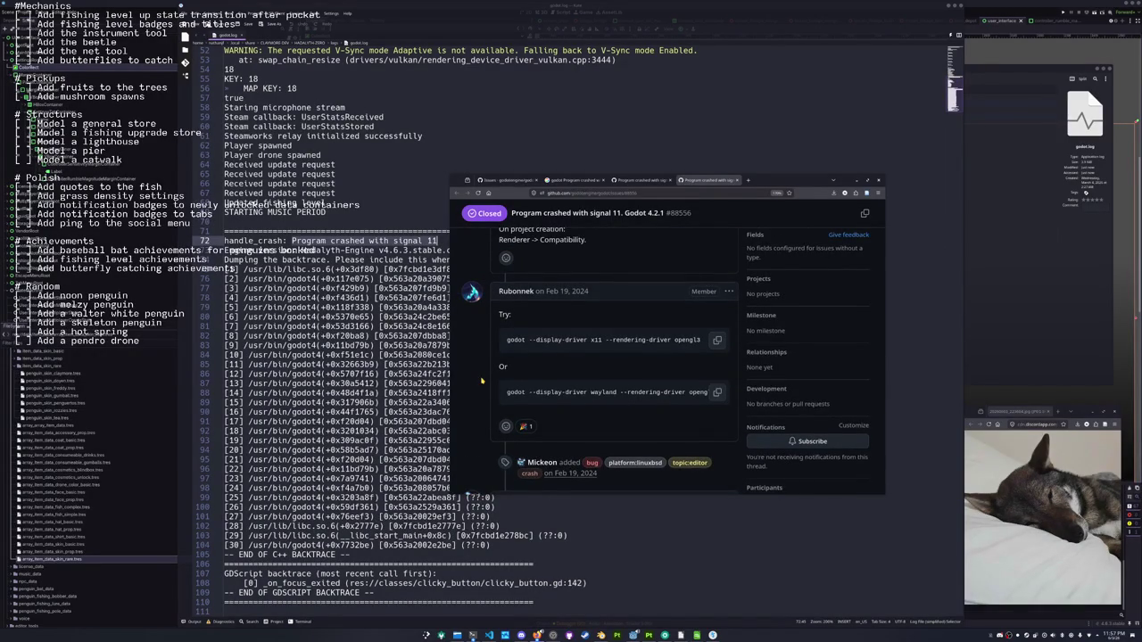
{"action": "scroll", "coordinate": [482, 381], "scroll_direction": "down", "scroll_amount": 3}
{"action": "scroll", "coordinate": [482, 381], "scroll_direction": "down", "scroll_amount": 3}
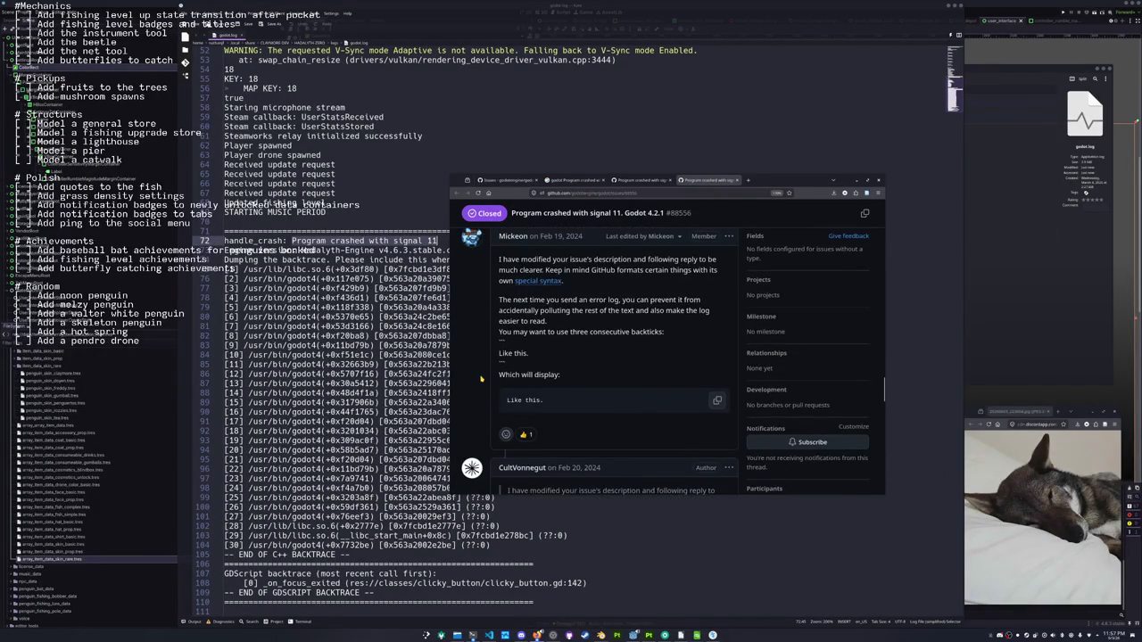
{"action": "scroll", "coordinate": [482, 381], "scroll_direction": "down", "scroll_amount": 5}
{"action": "left_click", "coordinate": [379, 393]}
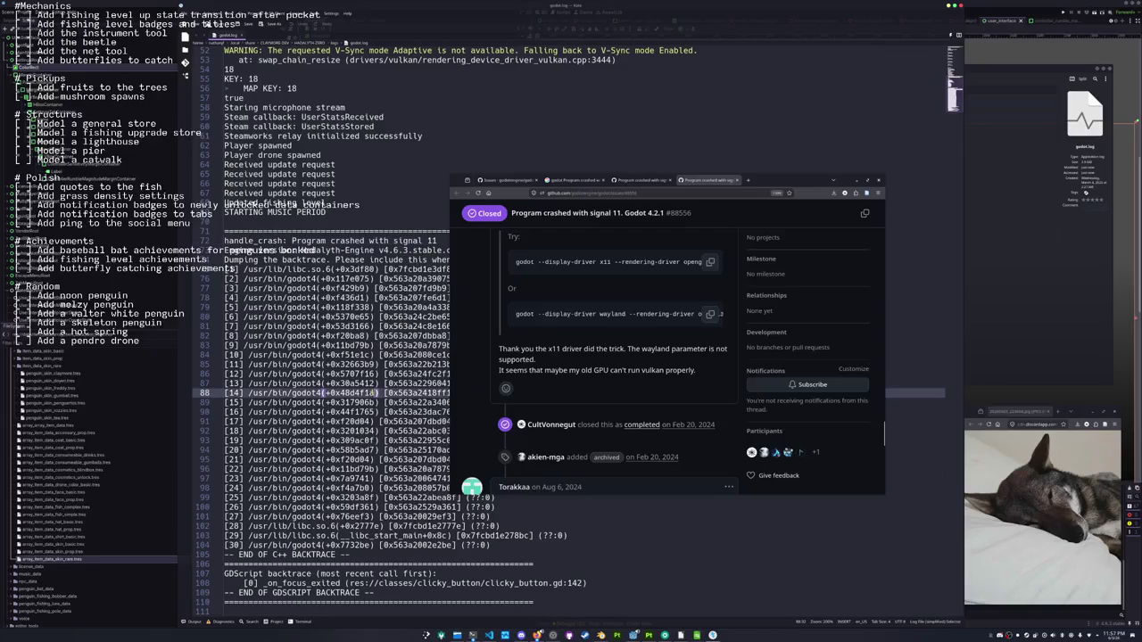
{"action": "left_click", "coordinate": [1064, 11]}
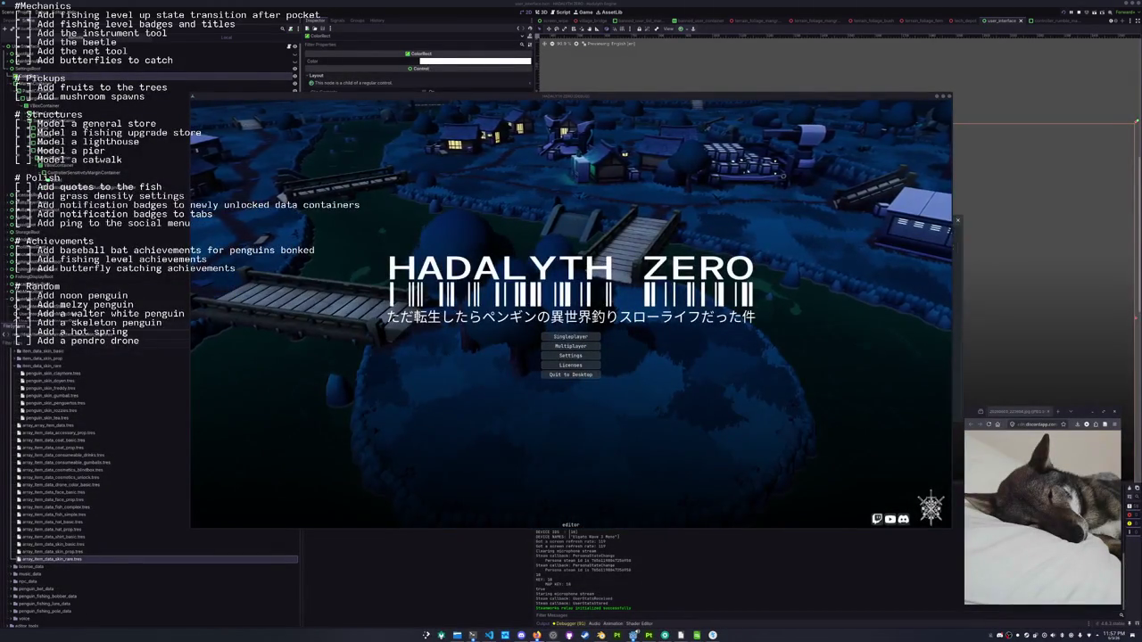
Start a singleplayer game, inspect the Dumbo Octopus and fishing journal, then deselect godot.log in Dolphin
{"action": "left_click", "coordinate": [570, 336]}
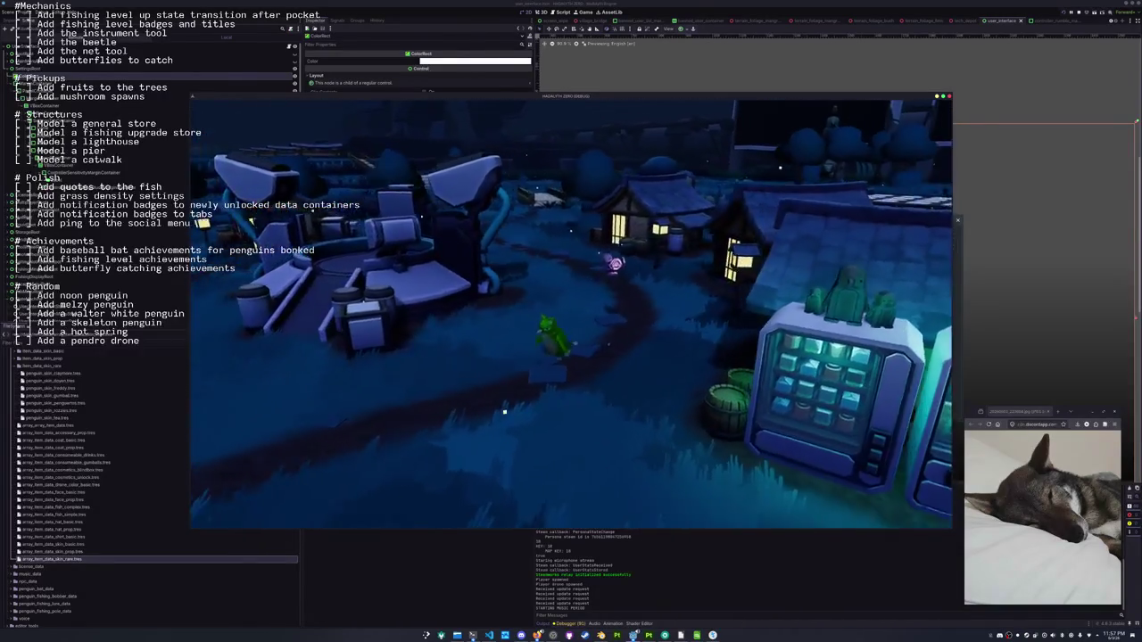
{"action": "key", "text": "Tab"}
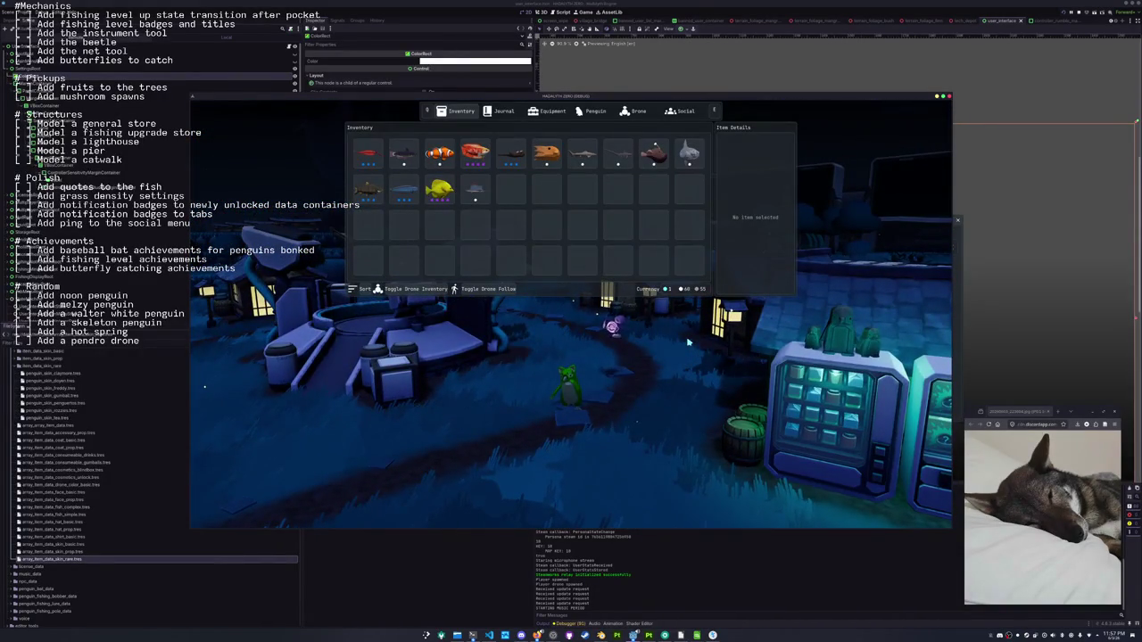
{"action": "left_click", "coordinate": [546, 153]}
{"action": "left_click", "coordinate": [511, 111]}
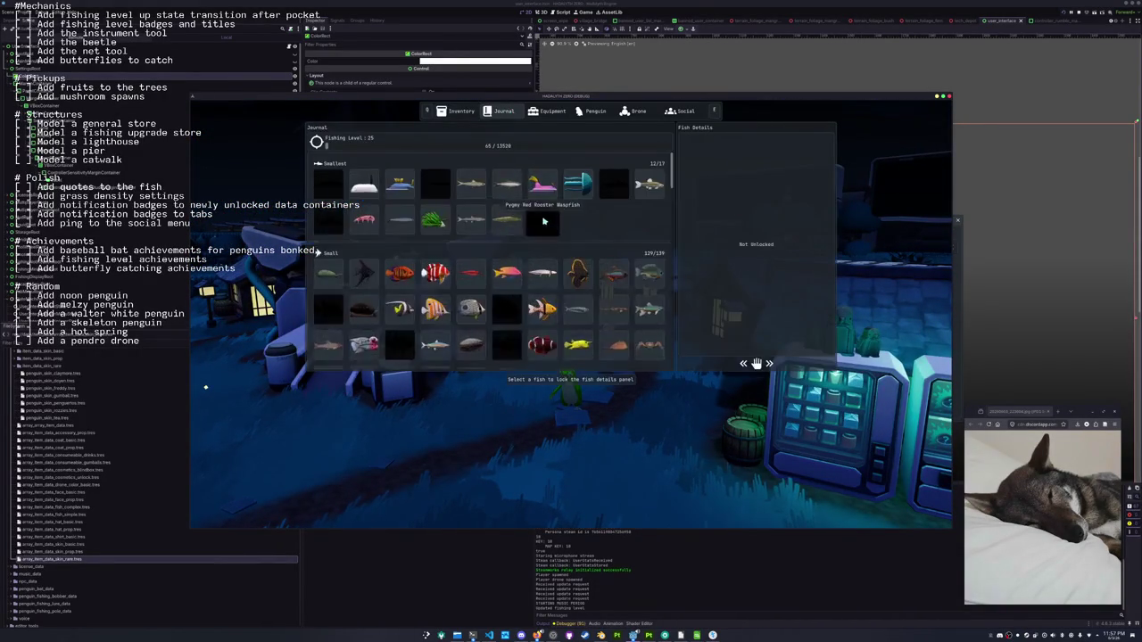
{"action": "scroll", "coordinate": [509, 259], "scroll_direction": "down", "scroll_amount": 10}
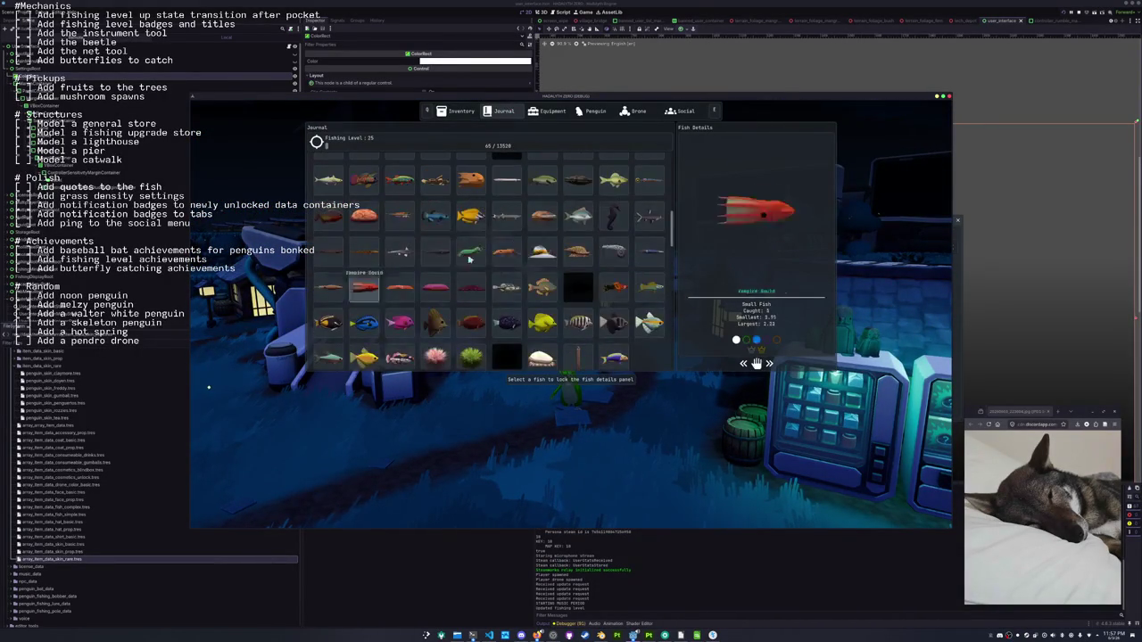
{"action": "scroll", "coordinate": [500, 279], "scroll_direction": "up", "scroll_amount": 8}
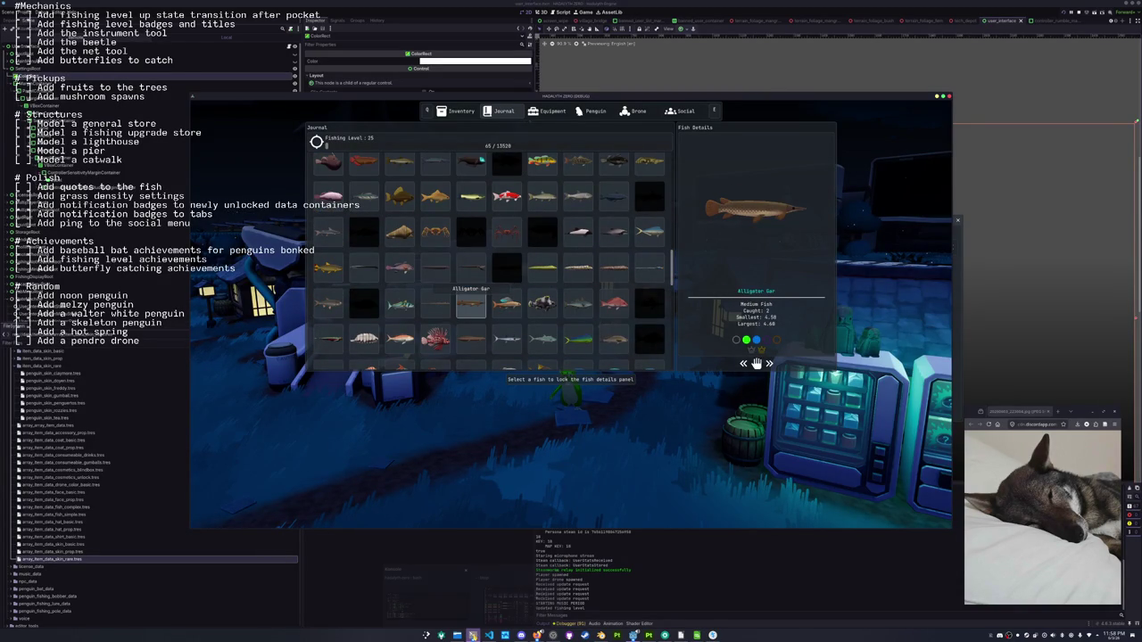
{"action": "mouse_move", "coordinate": [473, 635]}
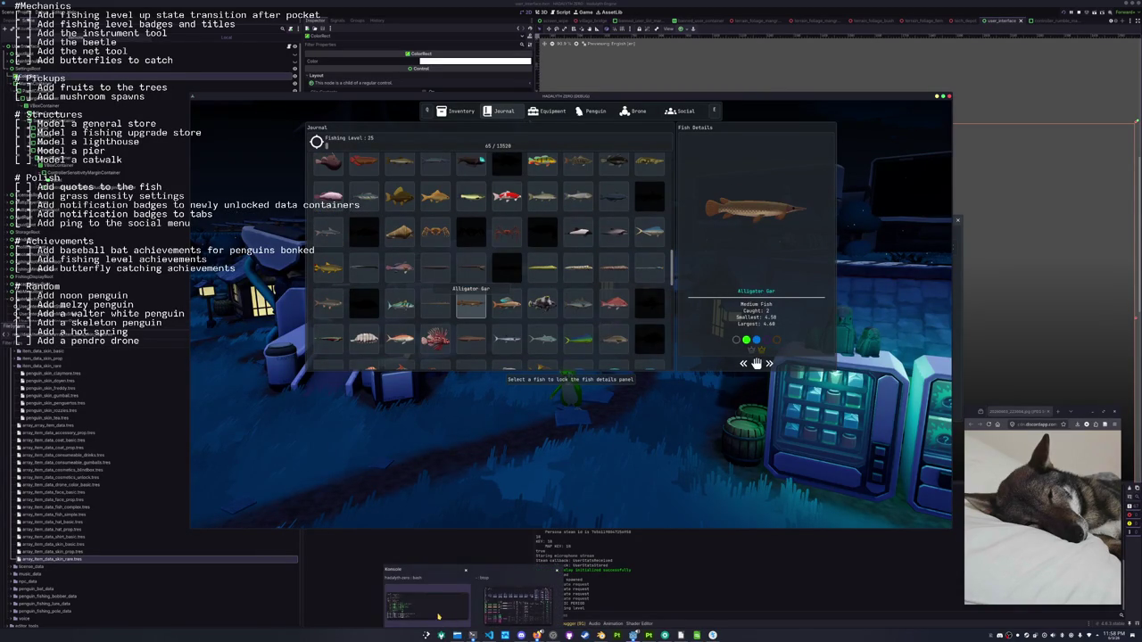
{"action": "left_click", "coordinate": [737, 198]}
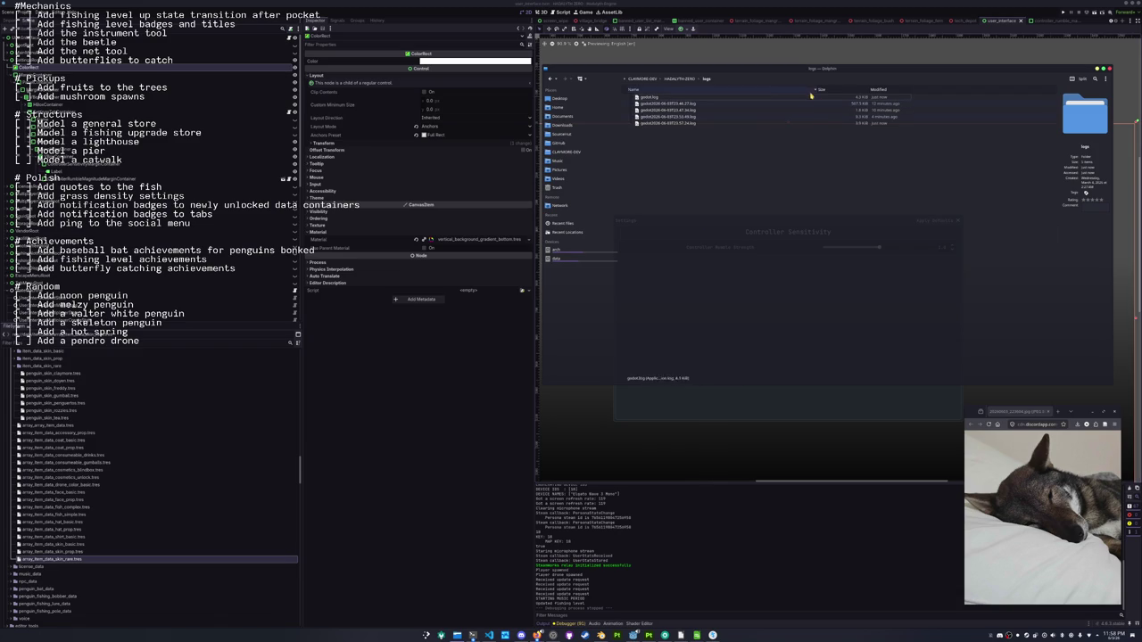
Open the latest godot.log from HADALYTH-ZERO's logs folder in Kate
{"action": "left_click", "coordinate": [678, 78]}
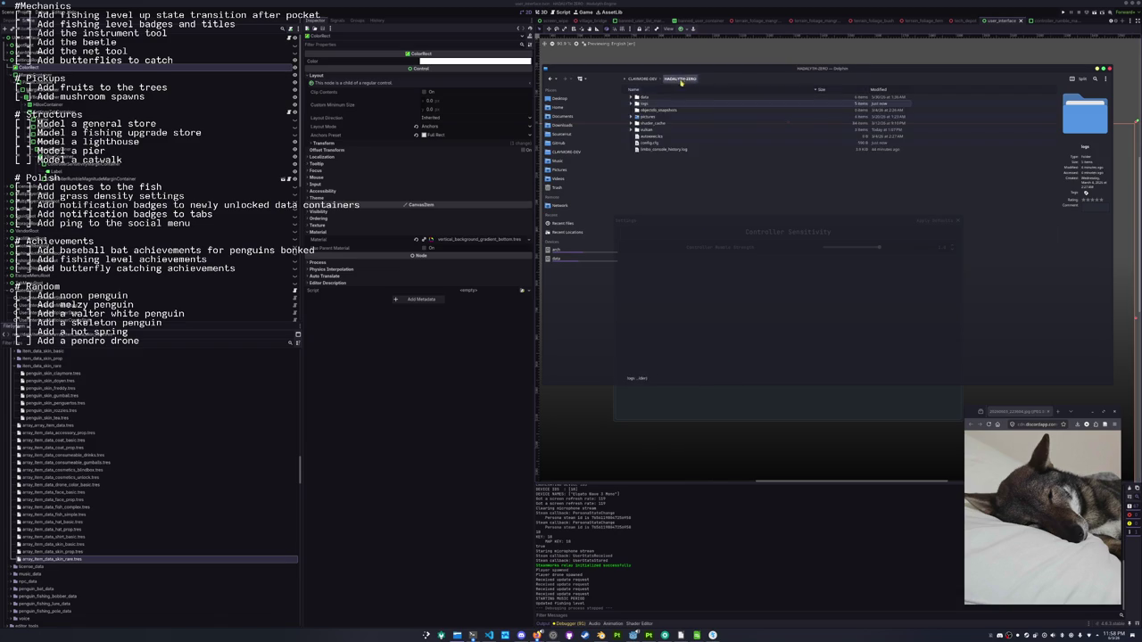
{"action": "left_click", "coordinate": [657, 104]}
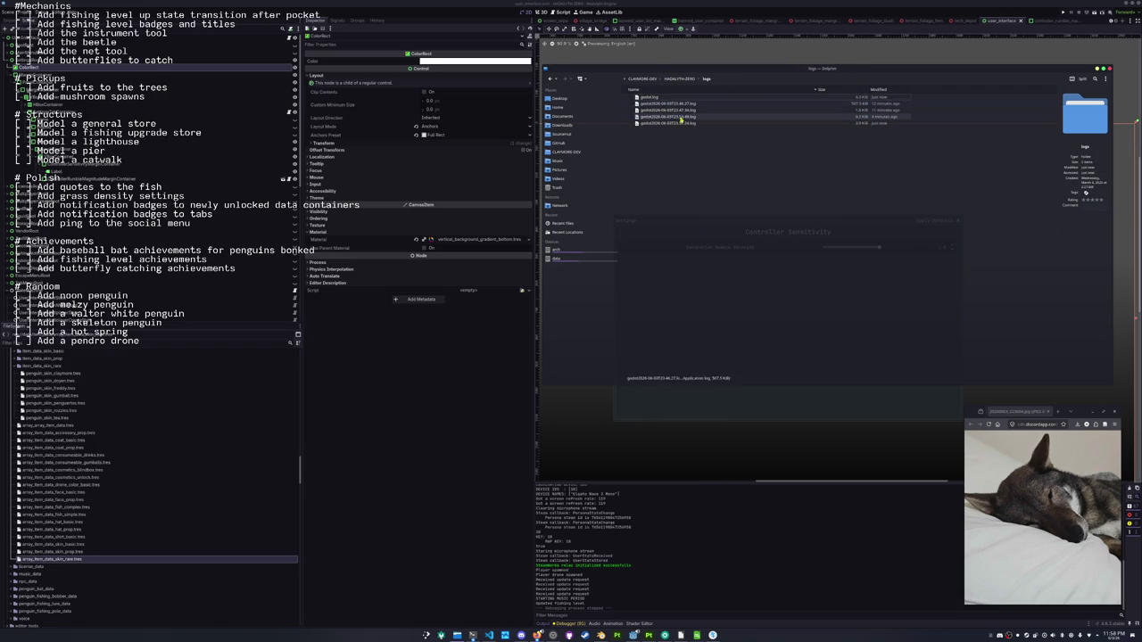
{"action": "left_click", "coordinate": [818, 101]}
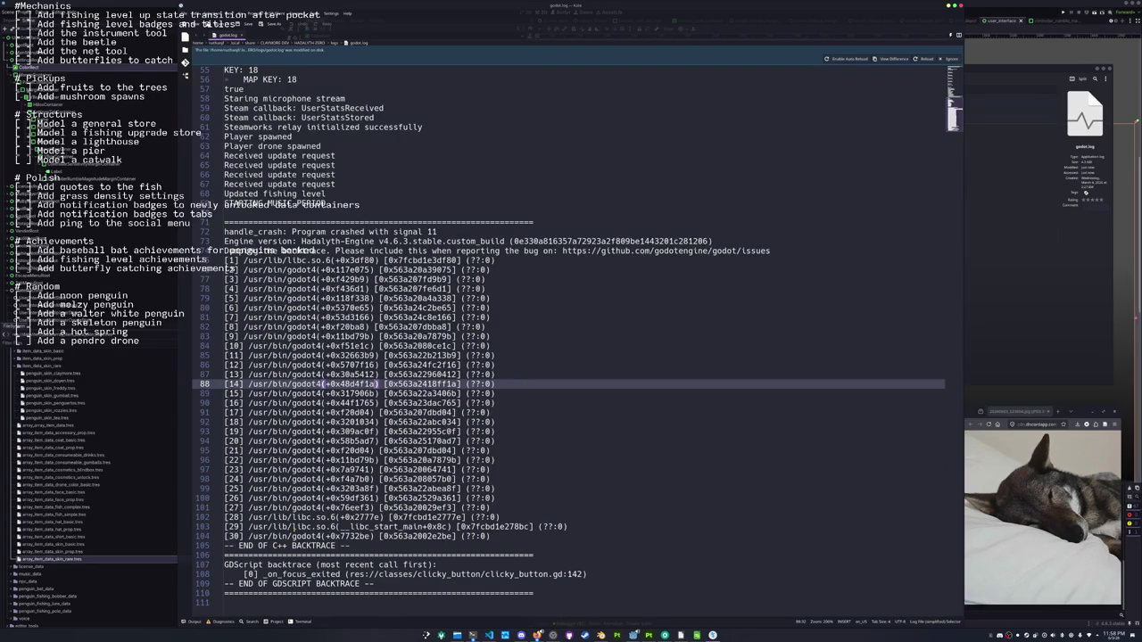
Highlight _on_focus_exited in the godot.log backtrace and open godot2026-06-03T23.57.24.log in Kate alongside it
{"action": "left_click_drag", "start_coordinate": [264, 574], "coordinate": [588, 574]}
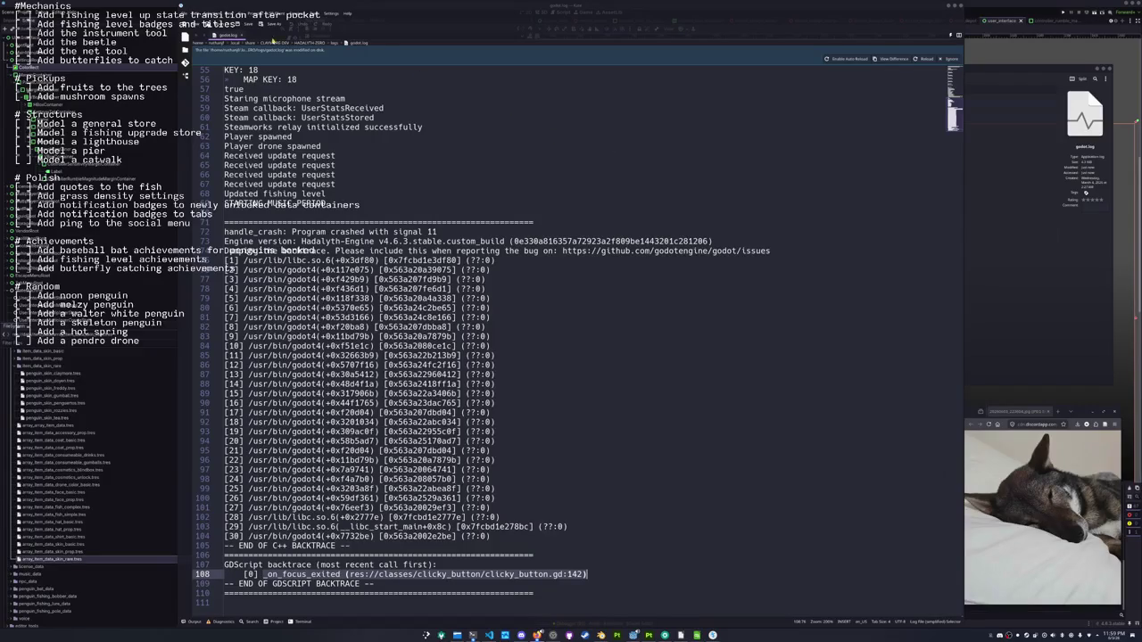
{"action": "left_click_drag", "start_coordinate": [415, 27], "coordinate": [248, 62]}
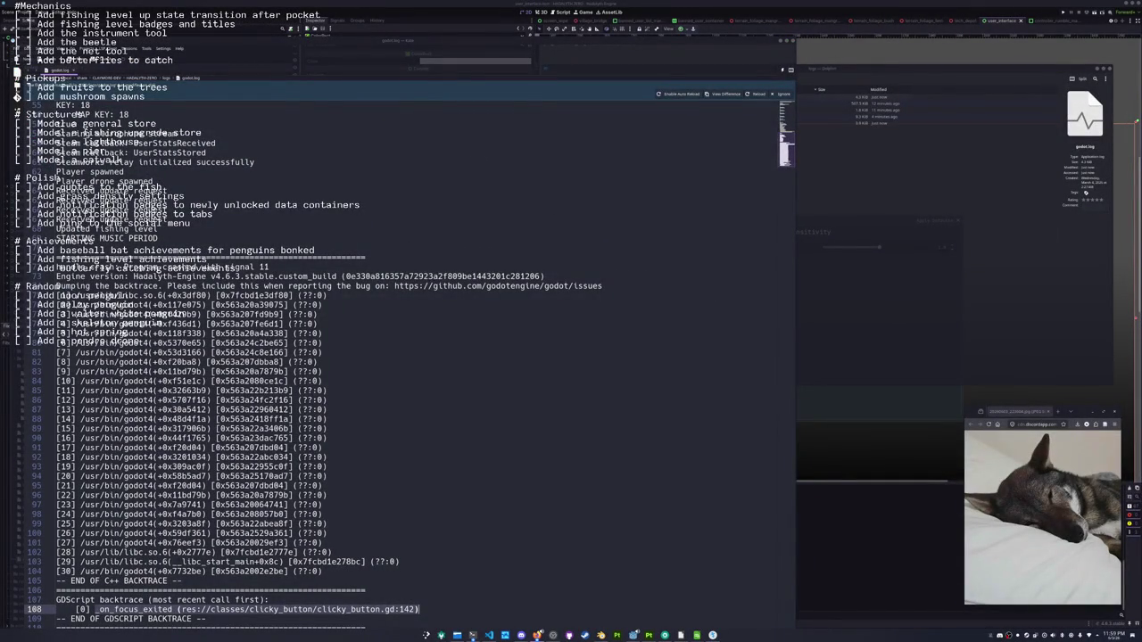
{"action": "left_click", "coordinate": [985, 202]}
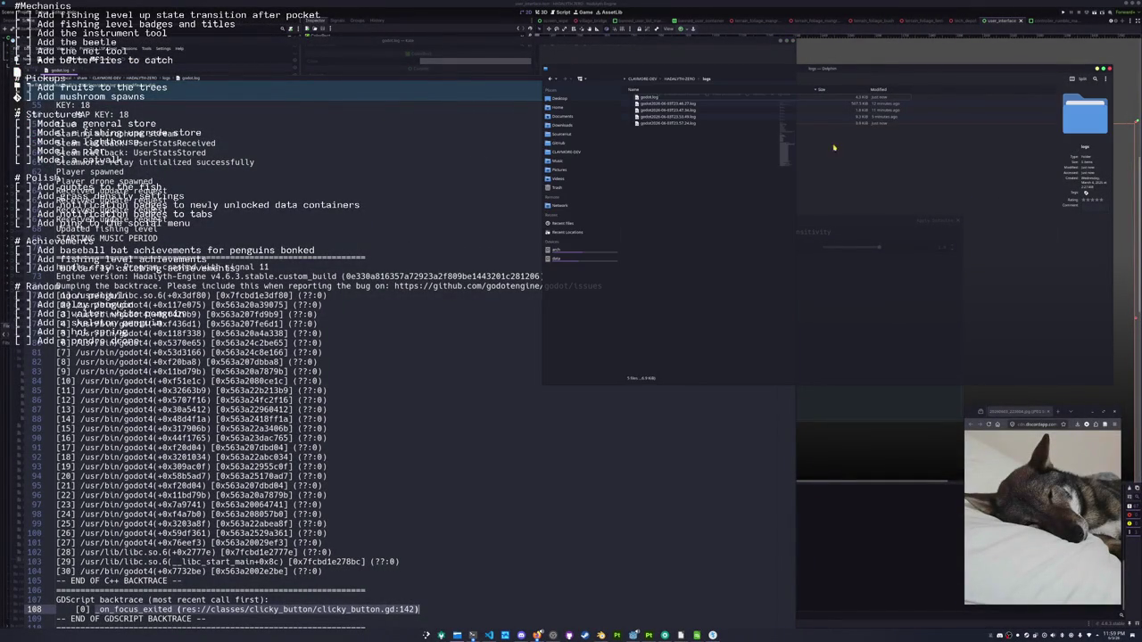
{"action": "double_click", "coordinate": [749, 125]}
{"action": "left_click_drag", "start_coordinate": [470, 68], "coordinate": [630, 31]}
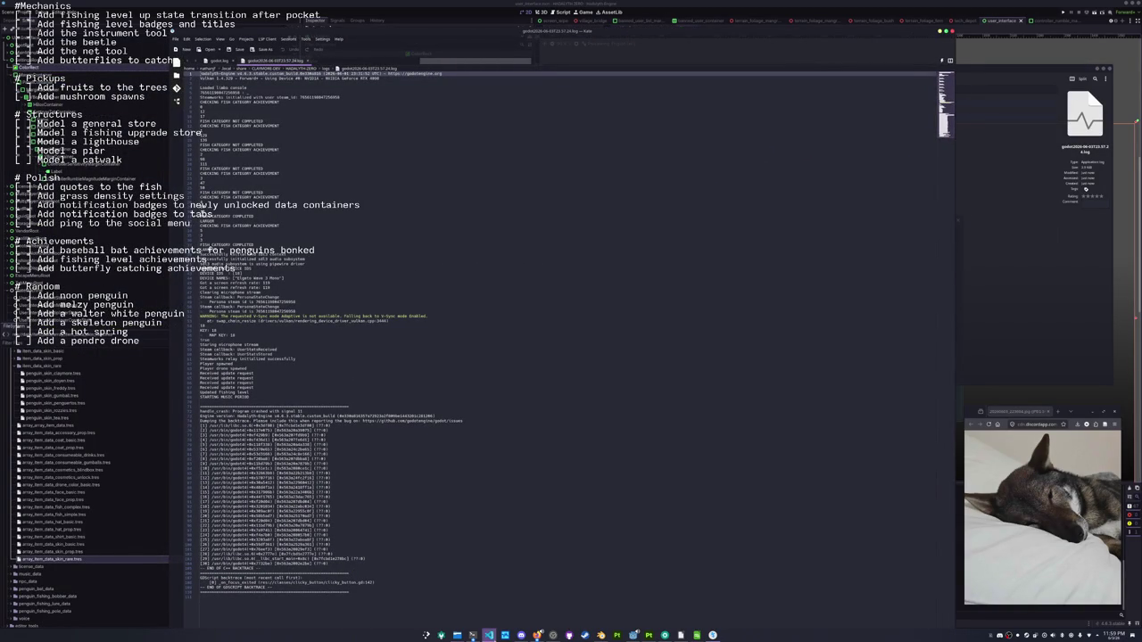
{"action": "left_click", "coordinate": [489, 635]}
Open clicky_button.gd and highlight _clear_frame_triggered, comparing it against the crash log backtrace
{"action": "left_click", "coordinate": [606, 7]}
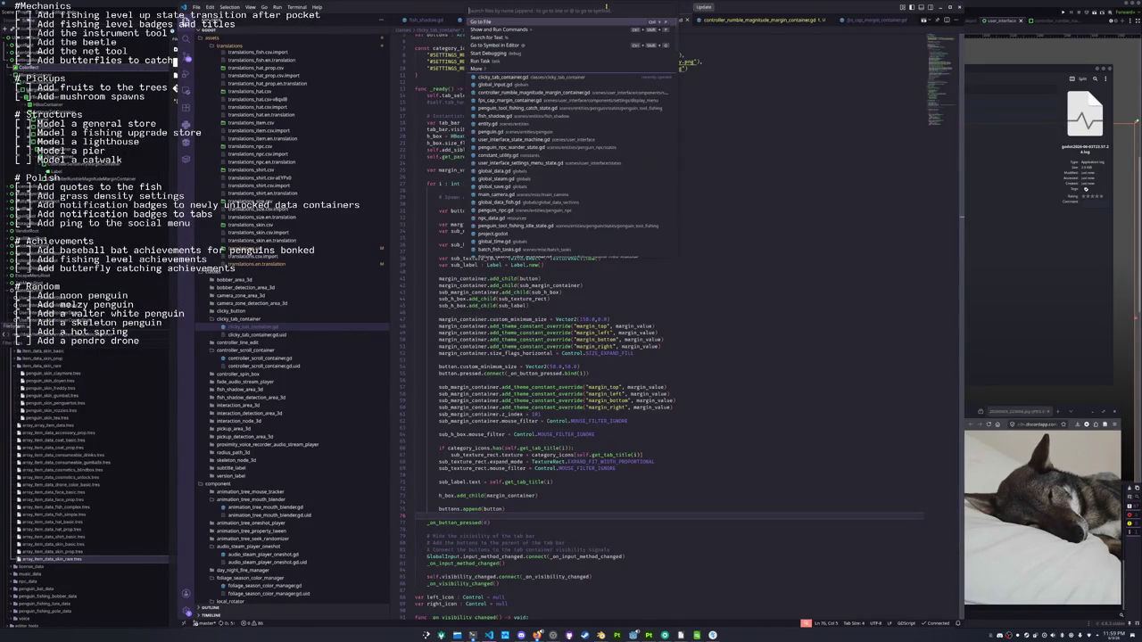
{"action": "type", "text": "clicky"}
{"action": "key", "text": "Return"}
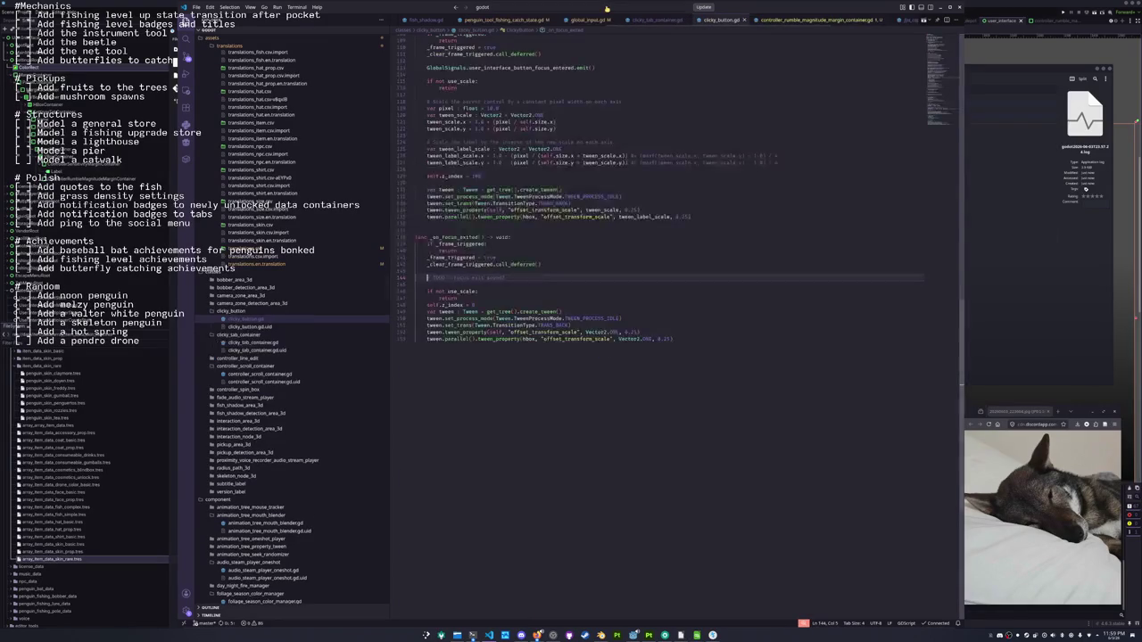
{"action": "left_click", "coordinate": [445, 270]}
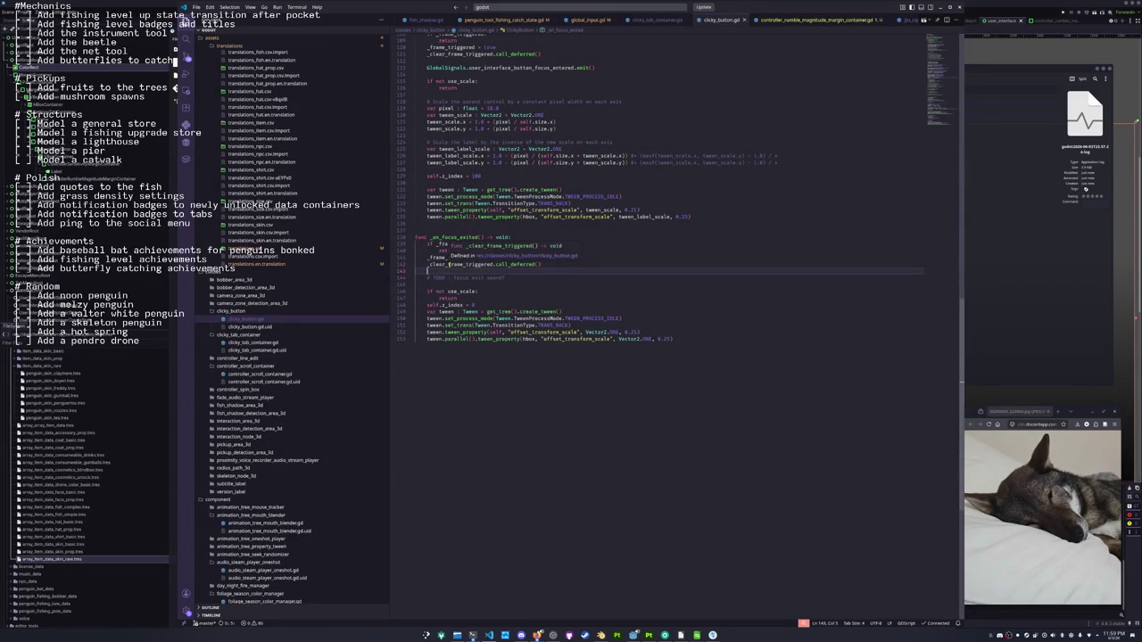
{"action": "double_click", "coordinate": [449, 265]}
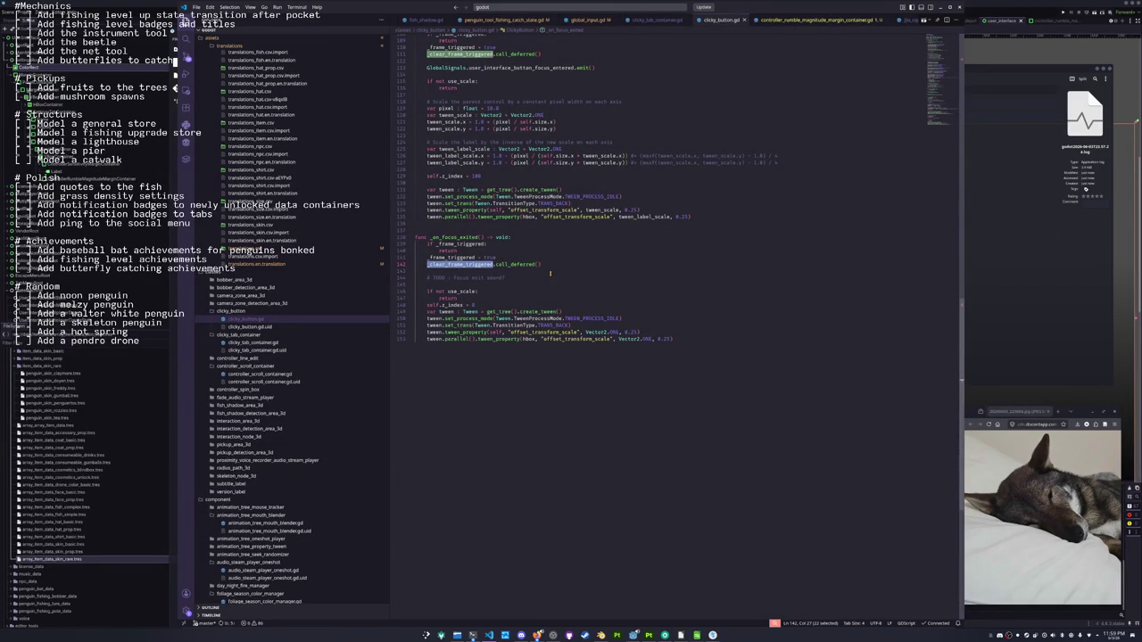
{"action": "key", "text": "alt+Tab"}
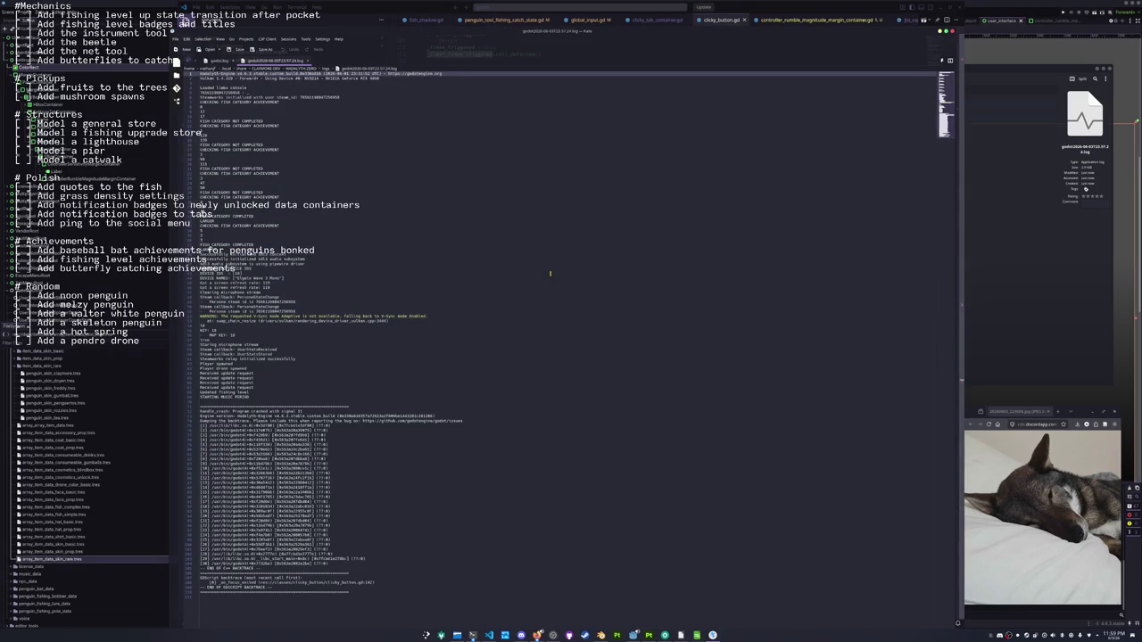
{"action": "key", "text": "alt+Tab"}
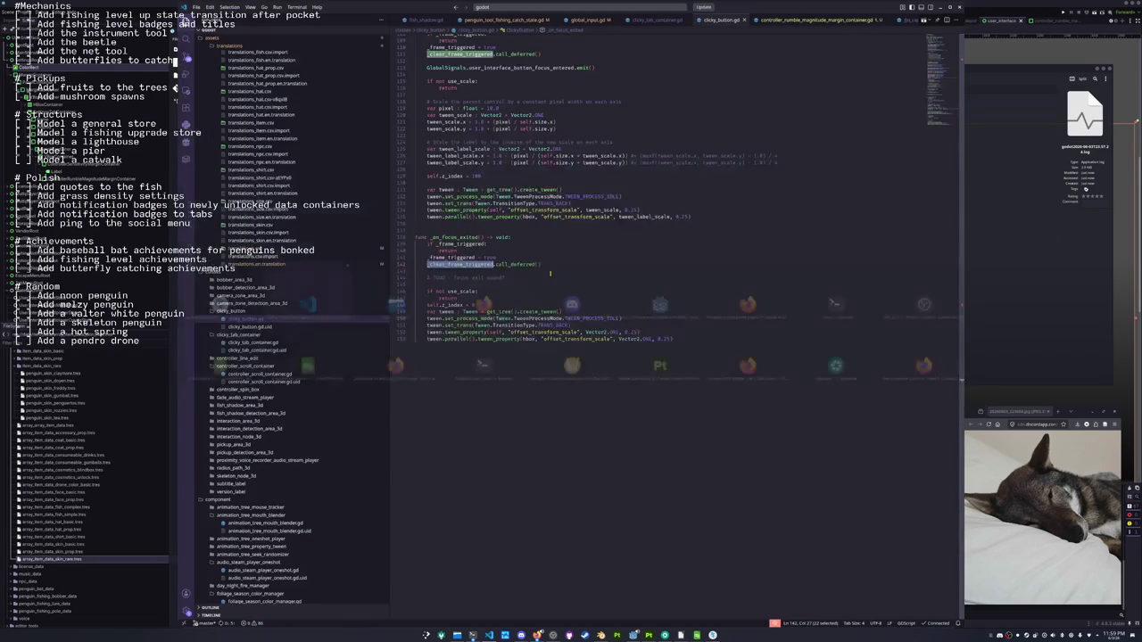
Review lines 141–142 of _on_focus_exited, then search the launcher for claymore-tuber
{"action": "double_click", "coordinate": [519, 256]}
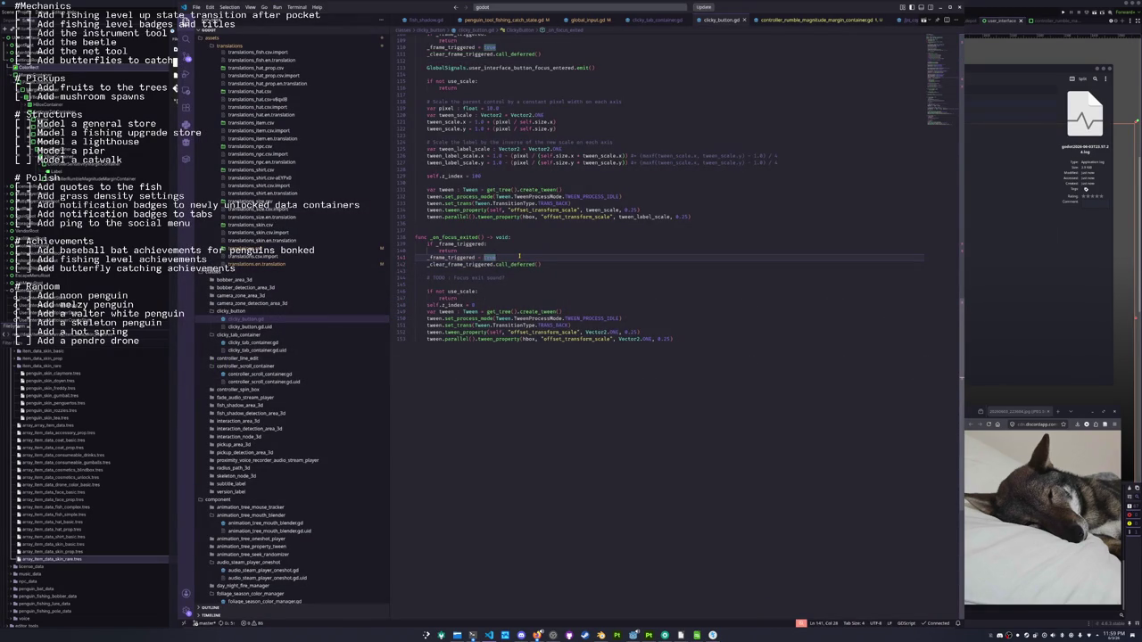
{"action": "double_click", "coordinate": [467, 265]}
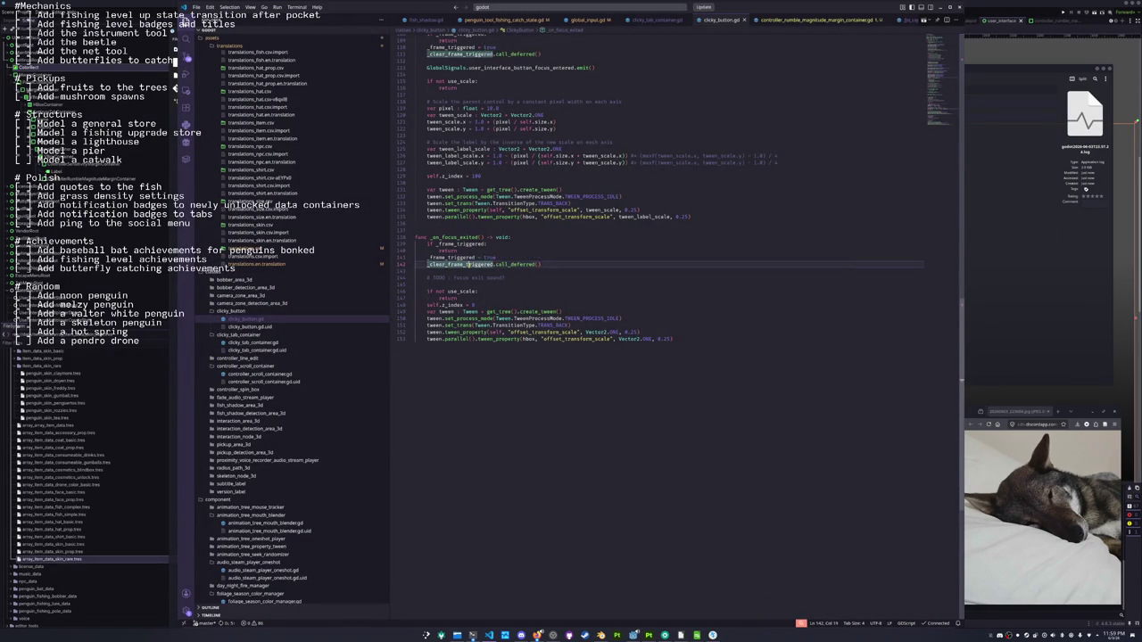
{"action": "scroll", "coordinate": [568, 272], "scroll_direction": "up", "scroll_amount": 3}
{"action": "scroll", "coordinate": [544, 271], "scroll_direction": "up", "scroll_amount": 3}
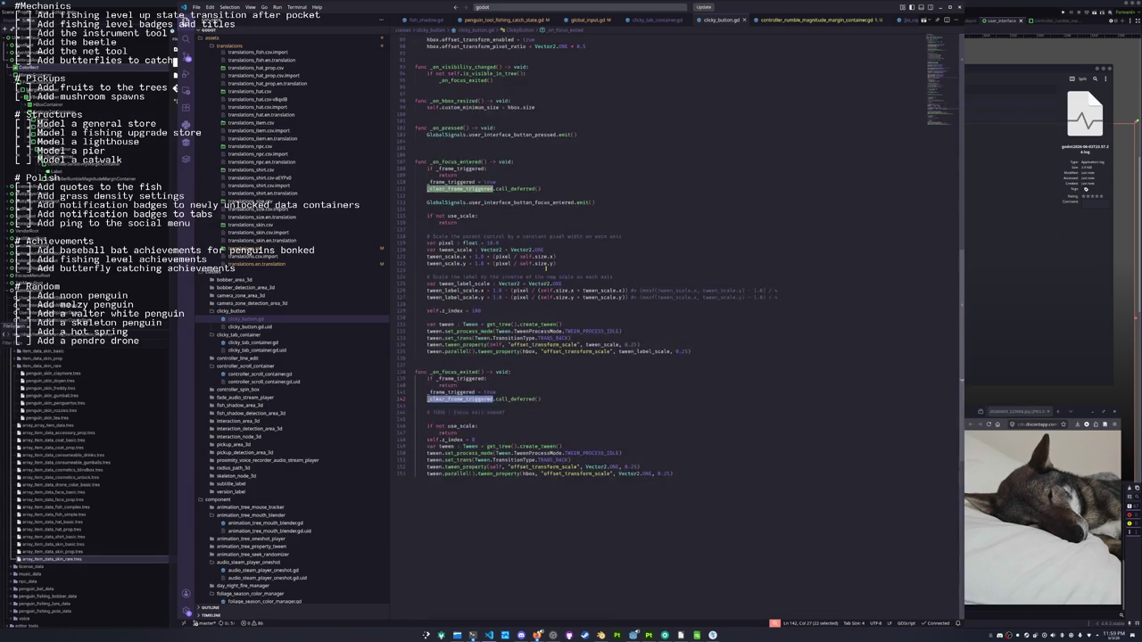
{"action": "scroll", "coordinate": [546, 268], "scroll_direction": "up", "scroll_amount": 3}
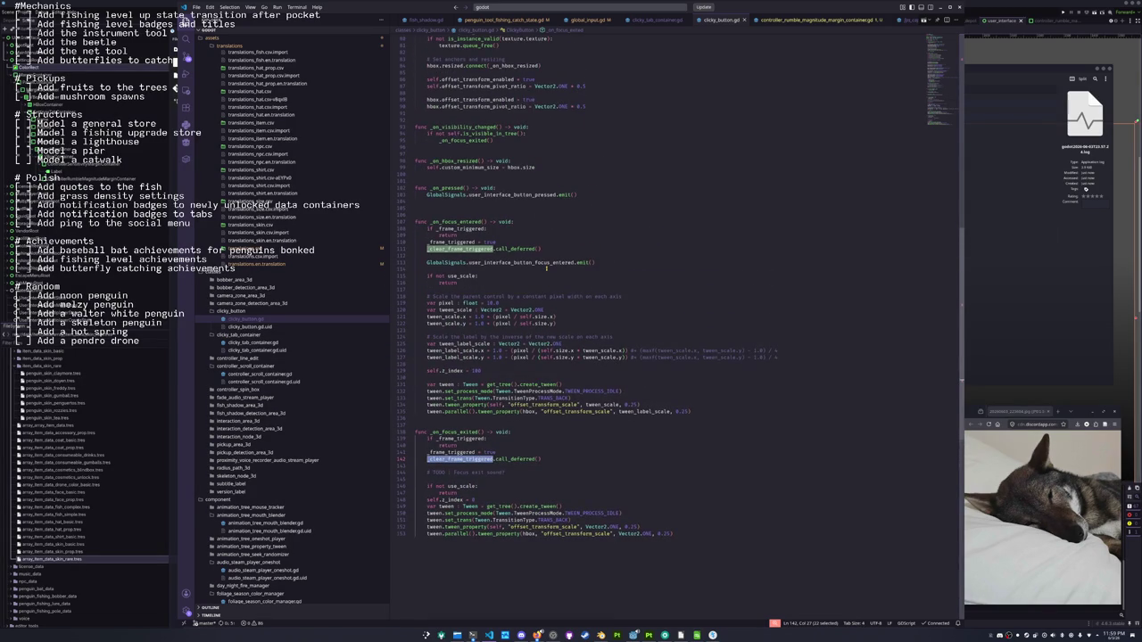
{"action": "scroll", "coordinate": [546, 268], "scroll_direction": "down", "scroll_amount": 5}
{"action": "mouse_move", "coordinate": [526, 369]}
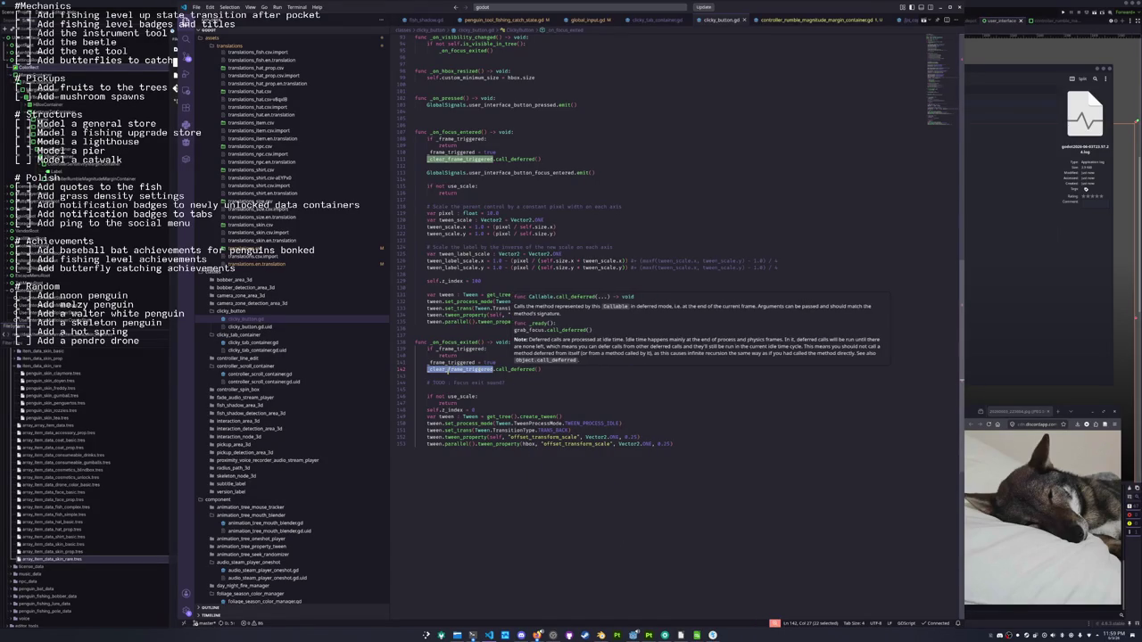
{"action": "scroll", "coordinate": [566, 366], "scroll_direction": "up", "scroll_amount": 8}
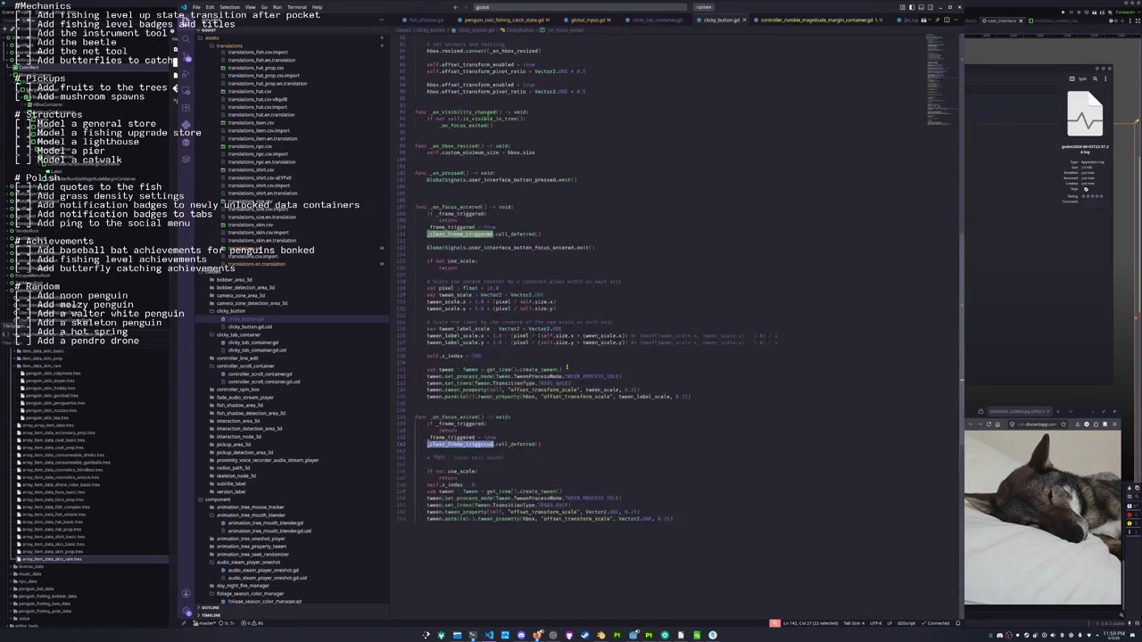
{"action": "scroll", "coordinate": [567, 367], "scroll_direction": "up", "scroll_amount": 20}
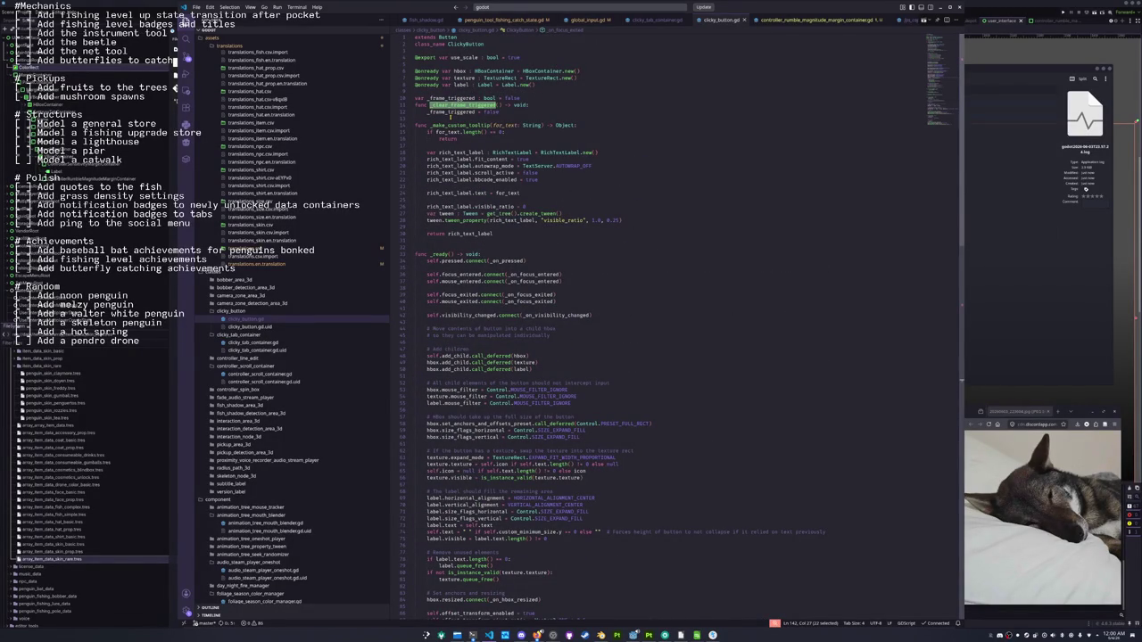
{"action": "scroll", "coordinate": [444, 287], "scroll_direction": "down", "scroll_amount": 19}
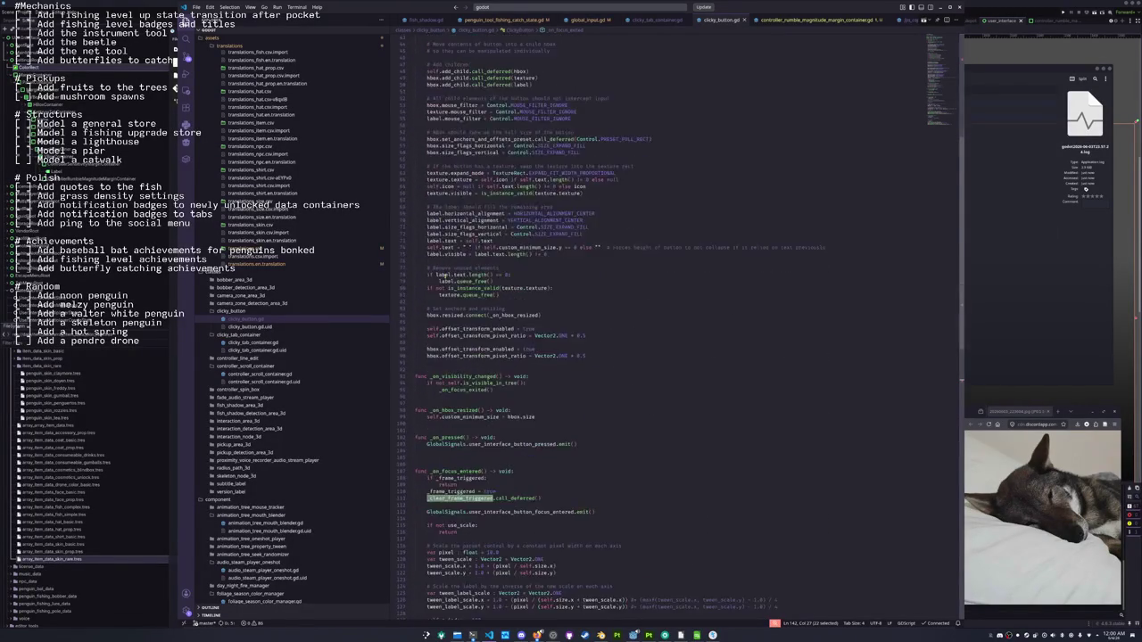
{"action": "scroll", "coordinate": [444, 287], "scroll_direction": "down", "scroll_amount": 15}
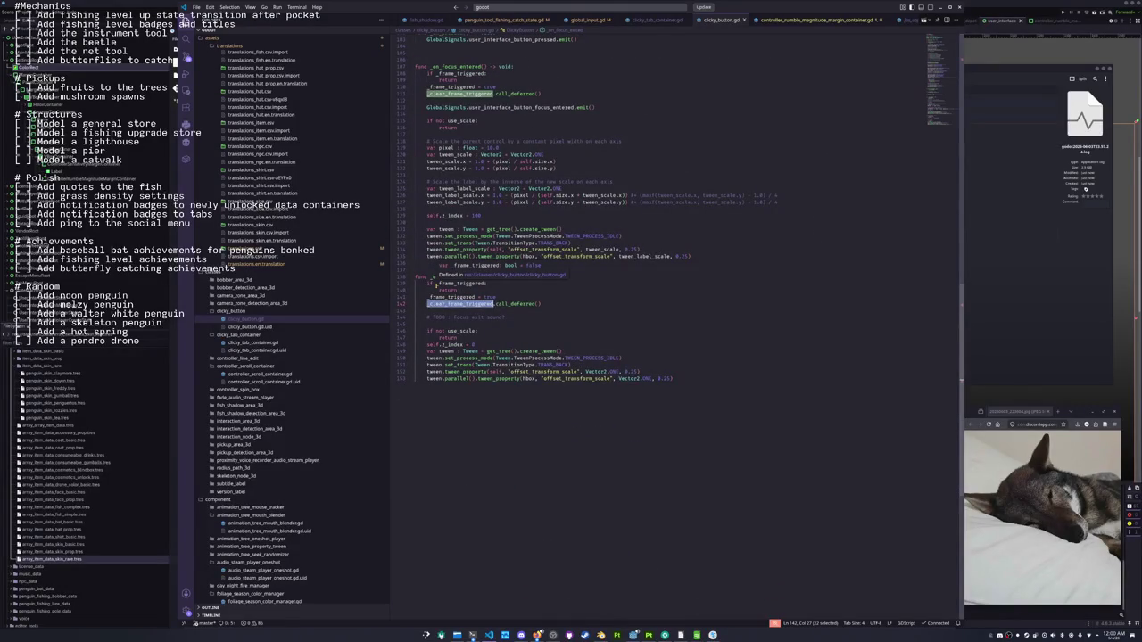
{"action": "type", "text": "claymore-tuber"}
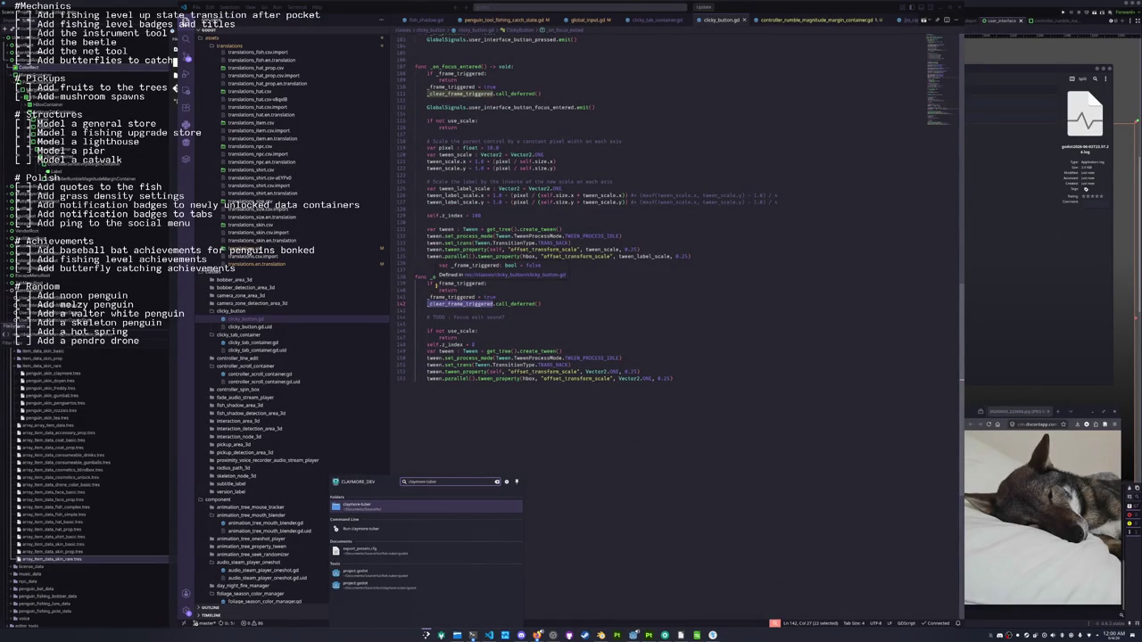
Launch claymore-tuber and share its CLAYMORE TUBER window as an OBS capture source
{"action": "key", "text": "Down"}
{"action": "key", "text": "Return"}
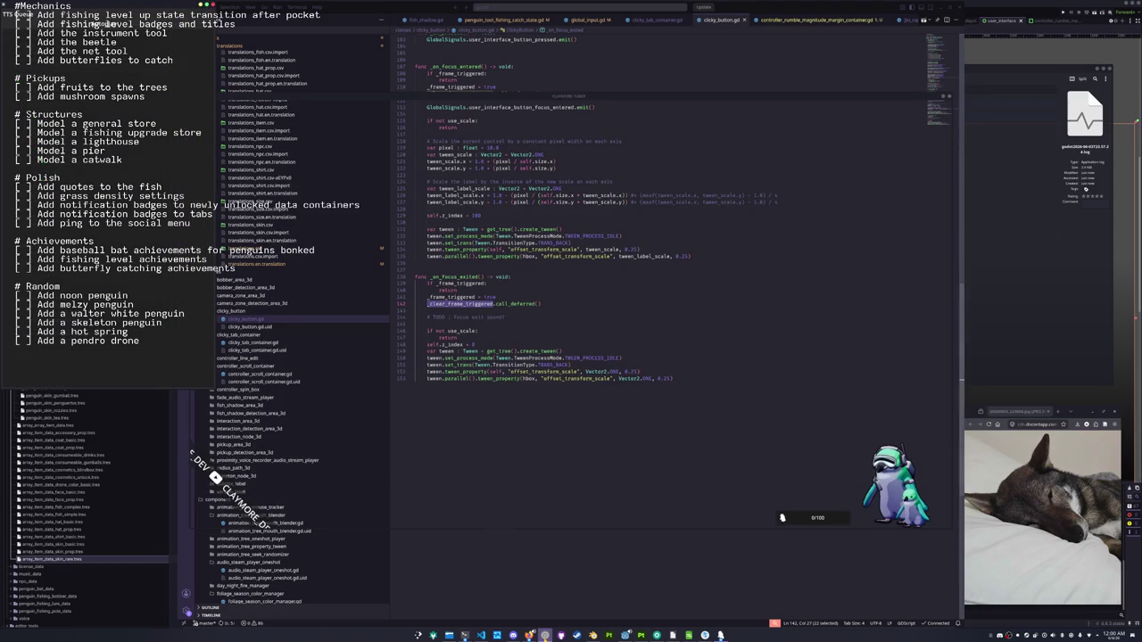
{"action": "left_click", "coordinate": [721, 635]}
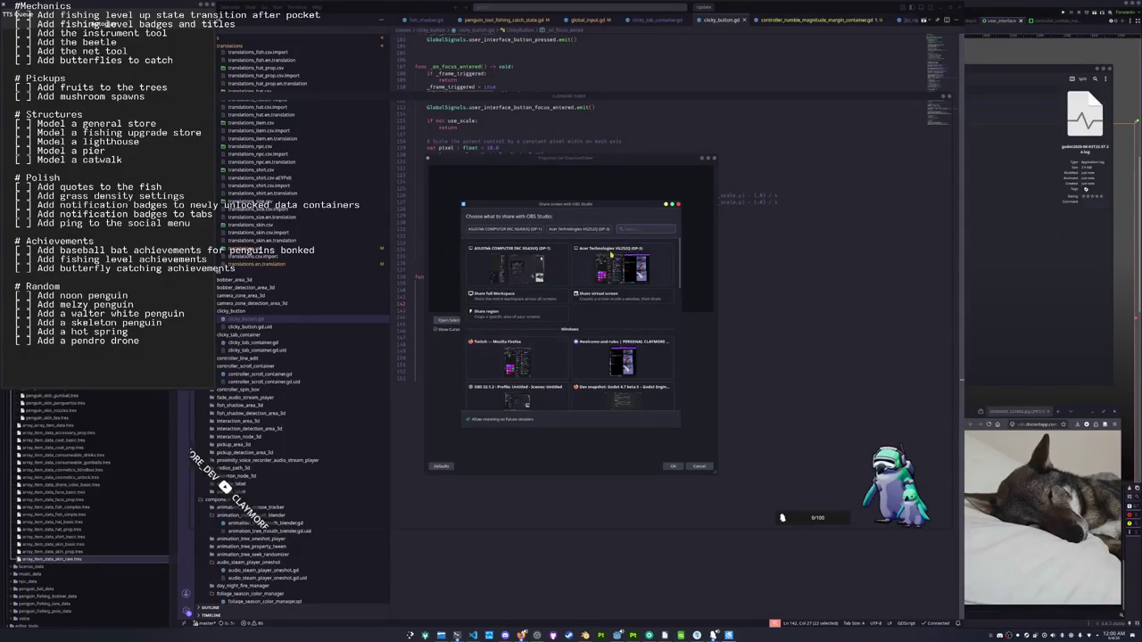
{"action": "type", "text": "claymore"}
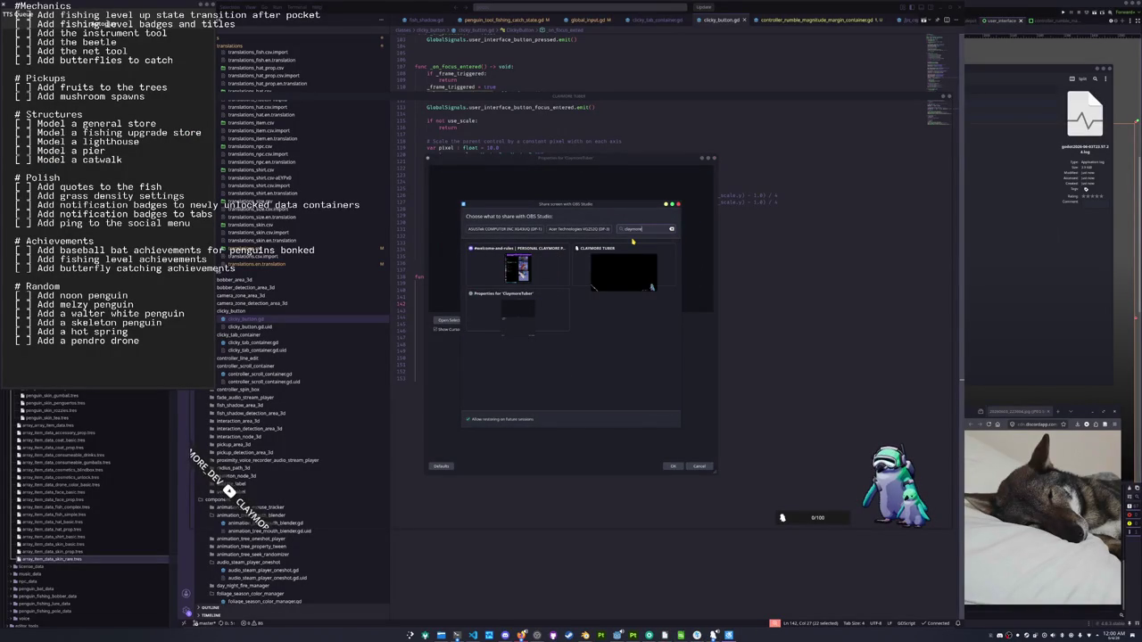
{"action": "double_click", "coordinate": [625, 268]}
{"action": "left_click", "coordinate": [669, 466]}
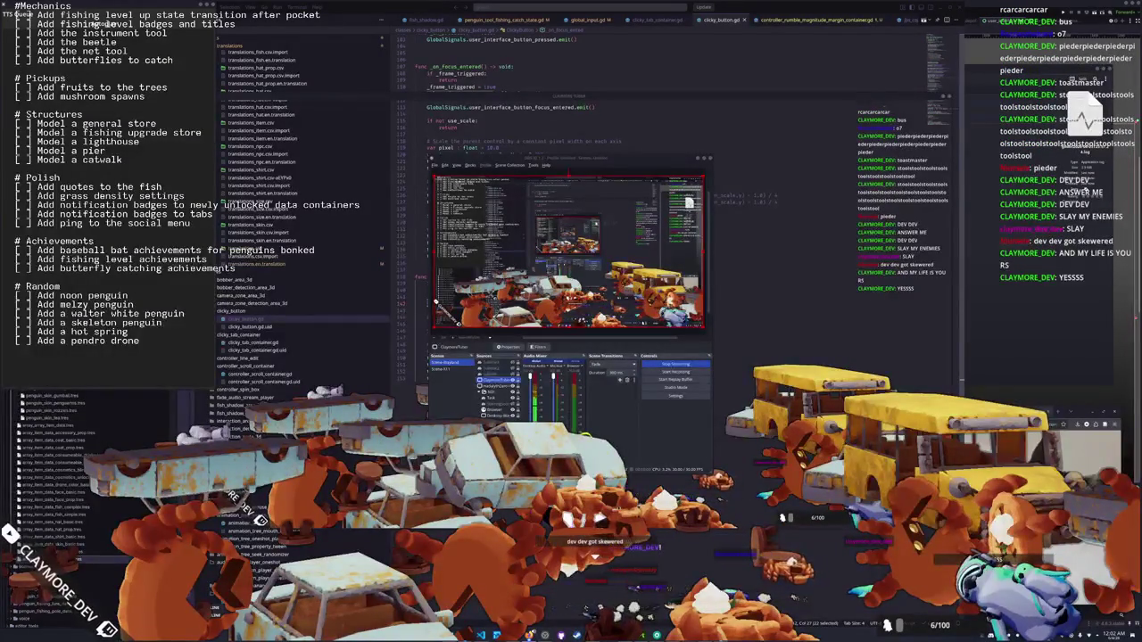
Select lines 139–143 of _on_focus_exited and zoom the VS Code interface in with Ctrl+=
{"action": "left_click", "coordinate": [812, 287]}
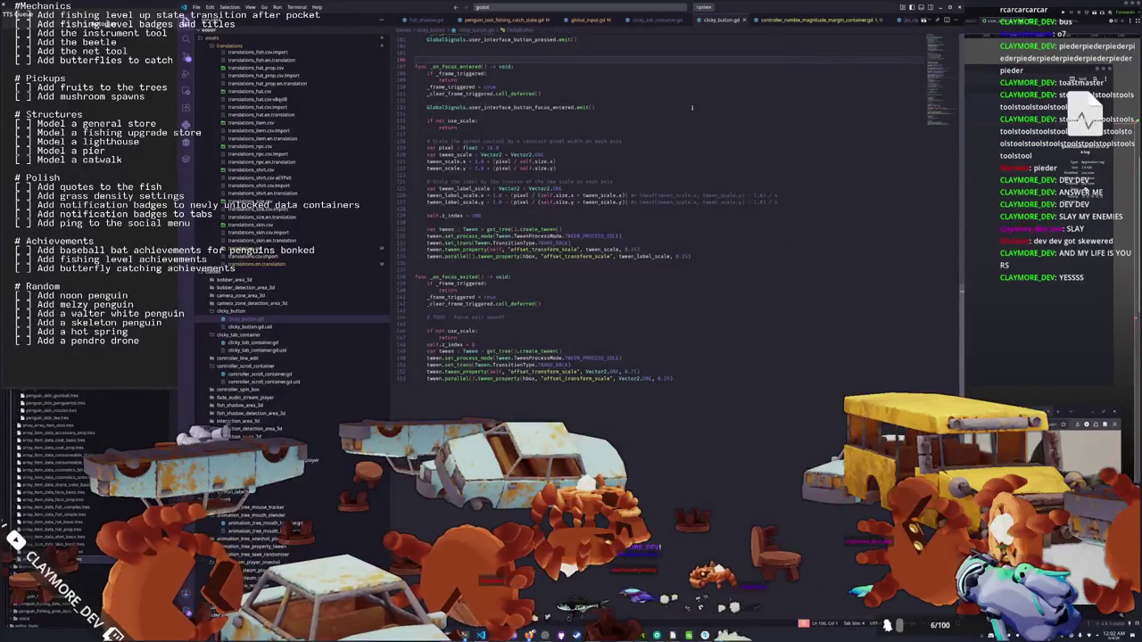
{"action": "left_click", "coordinate": [457, 311]}
{"action": "scroll", "coordinate": [482, 330], "scroll_direction": "up", "scroll_amount": 2}
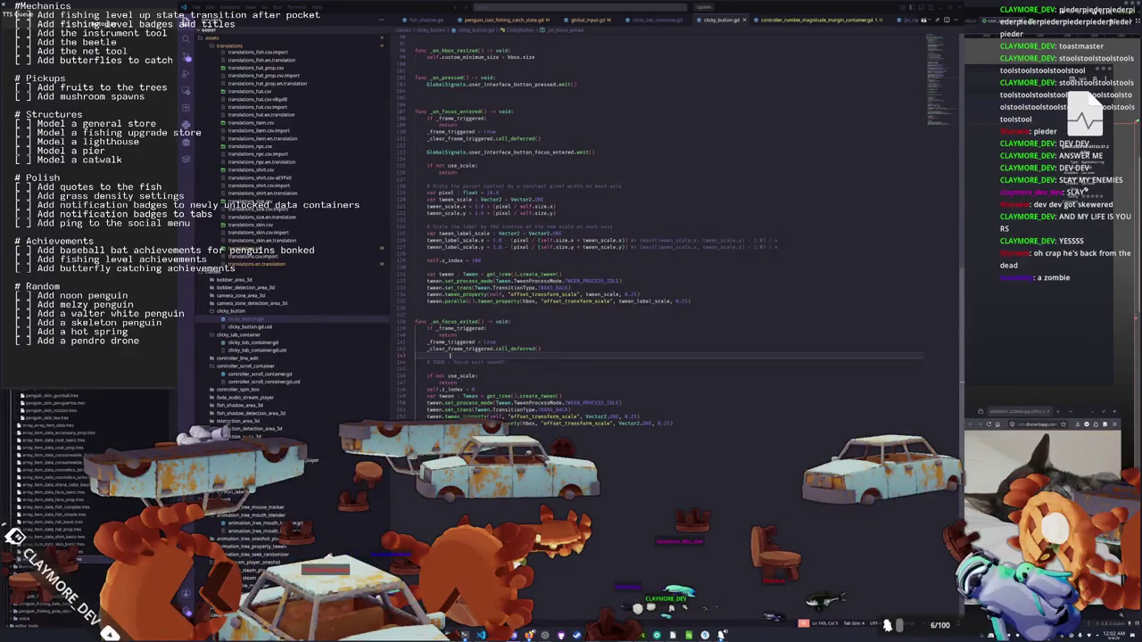
{"action": "left_click_drag", "start_coordinate": [450, 355], "coordinate": [412, 328]}
{"action": "scroll", "coordinate": [499, 365], "scroll_direction": "up", "scroll_amount": 2}
{"action": "scroll", "coordinate": [518, 374], "scroll_direction": "down", "scroll_amount": 2}
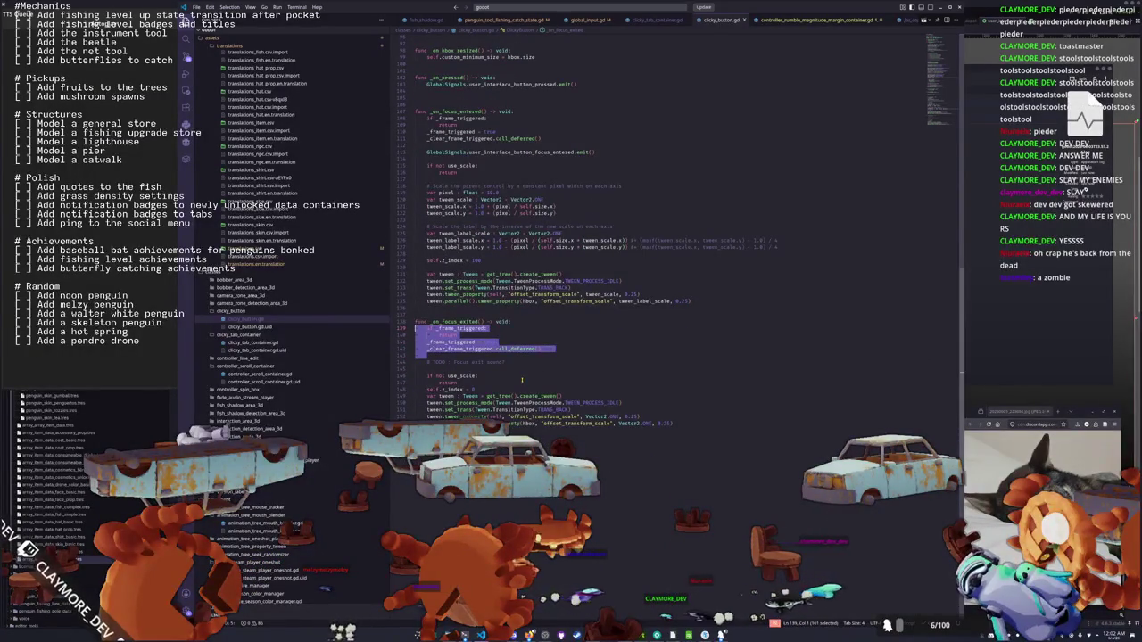
{"action": "key", "text": "ctrl+equal"}
{"action": "key", "text": "Right"}
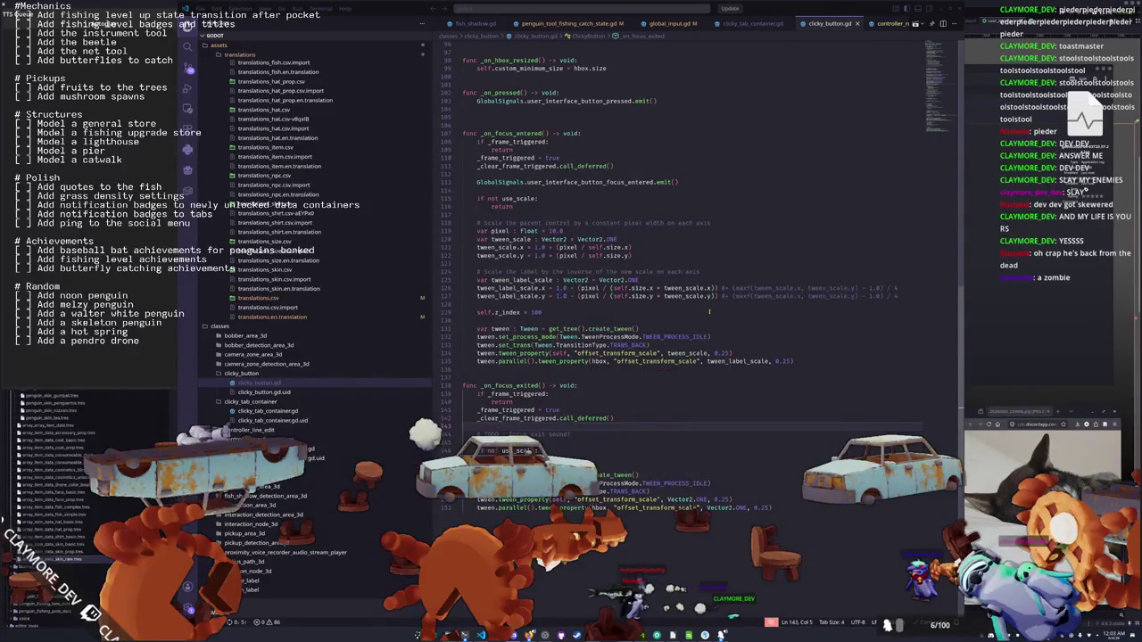
{"action": "scroll", "coordinate": [570, 408], "scroll_direction": "up", "scroll_amount": 1}
Locate _on_focus_entered and highlight the uses of _frame_triggered and true in clicky_button.gd
{"action": "left_click", "coordinate": [570, 407]}
{"action": "scroll", "coordinate": [569, 408], "scroll_direction": "up", "scroll_amount": 4}
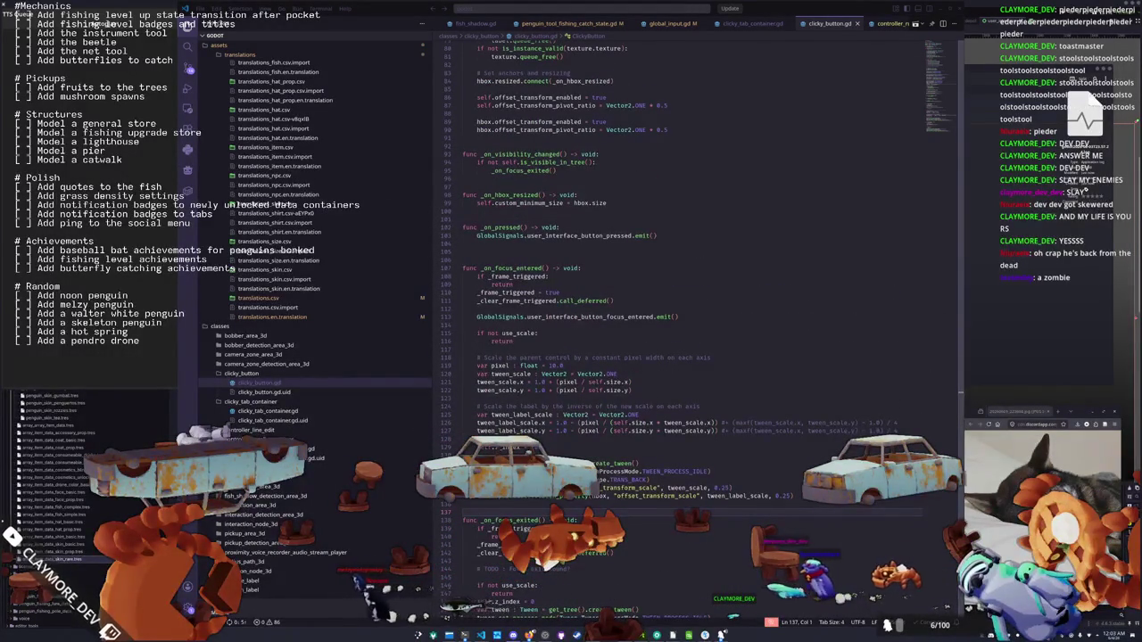
{"action": "left_click", "coordinate": [581, 325]}
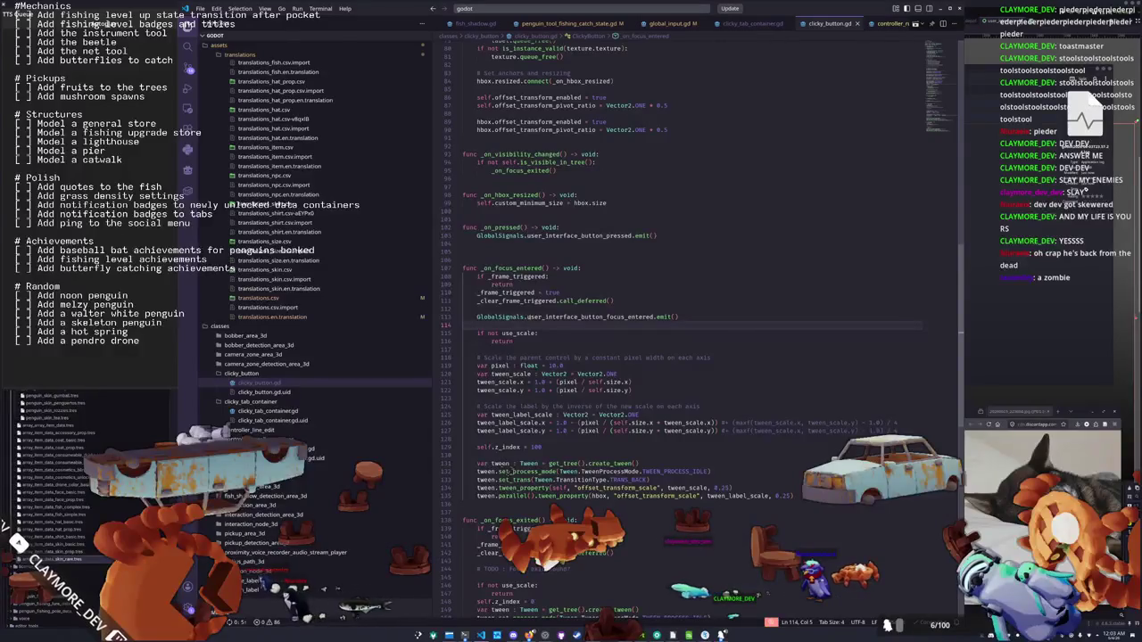
{"action": "double_click", "coordinate": [515, 268]}
{"action": "scroll", "coordinate": [500, 357], "scroll_direction": "down", "scroll_amount": 2}
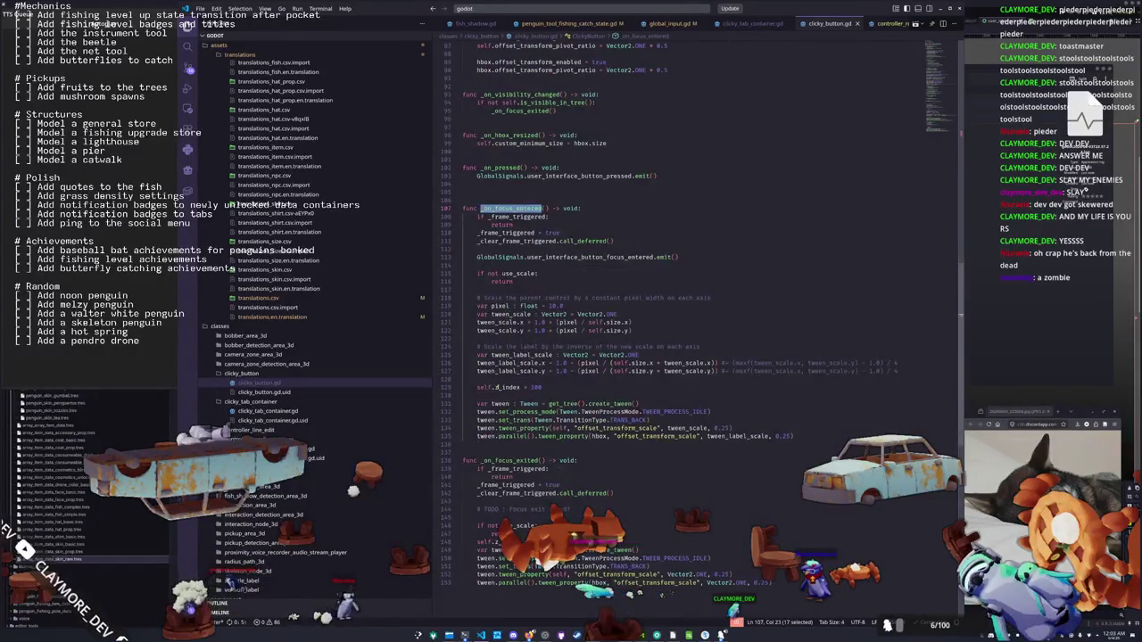
{"action": "double_click", "coordinate": [495, 469]}
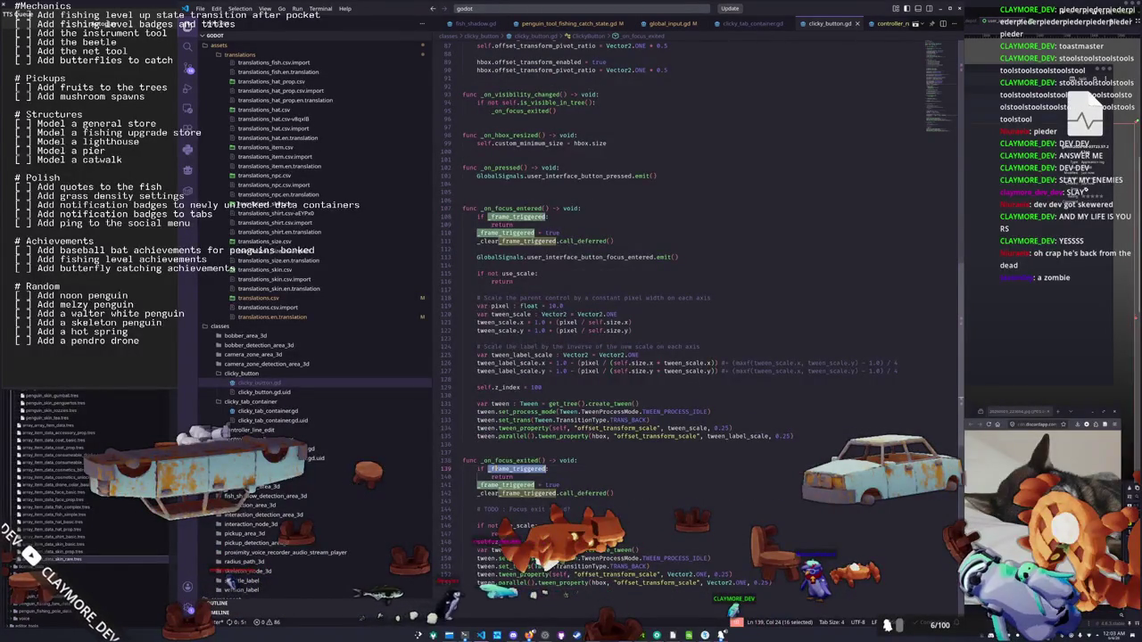
{"action": "double_click", "coordinate": [560, 233]}
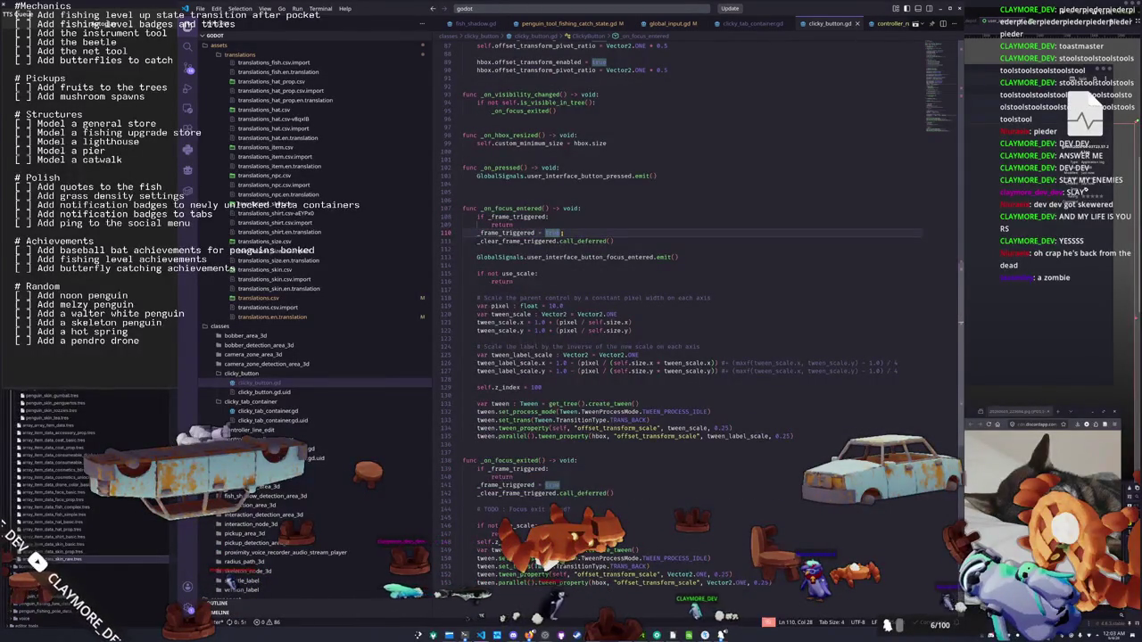
{"action": "scroll", "coordinate": [565, 234], "scroll_direction": "down", "scroll_amount": 1}
{"action": "mouse_move", "coordinate": [582, 227]}
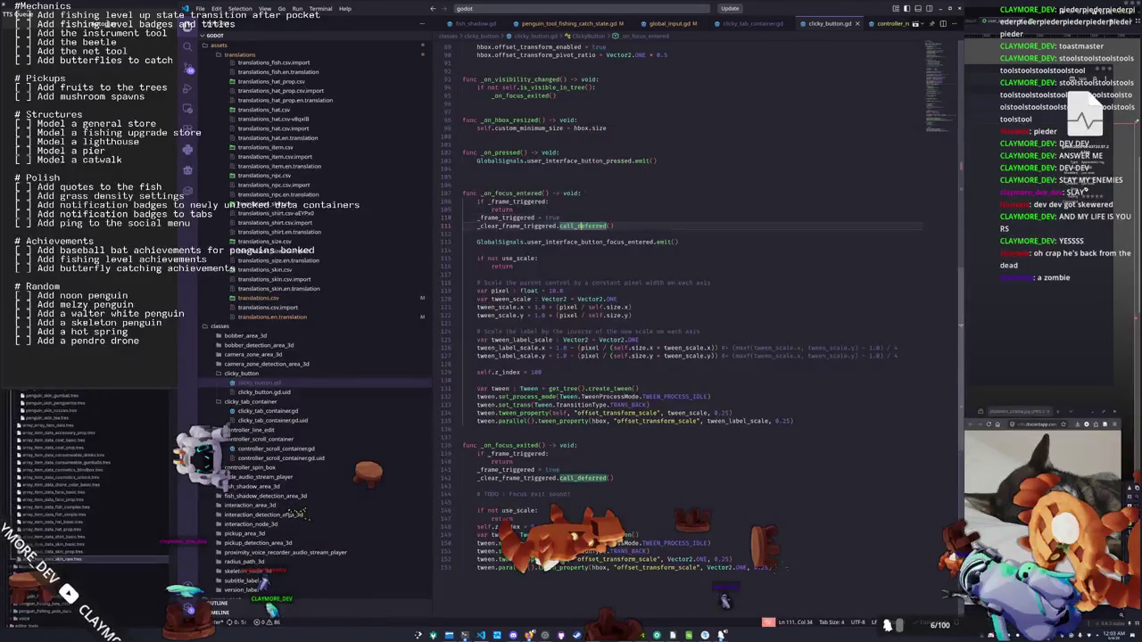
In _on_focus_entered, replace call_deferred with get_tree().create_timer(1.0/float(Engine.physics_ticks_per_second)).timeout.connect(_clear_frame_triggered)
{"action": "left_click", "coordinate": [578, 217]}
{"action": "key", "text": "Return"}
{"action": "type", "text": "get_t"}
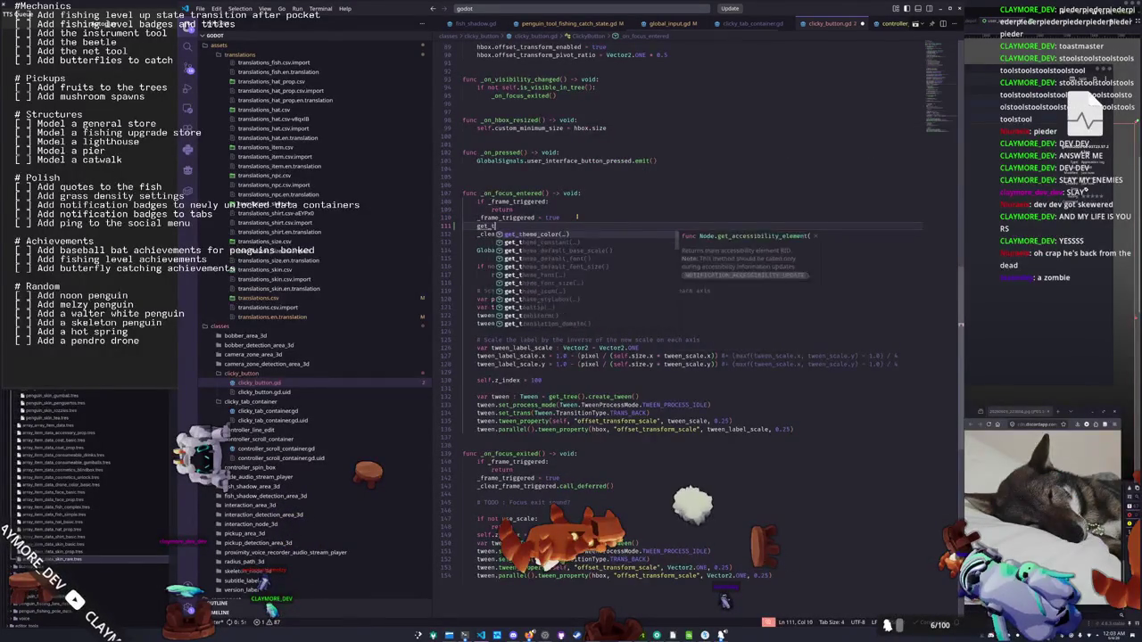
{"action": "type", "text": "ree().creat"}
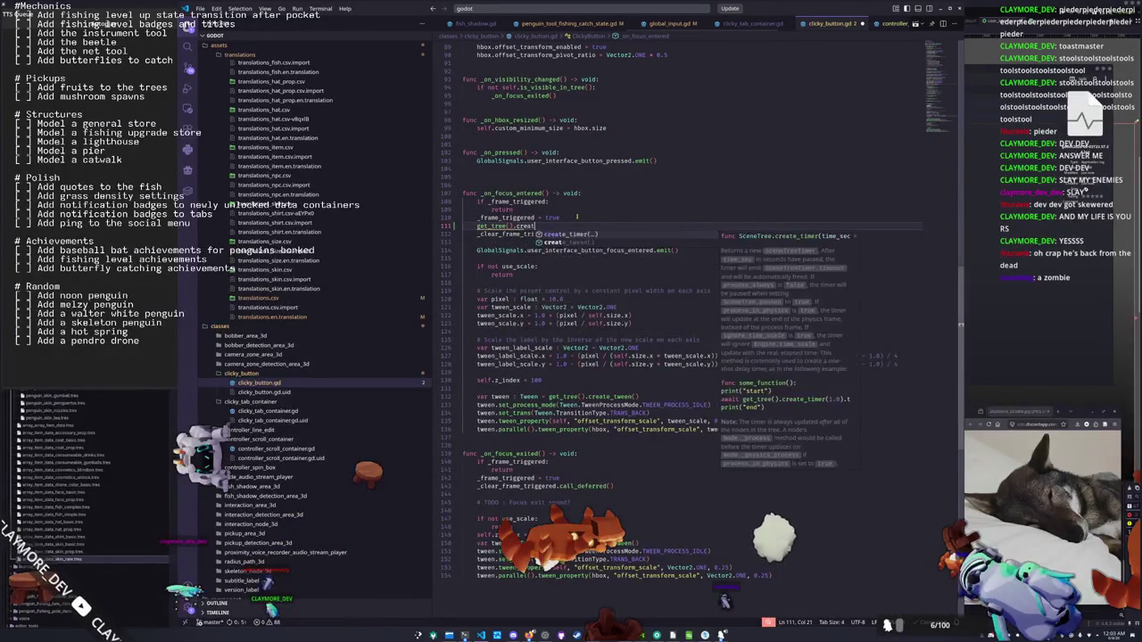
{"action": "type", "text": "e_timer("}
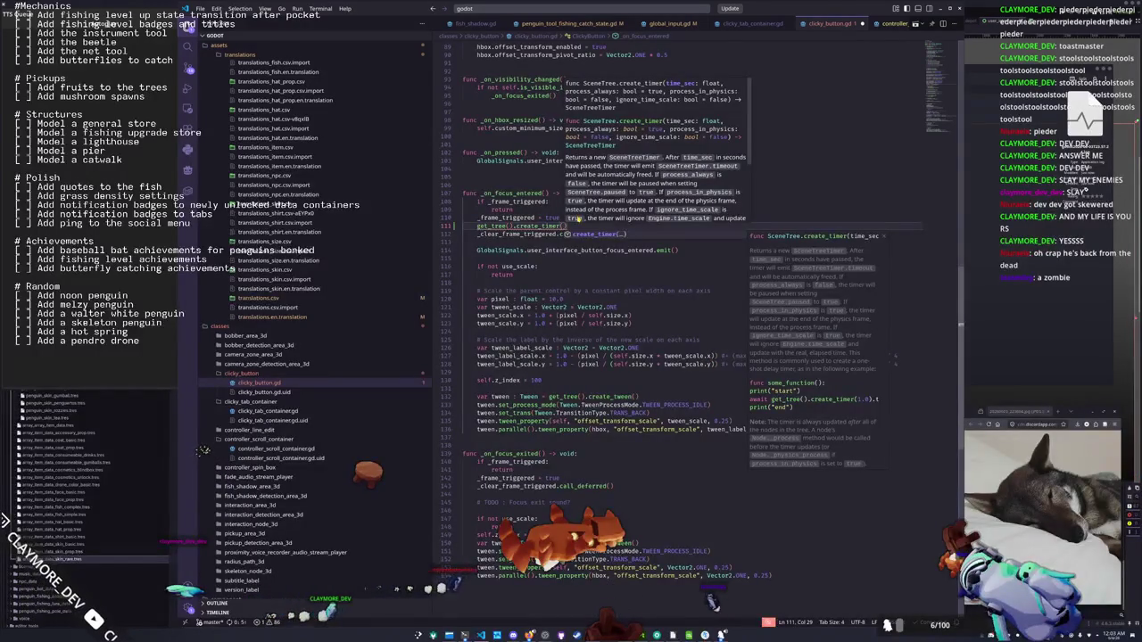
{"action": "type", "text": "1.0"}
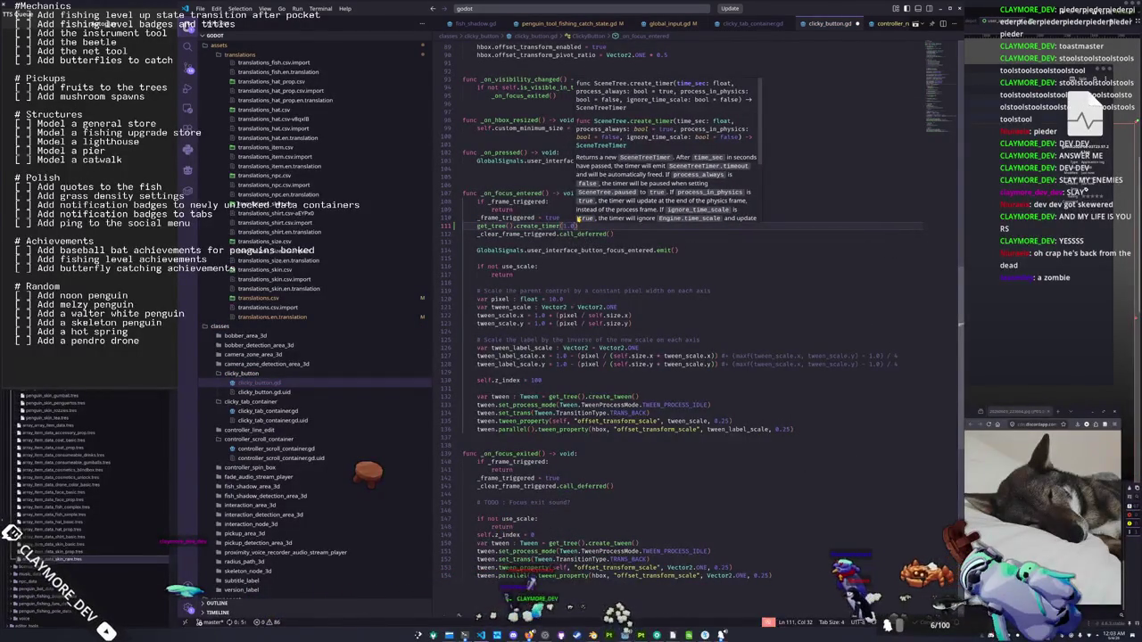
{"action": "type", "text": ")"}
{"action": "type", "text": "Engine"}
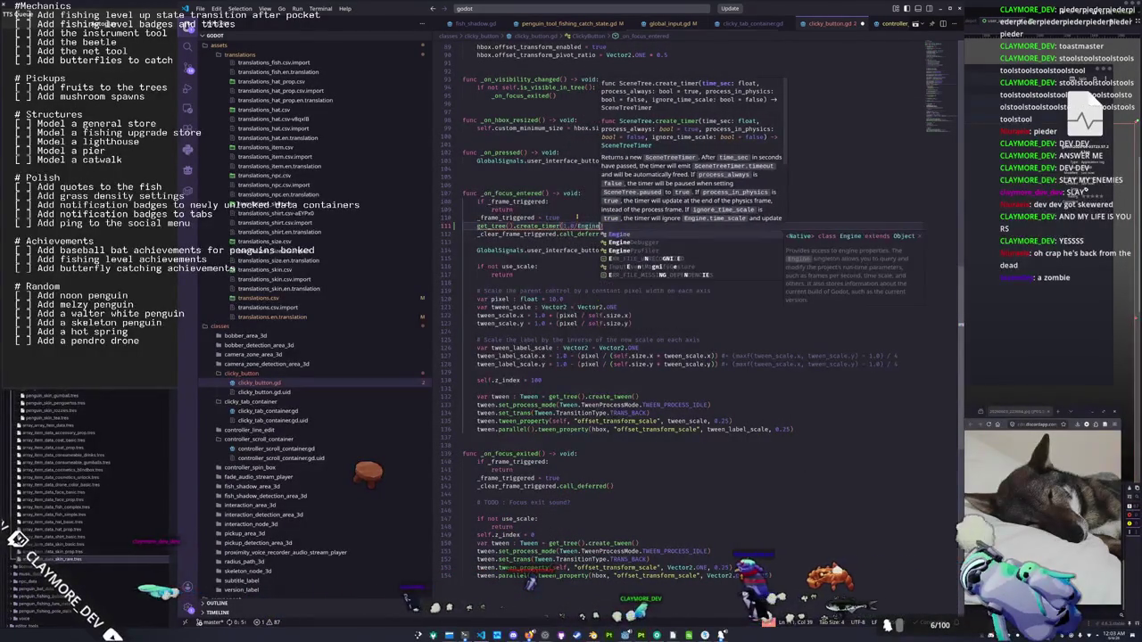
{"action": "key", "text": "ctrl+Left"}
{"action": "type", "text": "float(Engine"}
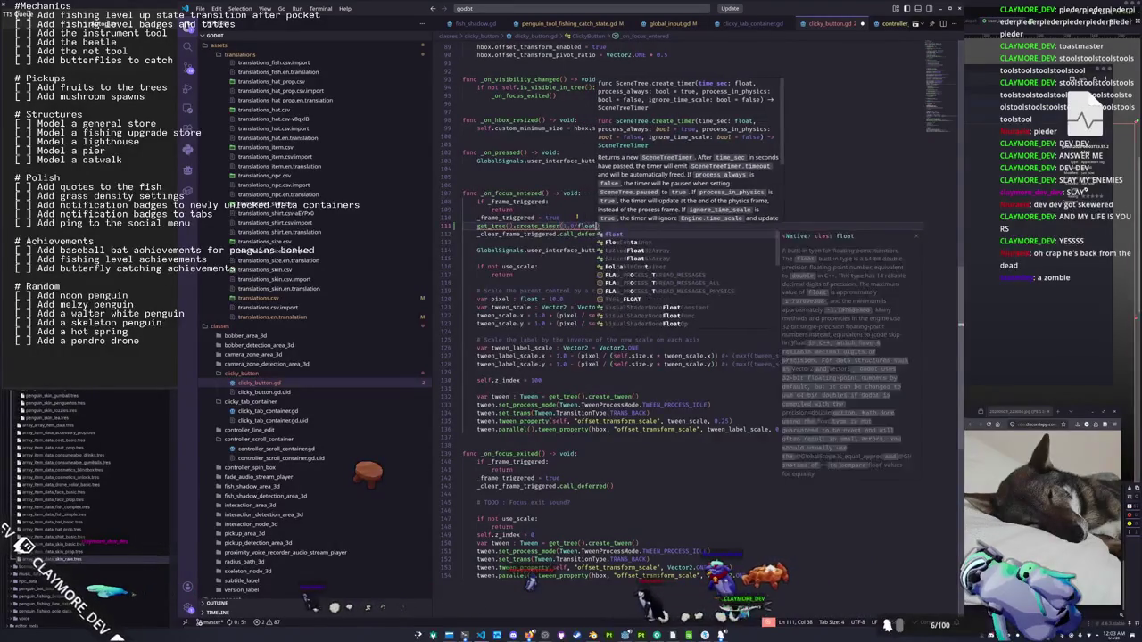
{"action": "type", "text": ".p"}
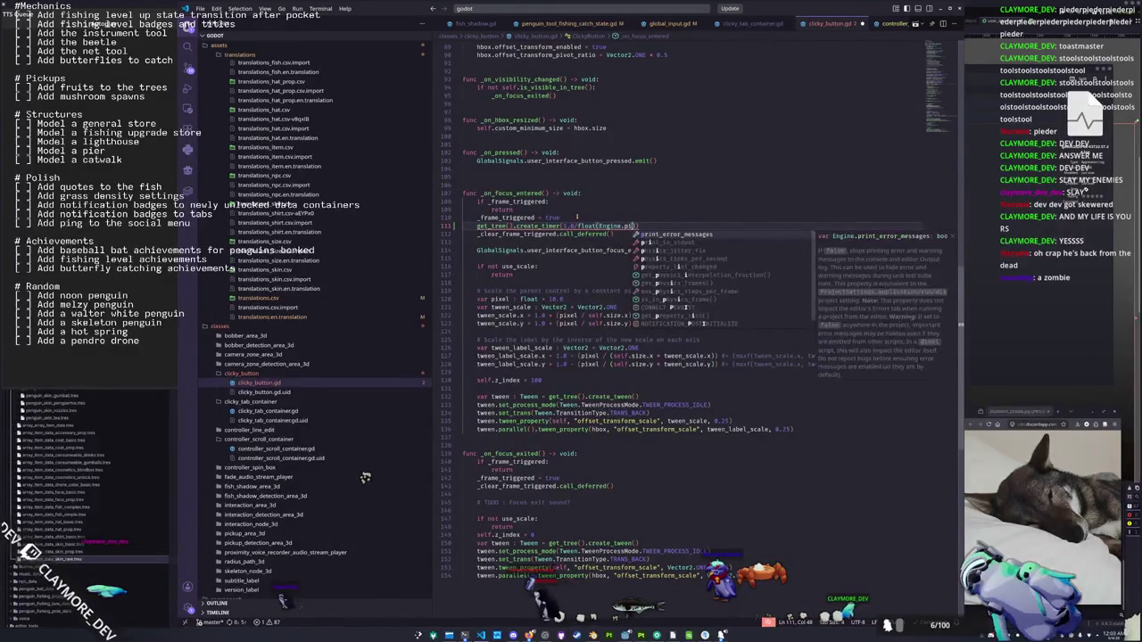
{"action": "key", "text": "Down"}
{"action": "key", "text": "Return"}
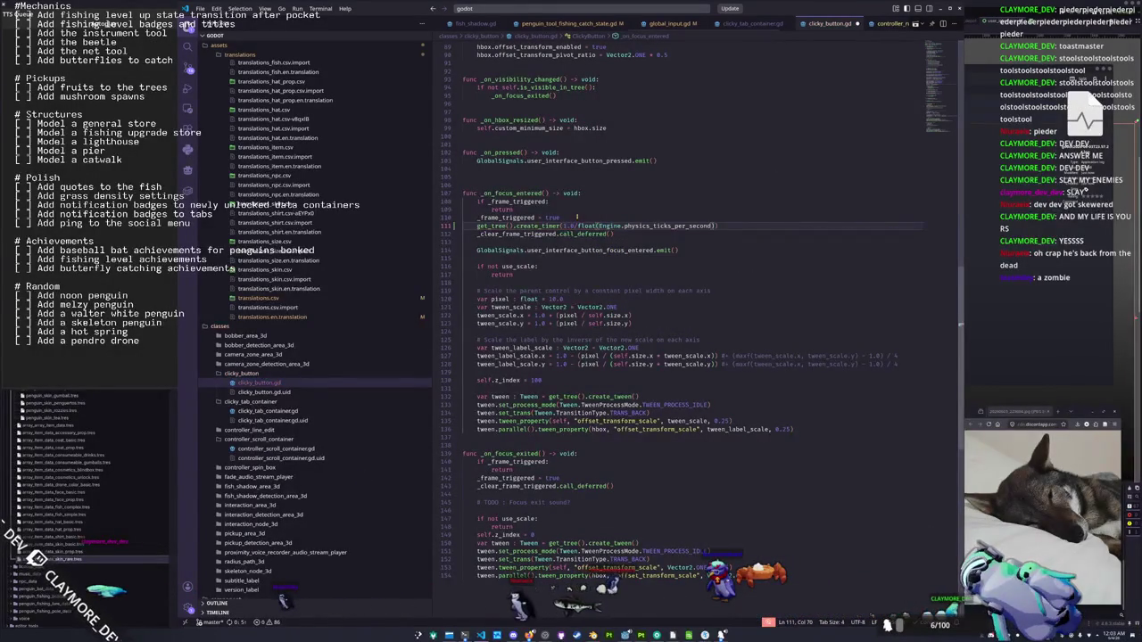
{"action": "type", "text": ").timeout.connect"}
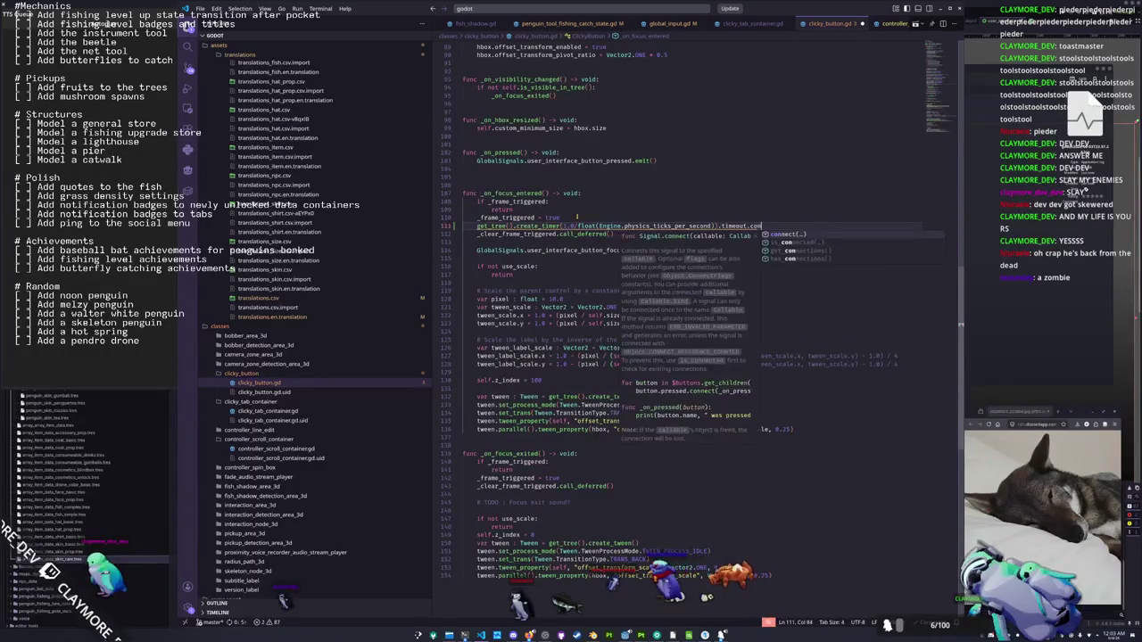
{"action": "type", "text": "(_clea"}
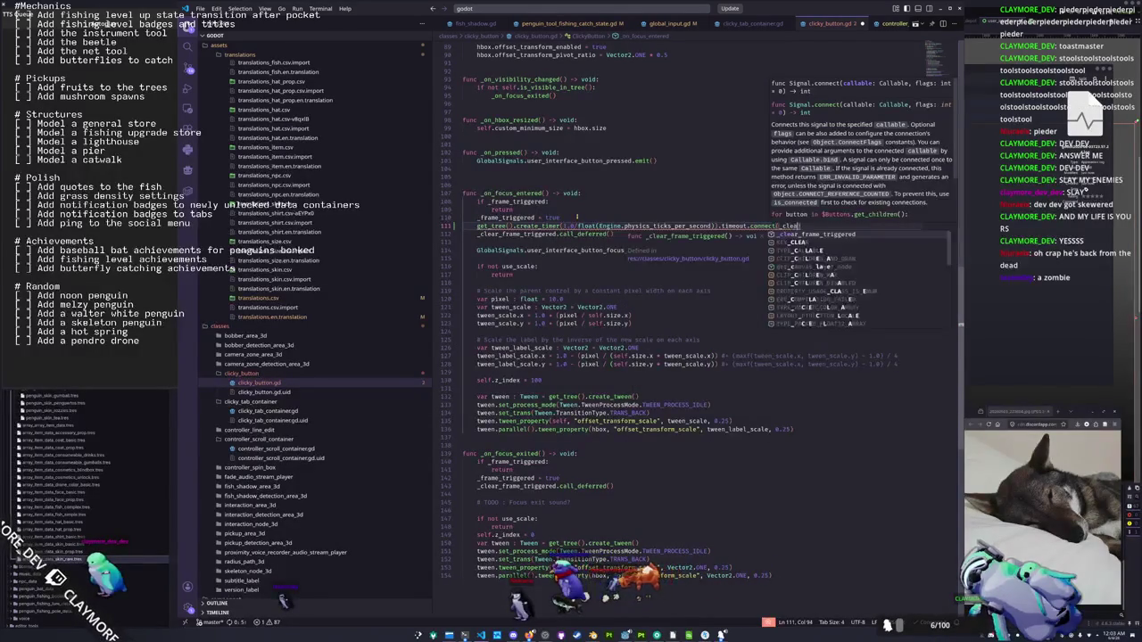
{"action": "type", "text": "r_frame_triggered)"}
{"action": "key", "text": "Down"}
{"action": "key", "text": "ctrl+shift+k"}
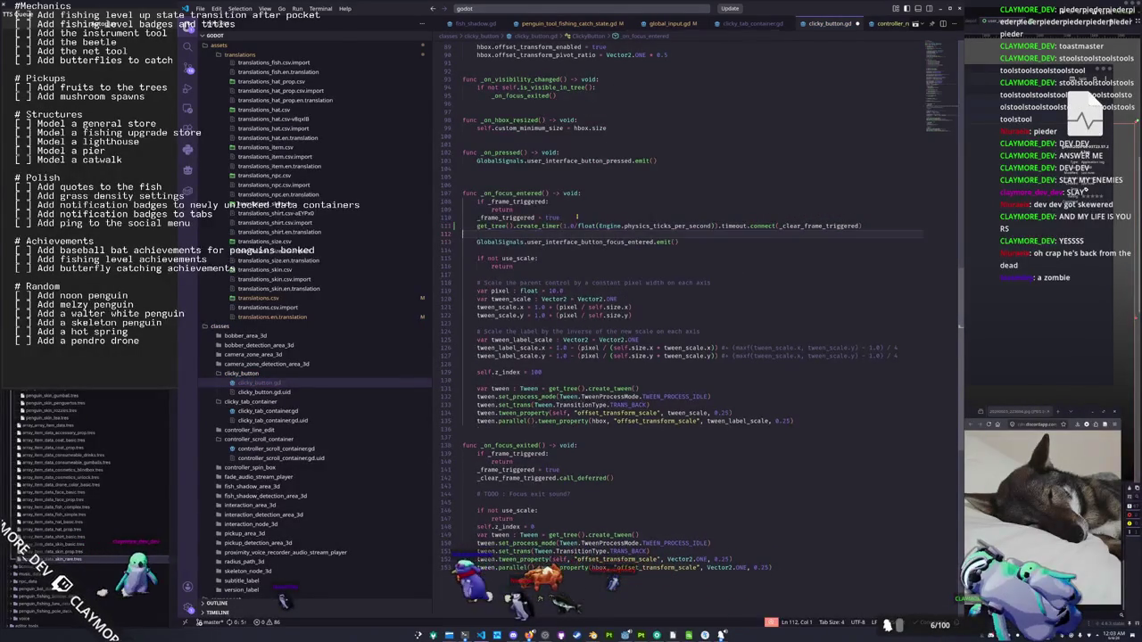
{"action": "key", "text": "Down"}
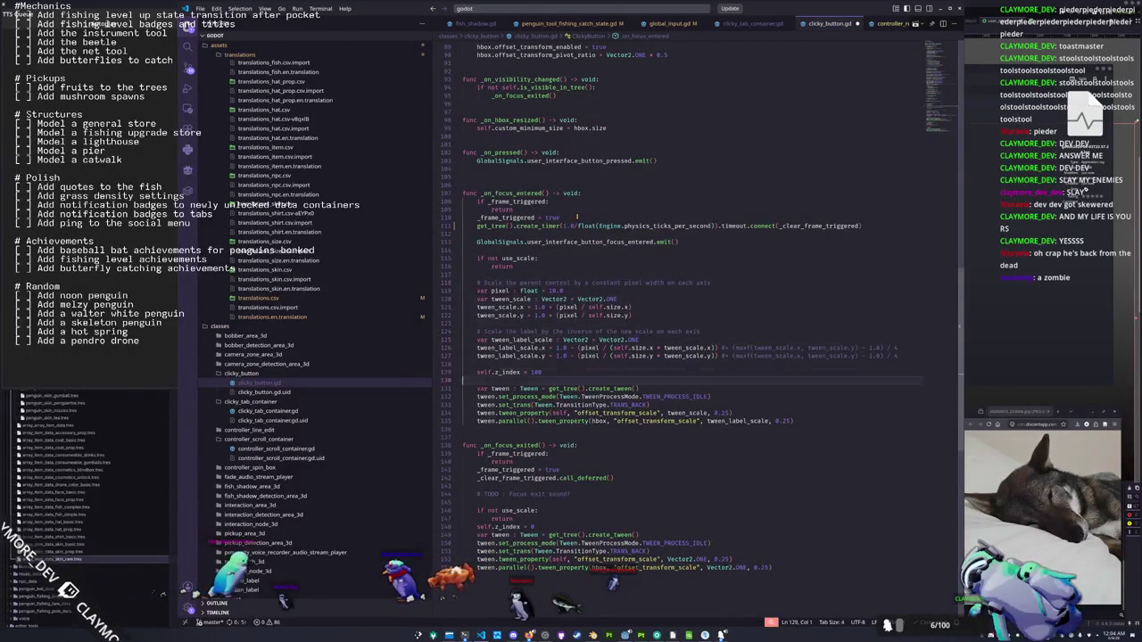
Paste the same timer line over the call_deferred line in _on_focus_exited and save clicky_button.gd
{"action": "left_click_drag", "start_coordinate": [631, 478], "coordinate": [463, 479]}
{"action": "type", "text": "get_tree().create_timer(1.0/float(Engine.physics_ticks_per_second)).timeout.connect(_clear_frame_triggered)"}
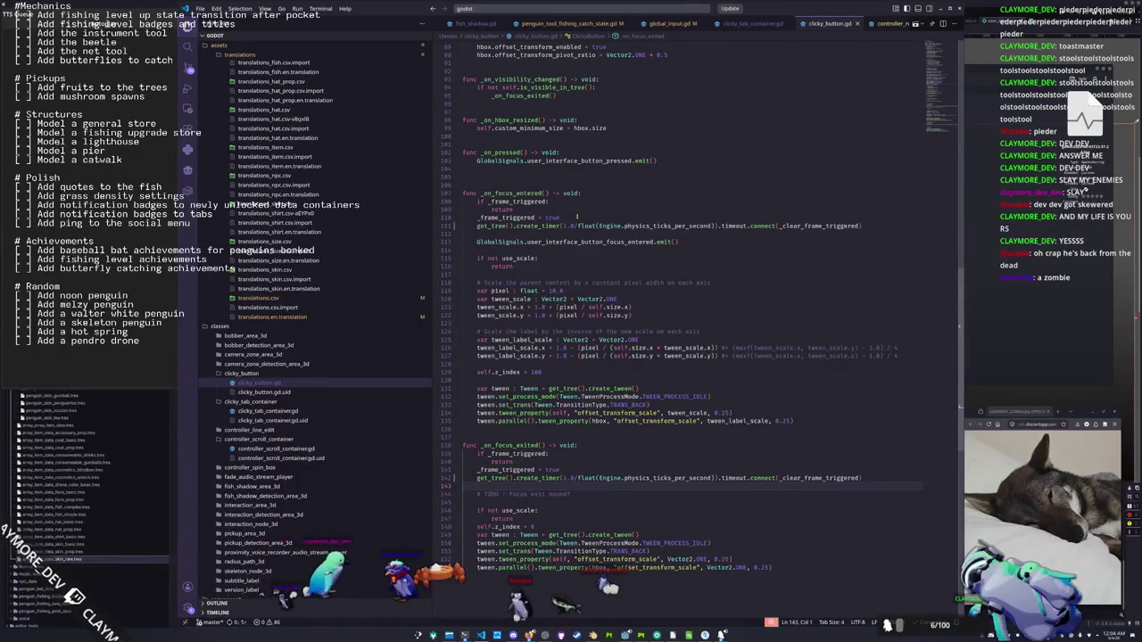
{"action": "key", "text": "ctrl+s"}
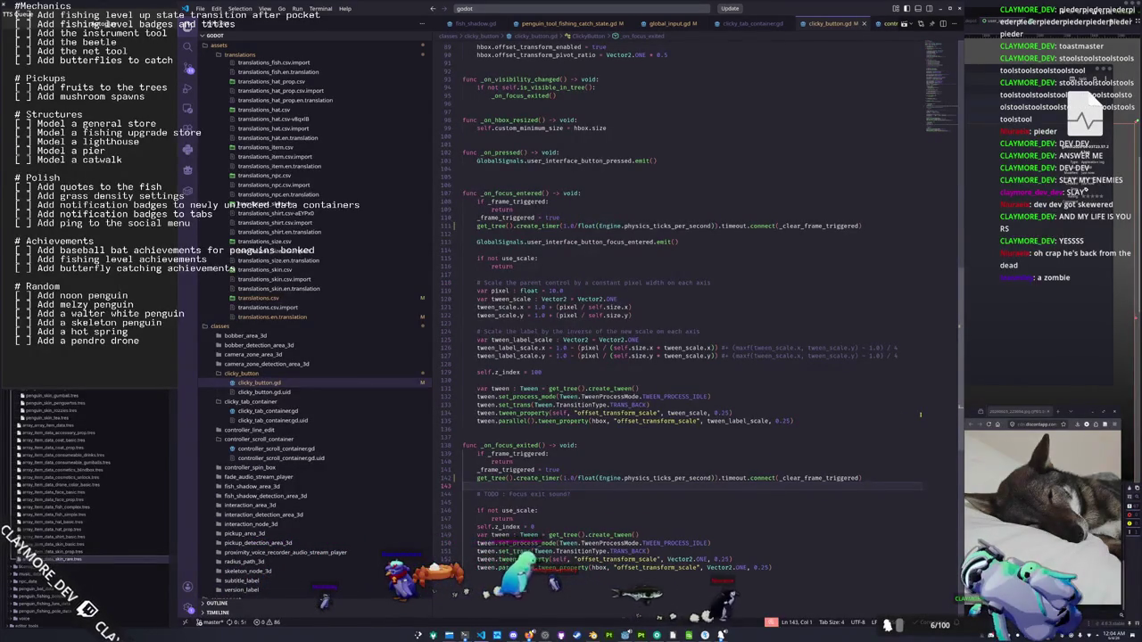
{"action": "key", "text": "alt+Tab"}
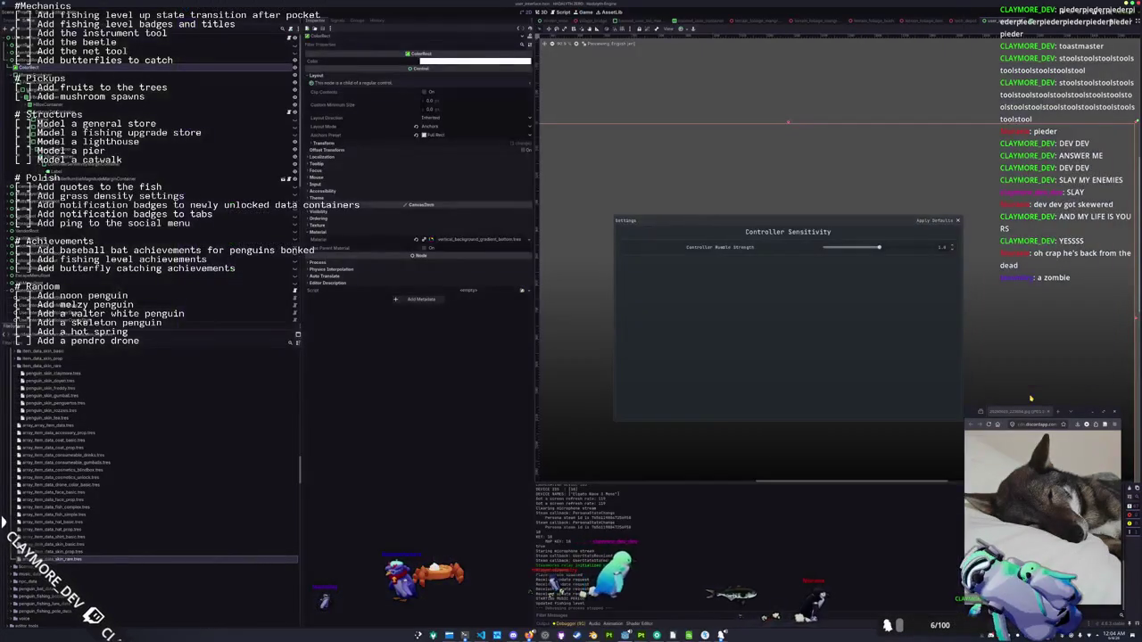
Start a Singleplayer game and open the inventory's fish Journal showing Foureye Butterflyfish details
{"action": "left_click_drag", "start_coordinate": [1030, 399], "coordinate": [998, 375]}
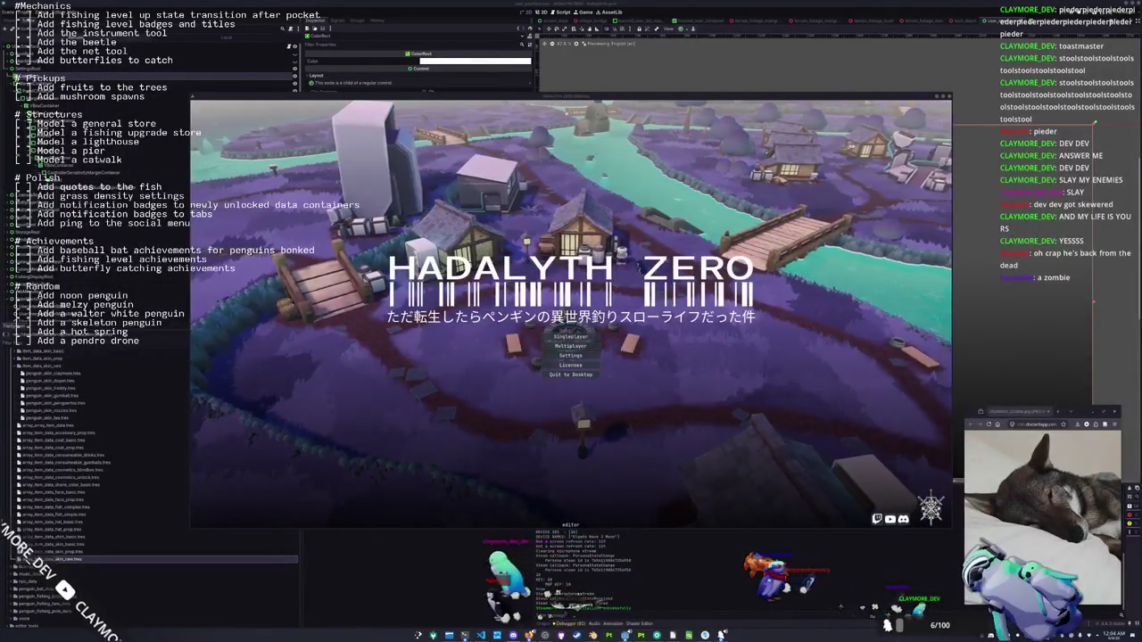
{"action": "left_click", "coordinate": [567, 340]}
{"action": "key", "text": "Tab"}
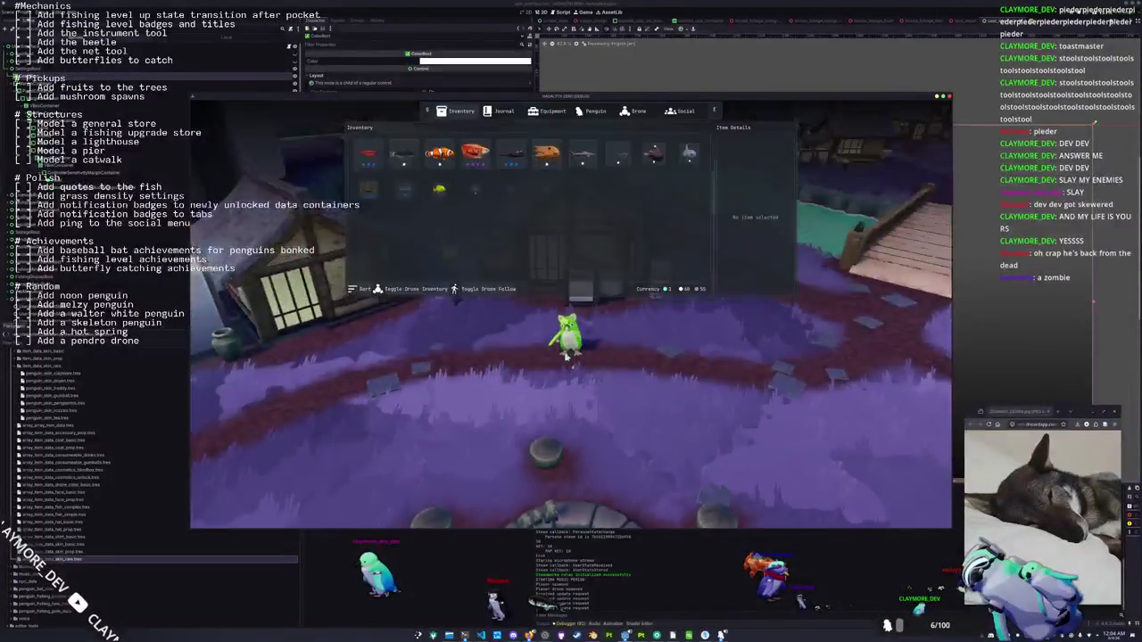
{"action": "key", "text": "e"}
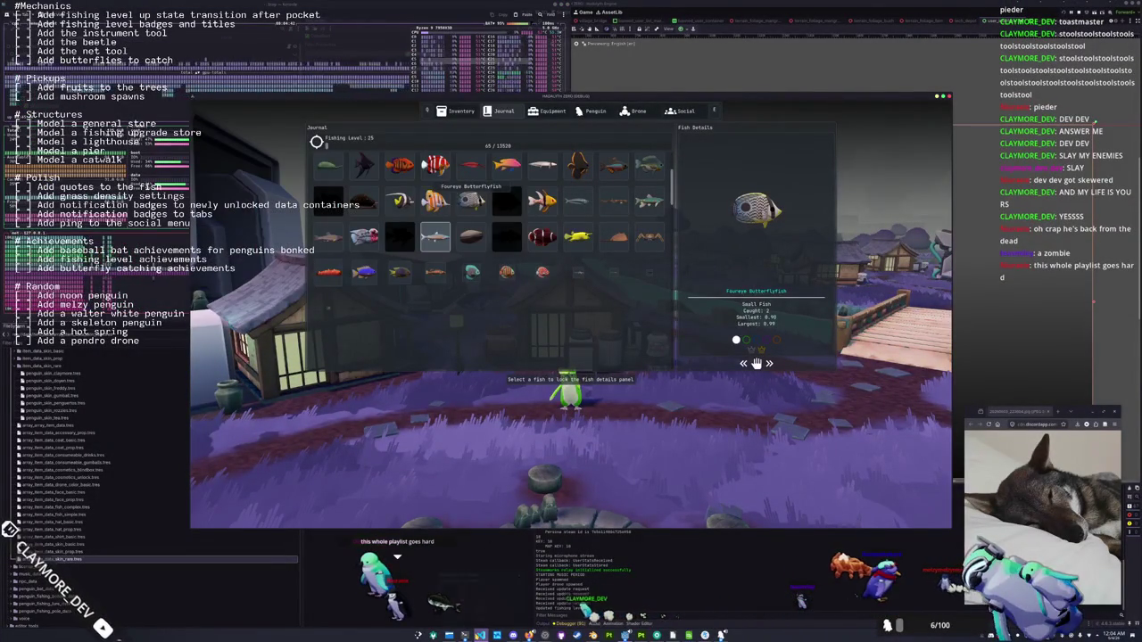
{"action": "mouse_move", "coordinate": [480, 635]}
{"action": "left_click", "coordinate": [482, 599]}
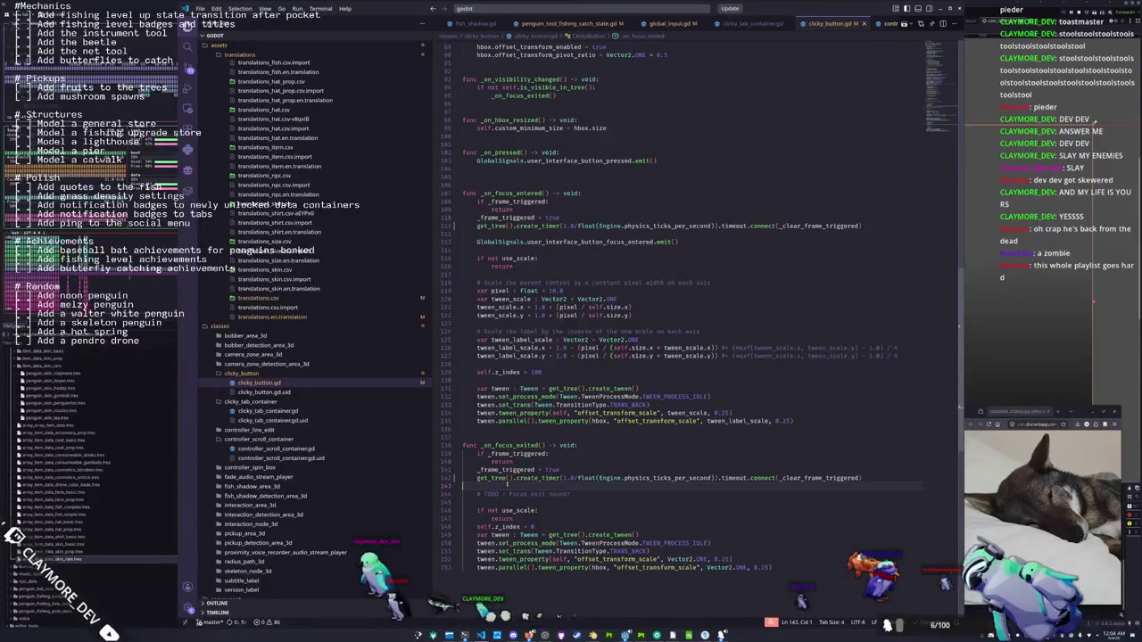
Dismiss the file chooser and close the running Hadalyth Zero game with Alt+F4
{"action": "left_click_drag", "start_coordinate": [1095, 120], "coordinate": [1087, 120]}
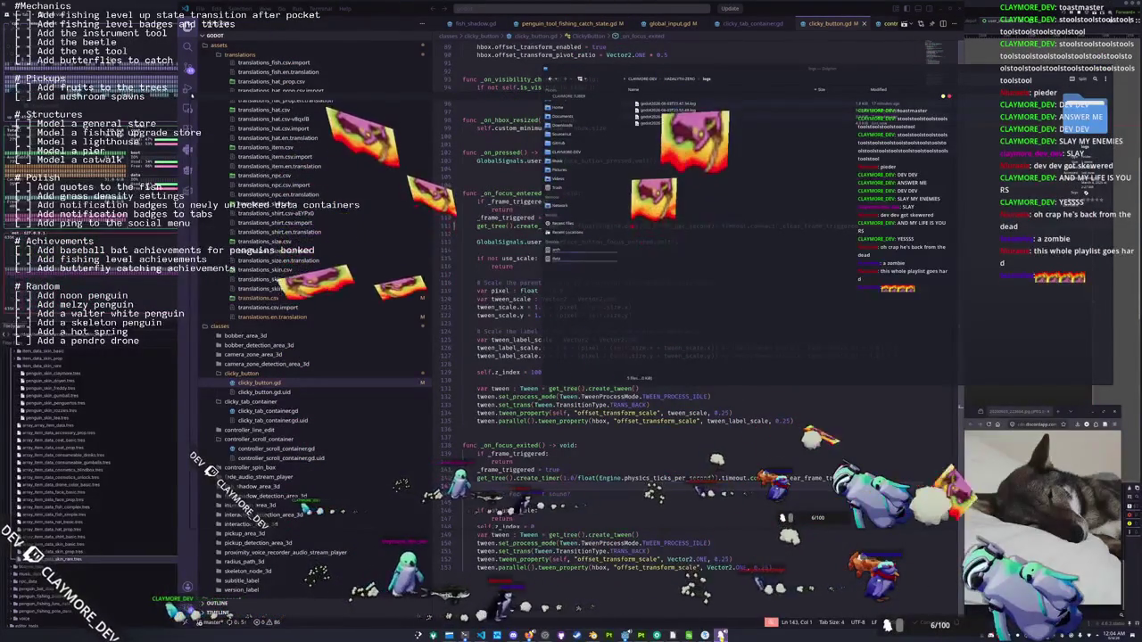
{"action": "key", "text": "Escape"}
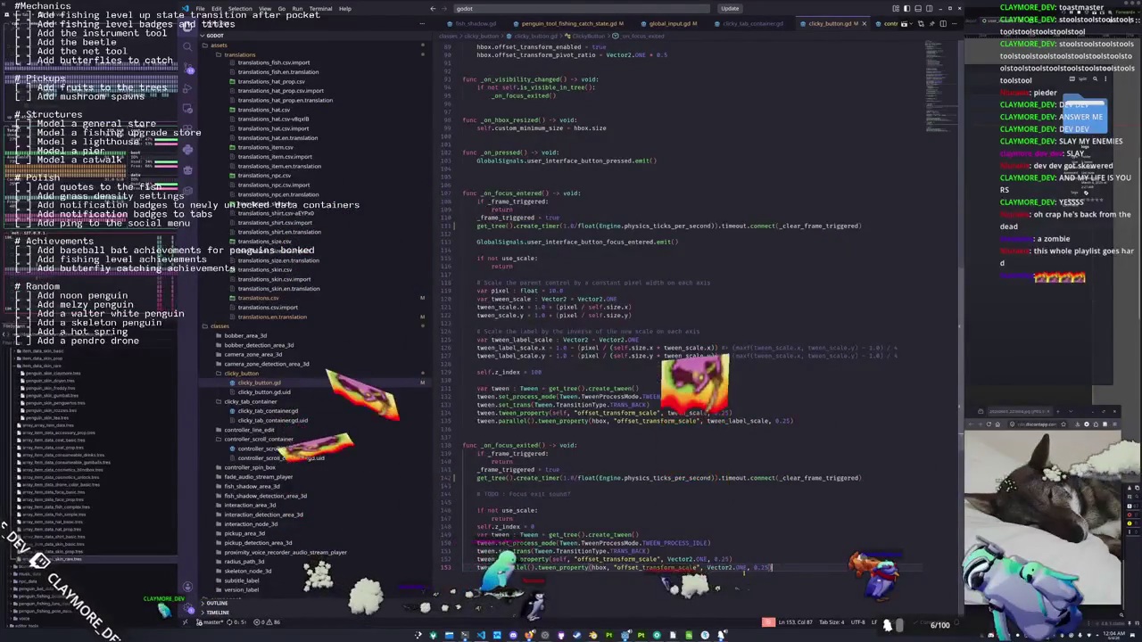
{"action": "mouse_move", "coordinate": [625, 635]}
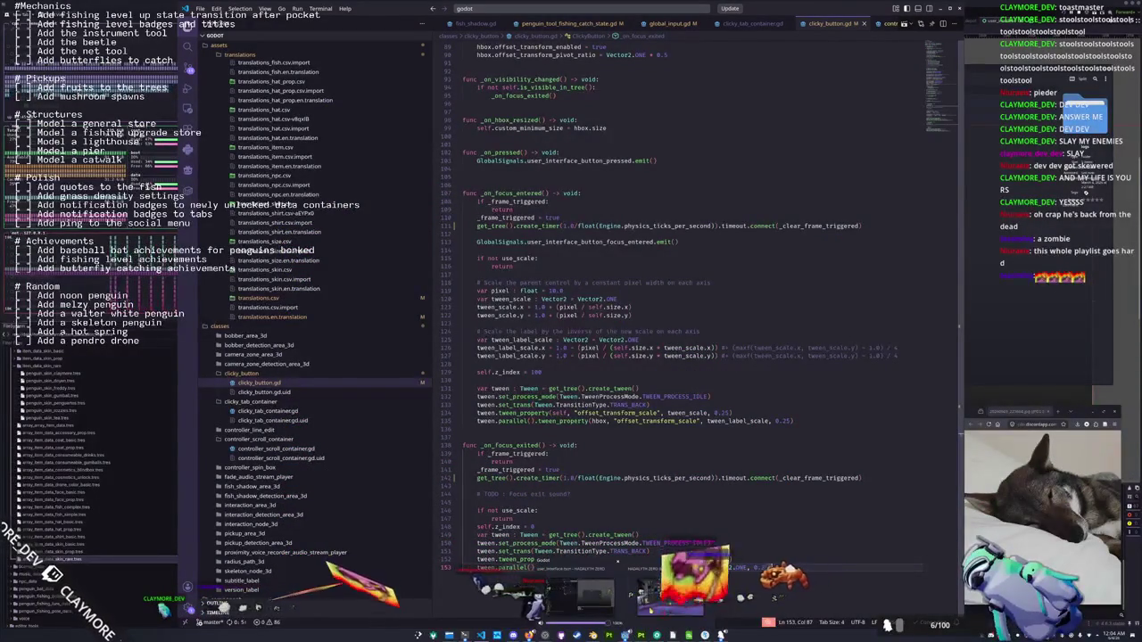
{"action": "left_click", "coordinate": [571, 593]}
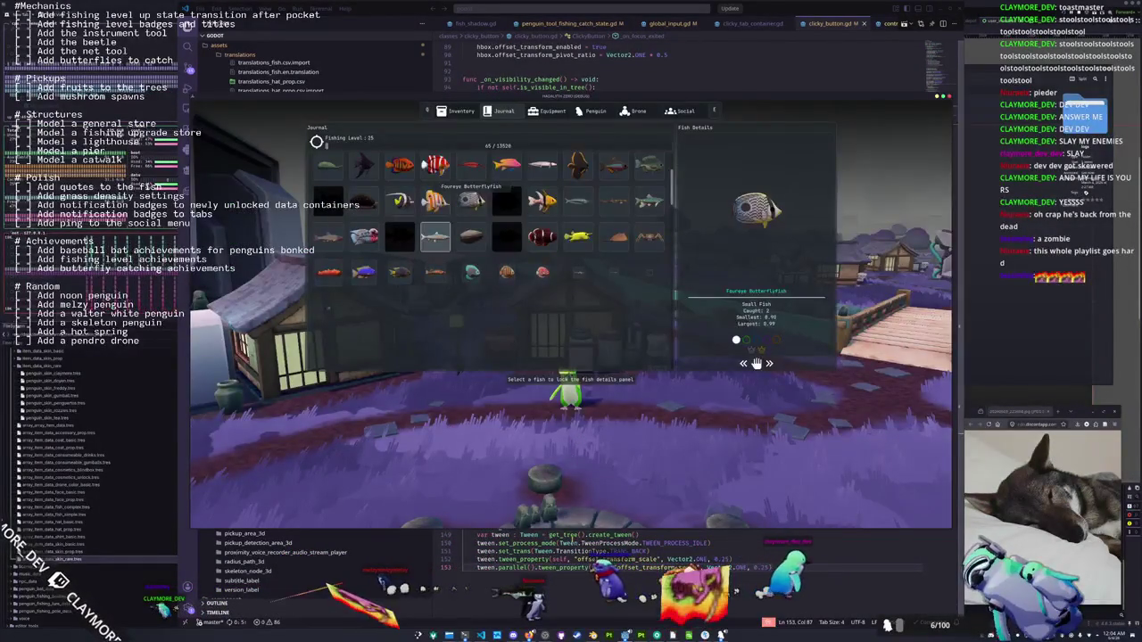
{"action": "key", "text": "alt+F4"}
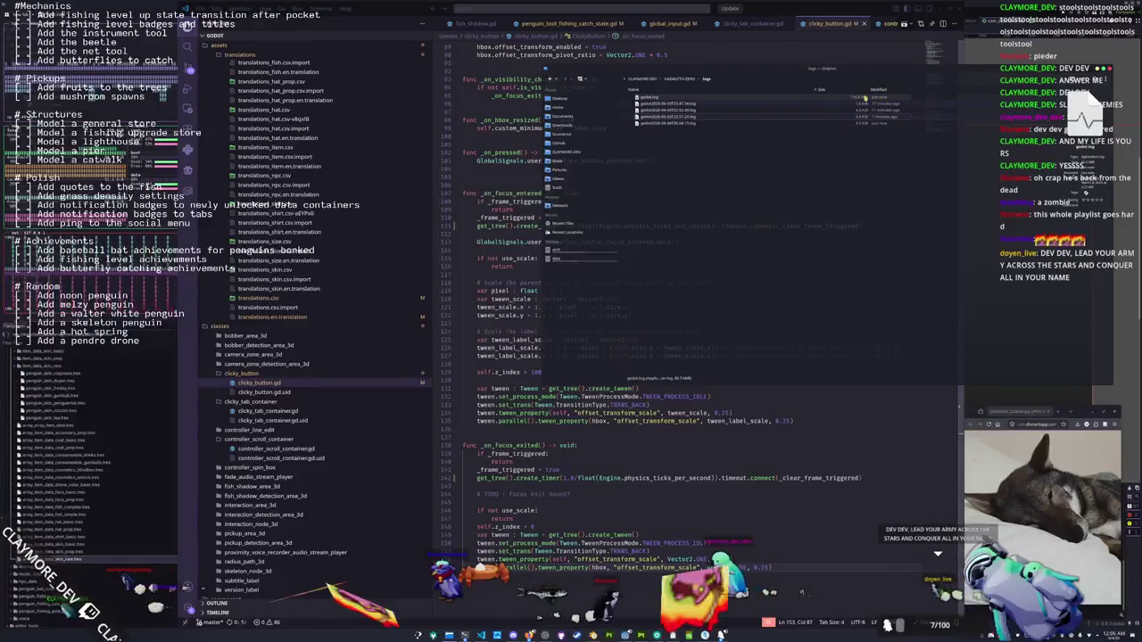
Open and reload godot.log in Kate, reading the signal 11 crash down to END OF C++ BACKTRACE
{"action": "double_click", "coordinate": [841, 102]}
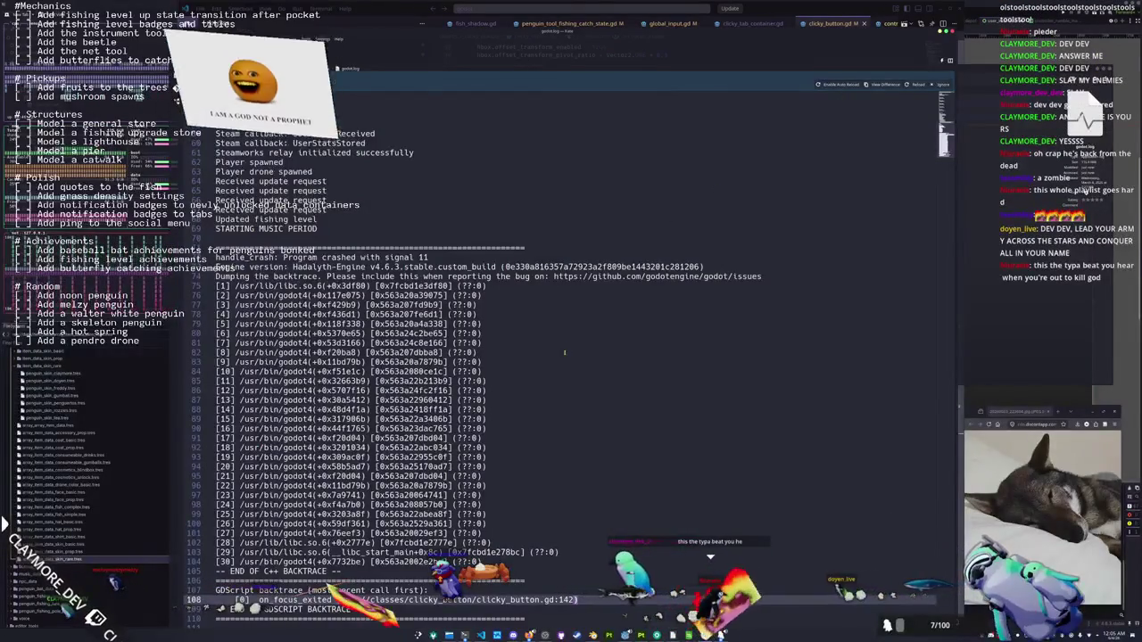
{"action": "left_click", "coordinate": [919, 84]}
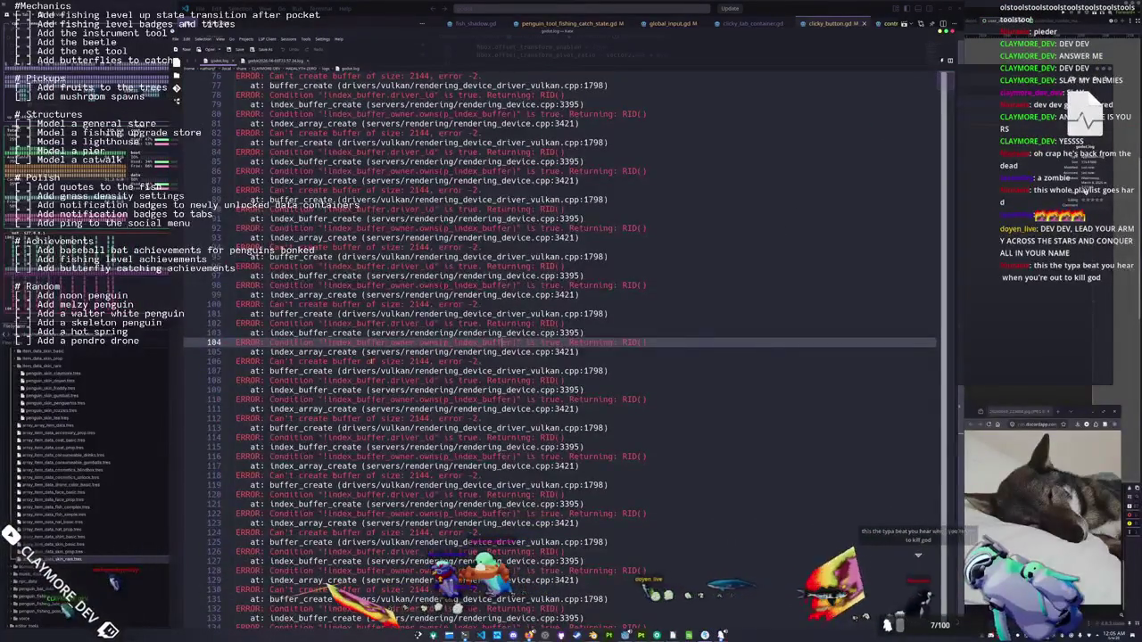
{"action": "scroll", "coordinate": [560, 351], "scroll_direction": "up", "scroll_amount": 3}
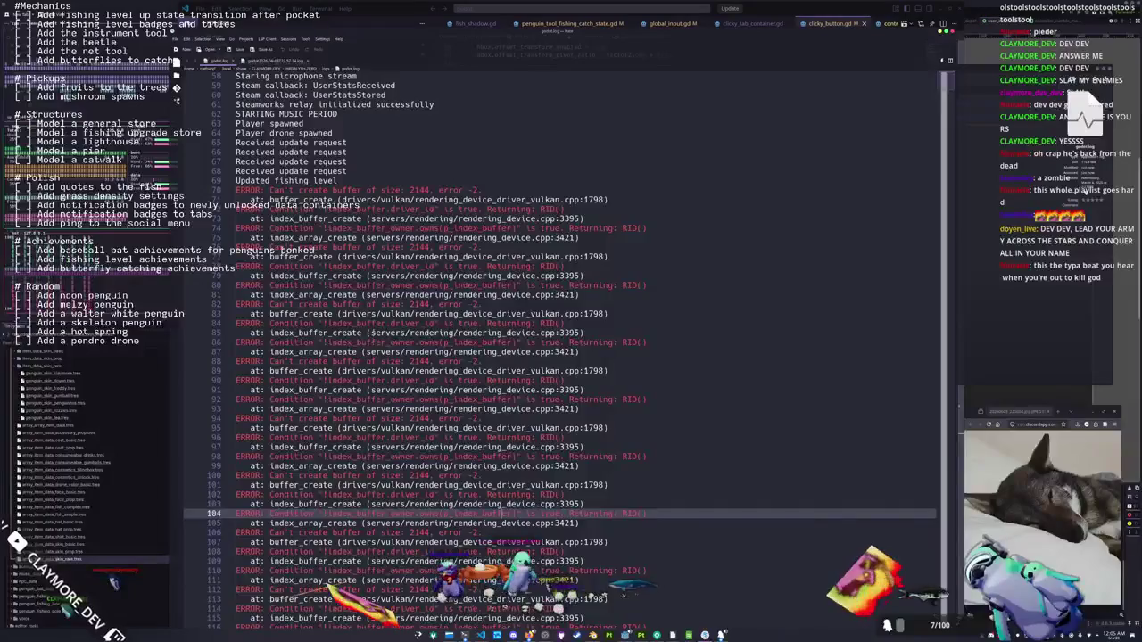
{"action": "scroll", "coordinate": [375, 304], "scroll_direction": "up", "scroll_amount": 2}
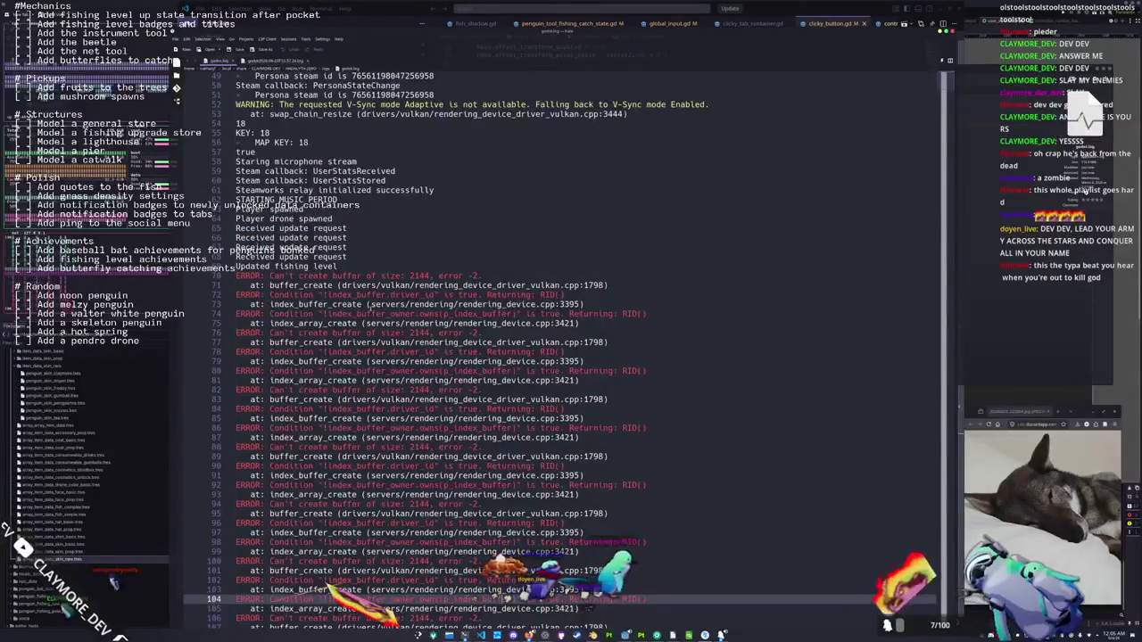
{"action": "scroll", "coordinate": [612, 280], "scroll_direction": "down", "scroll_amount": 6}
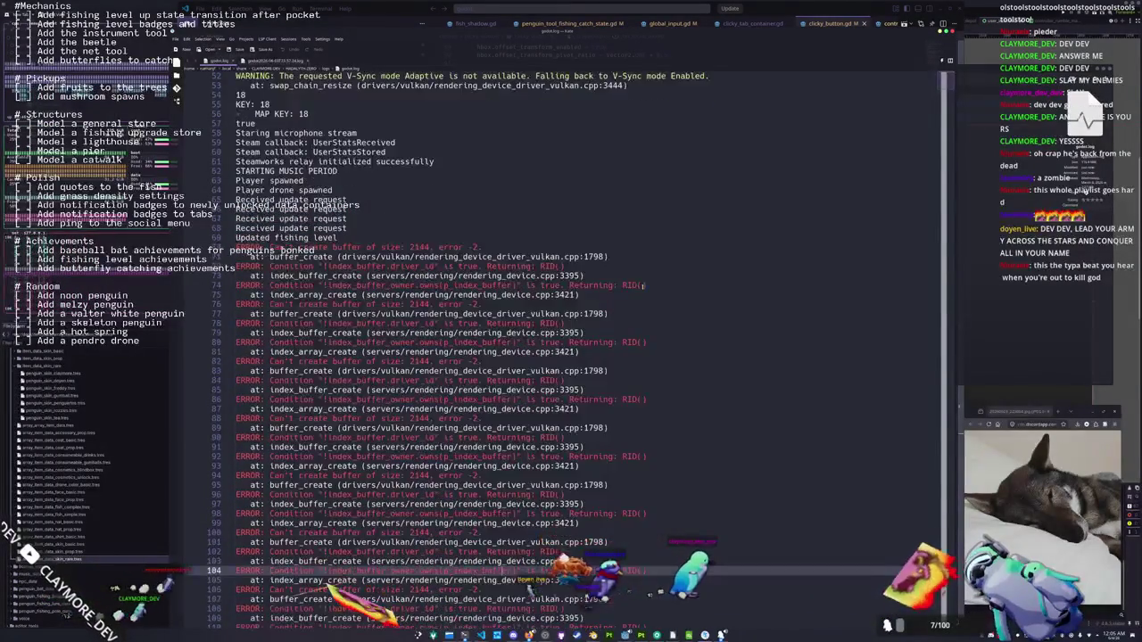
{"action": "scroll", "coordinate": [657, 308], "scroll_direction": "down", "scroll_amount": 20}
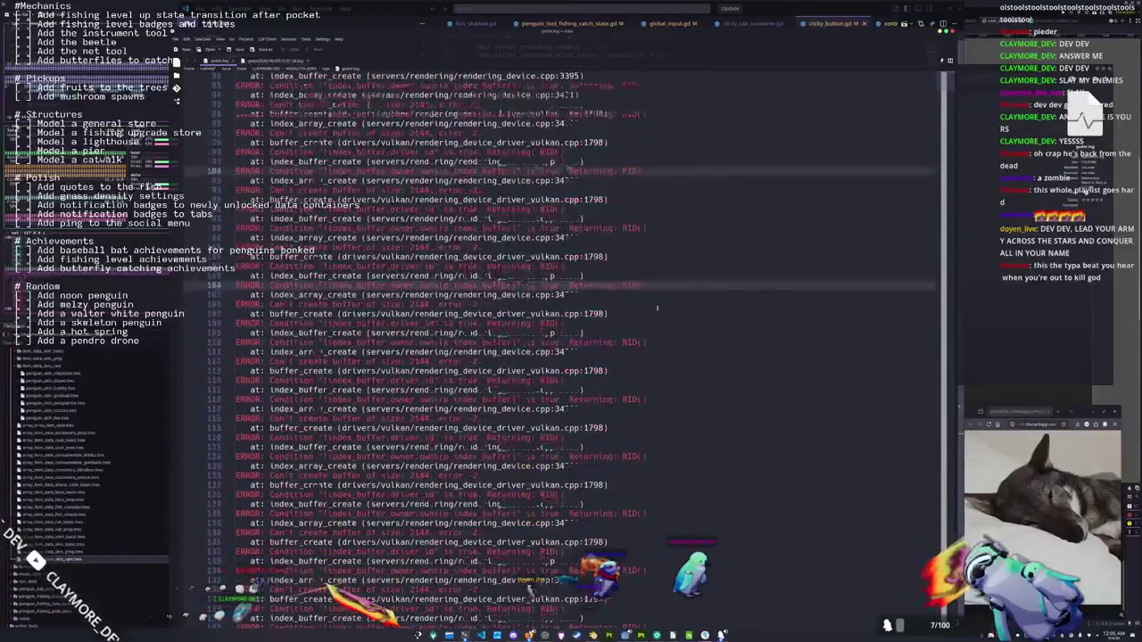
{"action": "scroll", "coordinate": [657, 310], "scroll_direction": "down", "scroll_amount": 20}
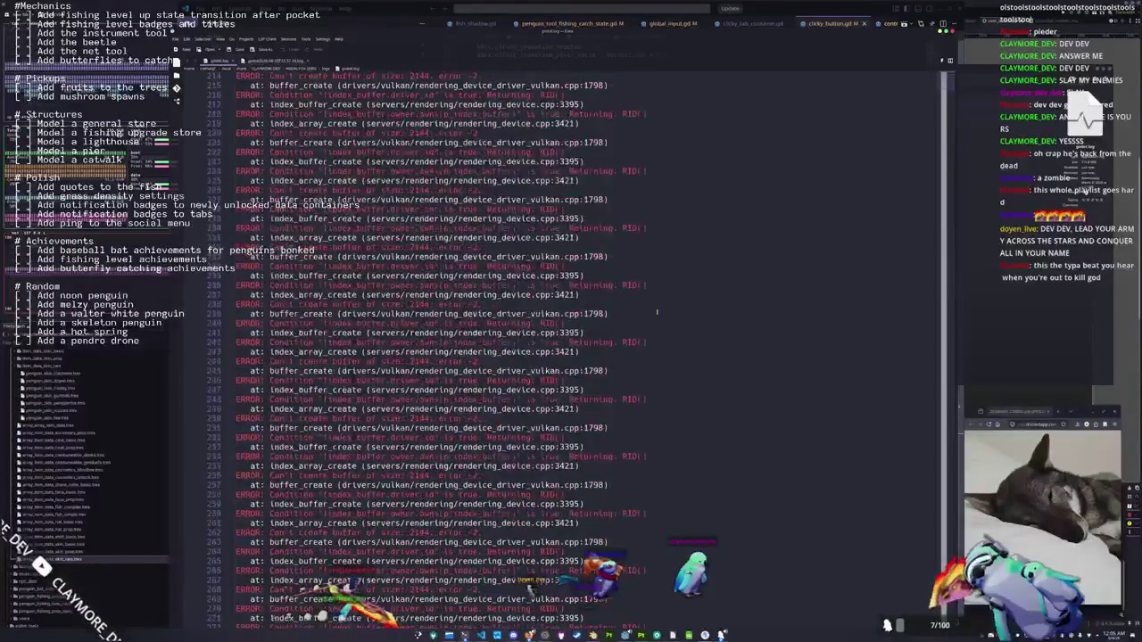
{"action": "left_click_drag", "start_coordinate": [948, 335], "coordinate": [944, 624]}
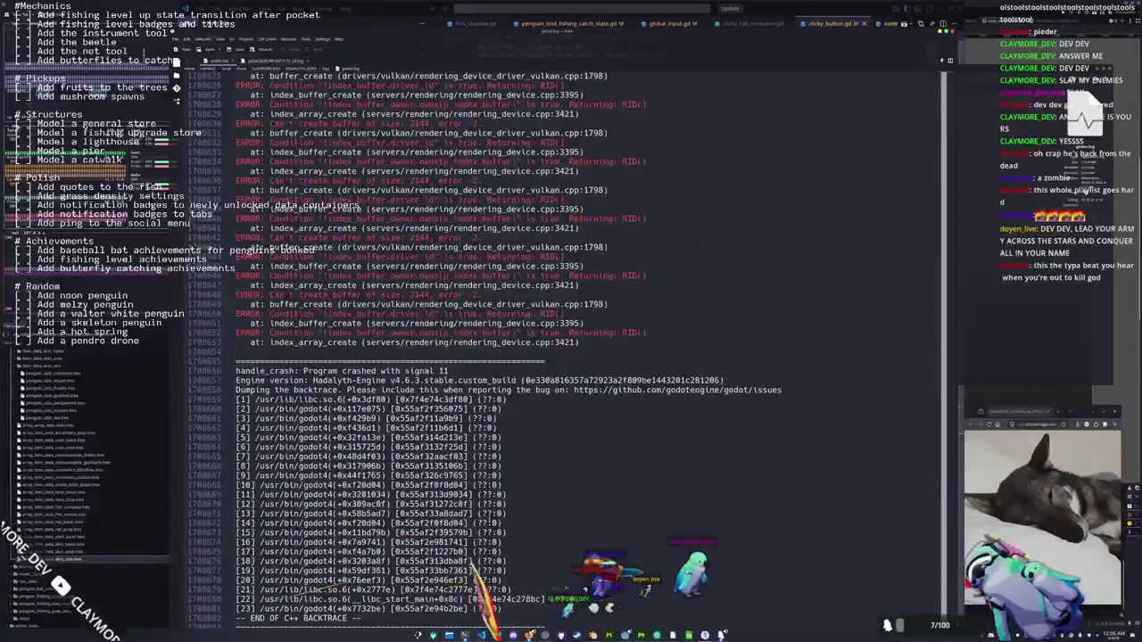
{"action": "left_click", "coordinate": [383, 618]}
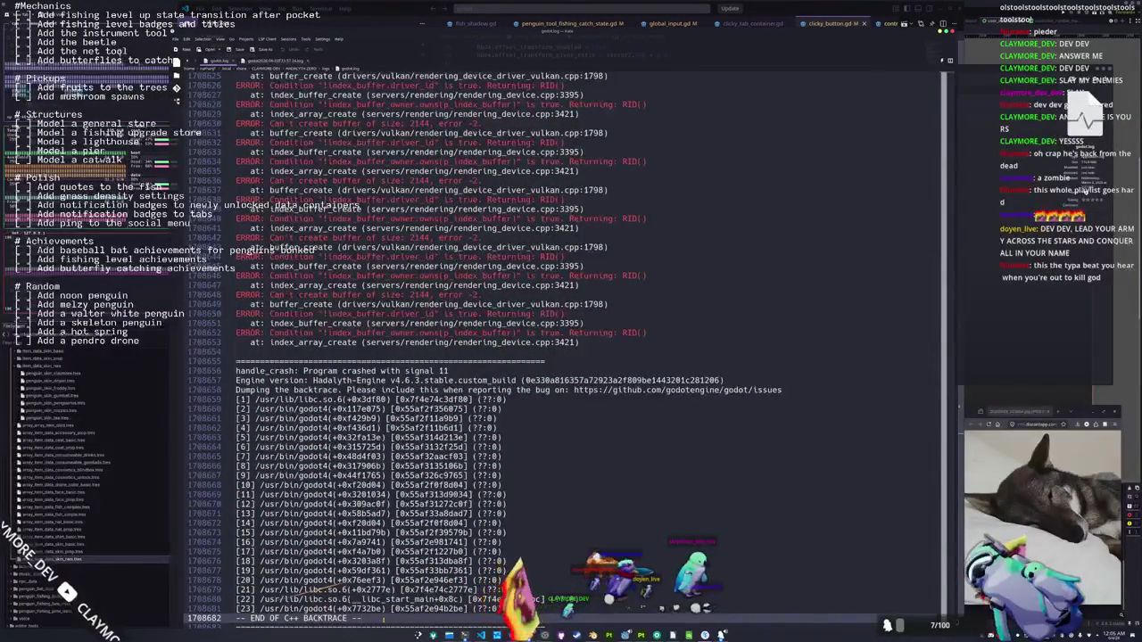
Bring VS Code forward and scroll through clicky_button.gd's focus handlers
{"action": "key", "text": "alt+Tab"}
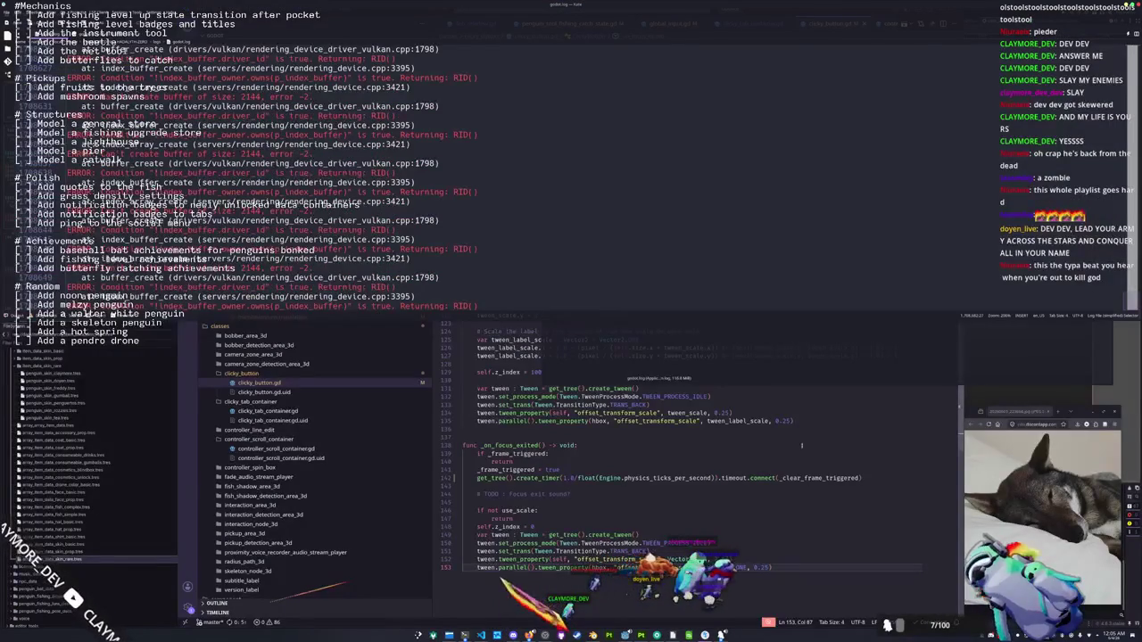
{"action": "scroll", "coordinate": [237, 223], "scroll_direction": "down", "scroll_amount": 10}
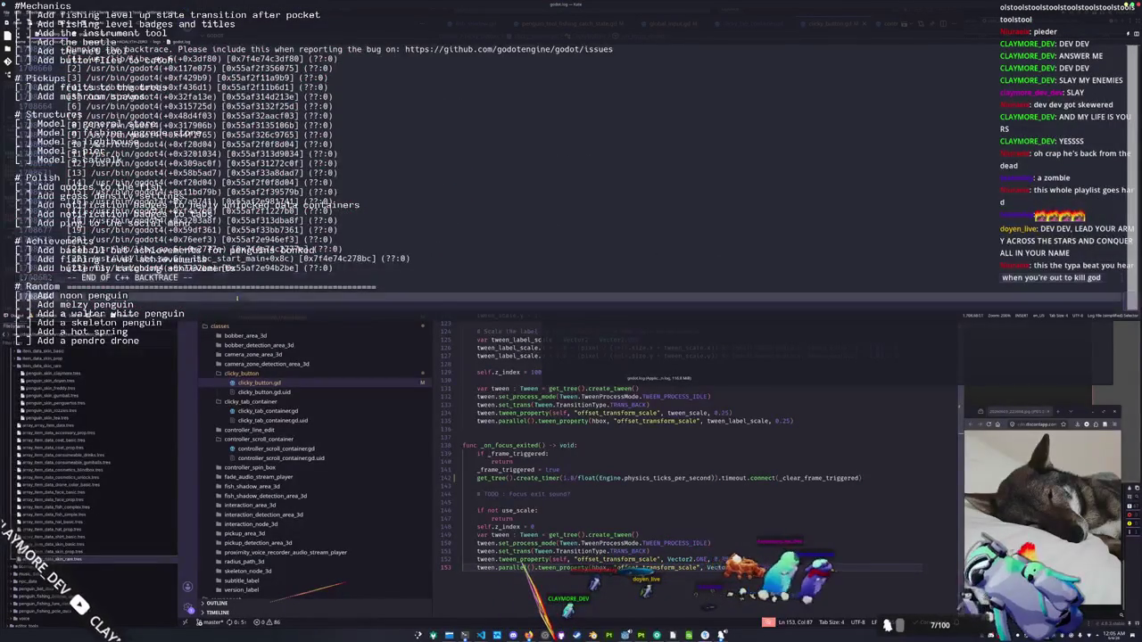
{"action": "scroll", "coordinate": [237, 224], "scroll_direction": "up", "scroll_amount": 5}
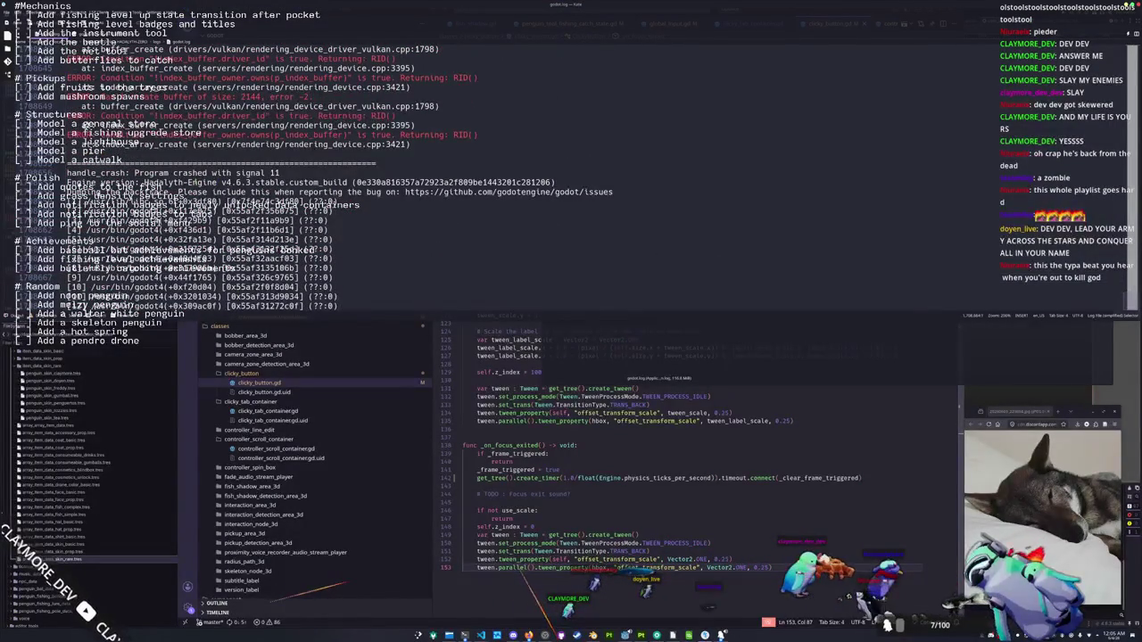
{"action": "scroll", "coordinate": [236, 223], "scroll_direction": "up", "scroll_amount": 2}
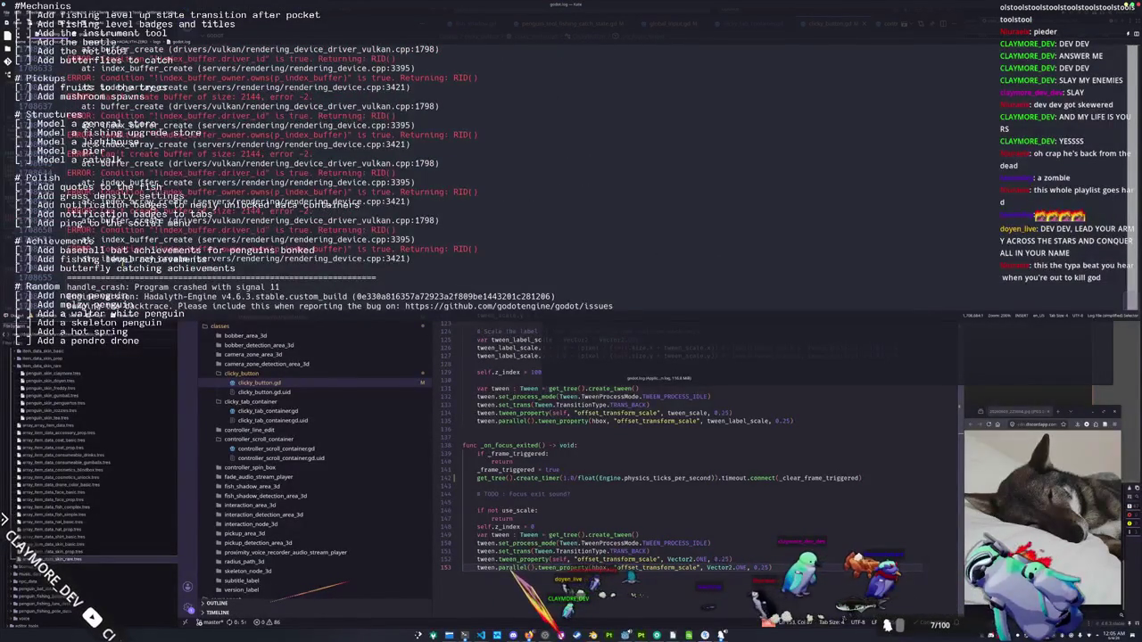
{"action": "left_click", "coordinate": [505, 430]}
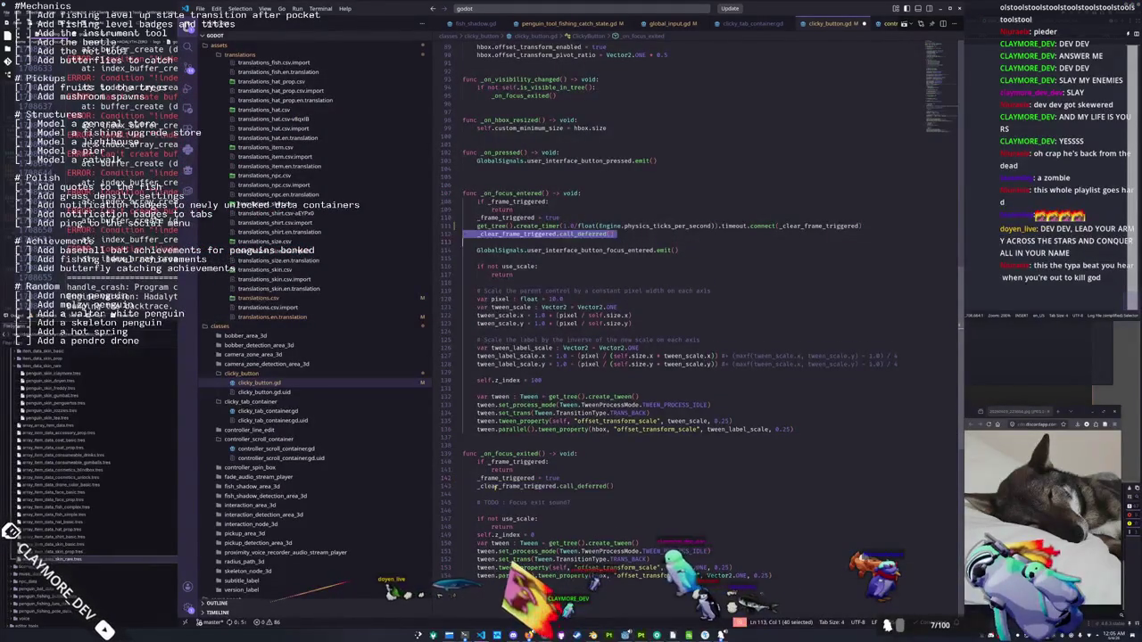
Delete the create_timer line 111 from _on_focus_entered, leaving only _clear_frame_triggered.call_deferred()
{"action": "left_click", "coordinate": [507, 493]}
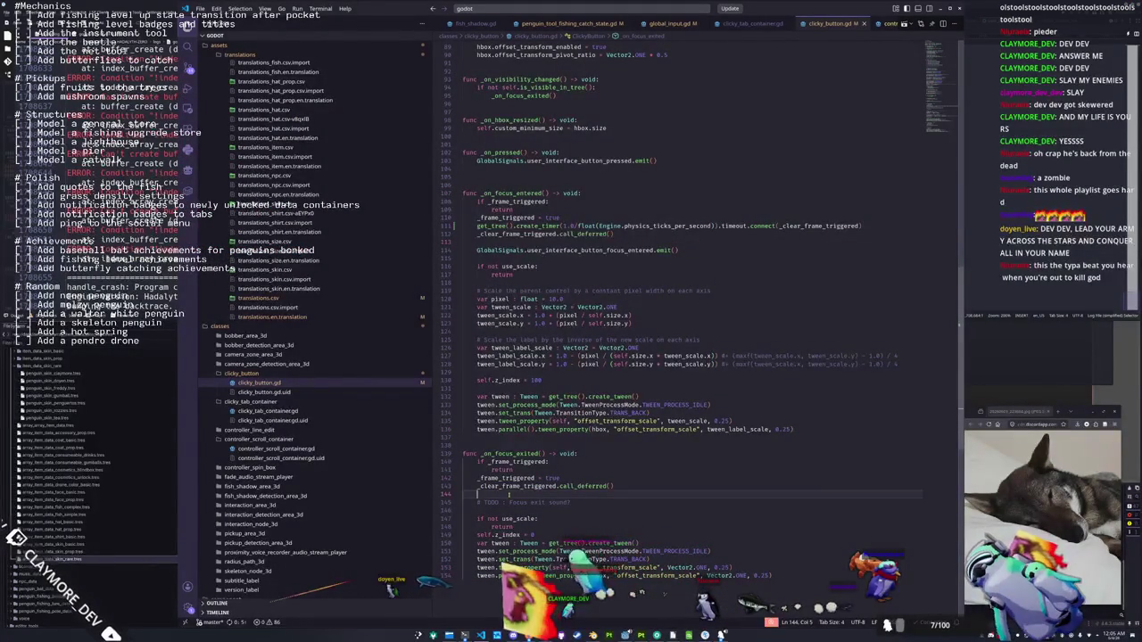
{"action": "left_click_drag", "start_coordinate": [867, 226], "coordinate": [868, 220]}
{"action": "key", "text": "BackSpace"}
{"action": "left_click", "coordinate": [864, 224]}
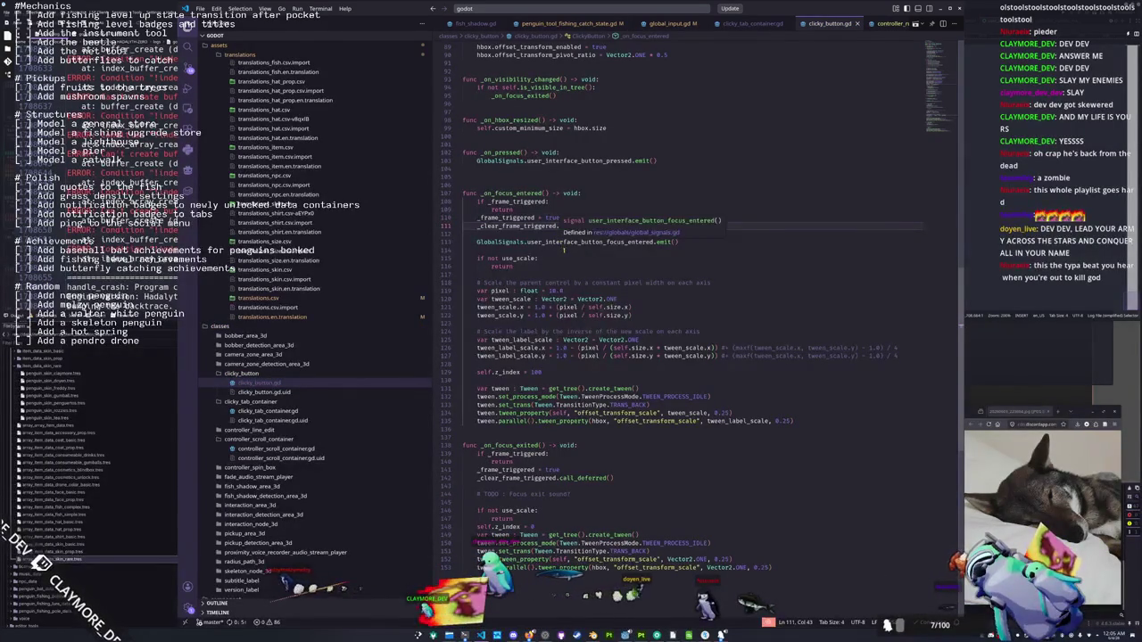
{"action": "left_click", "coordinate": [547, 275]}
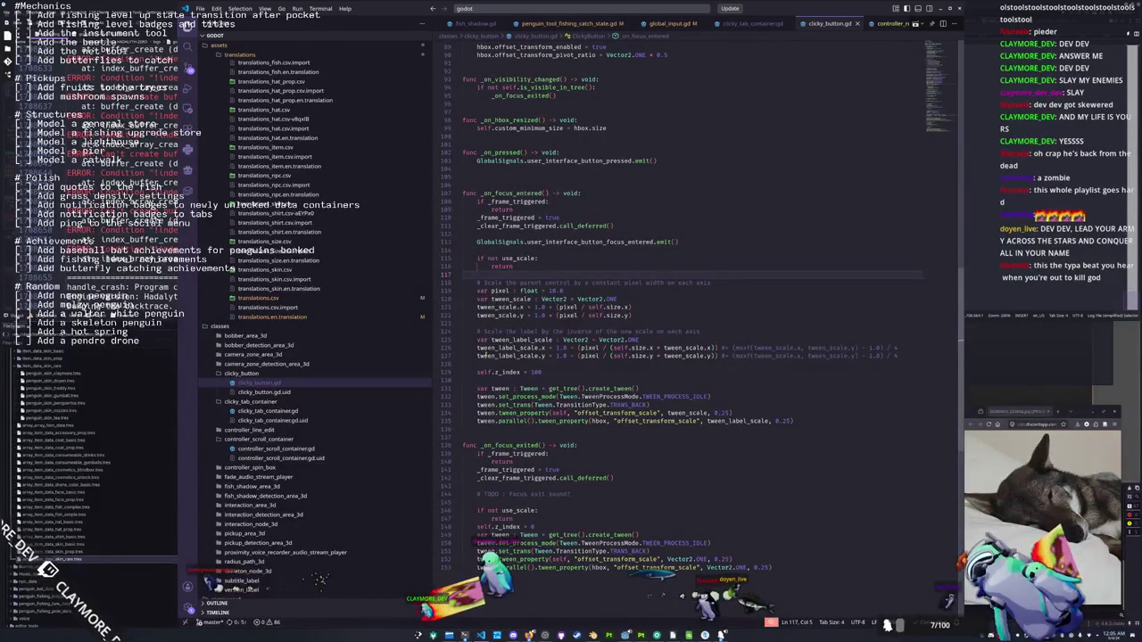
{"action": "left_click", "coordinate": [483, 434]}
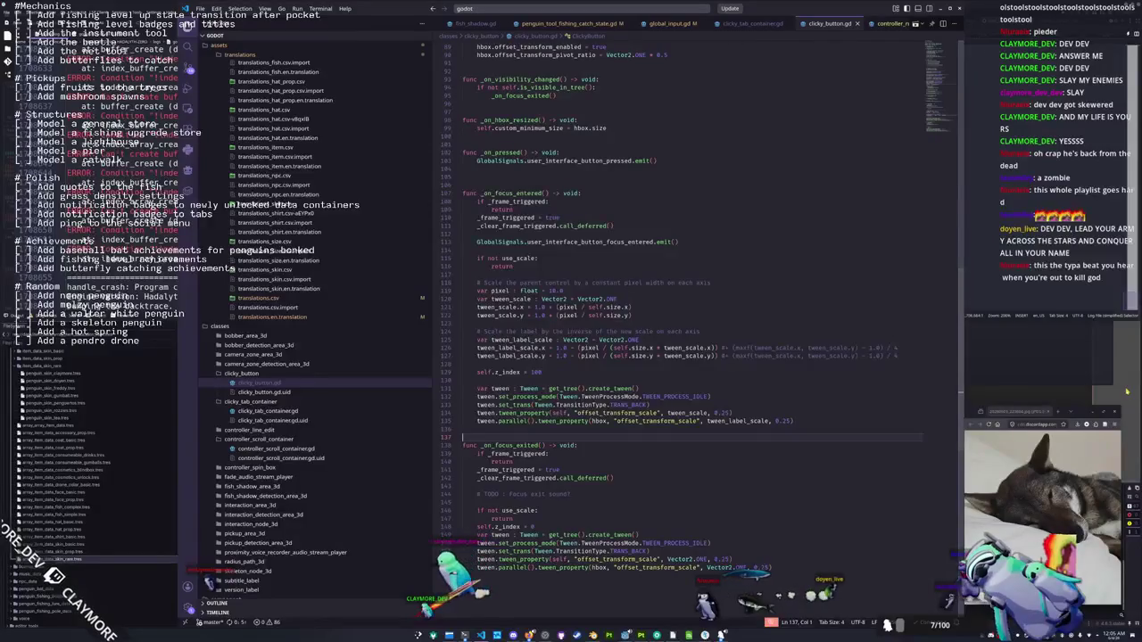
{"action": "key", "text": "F5"}
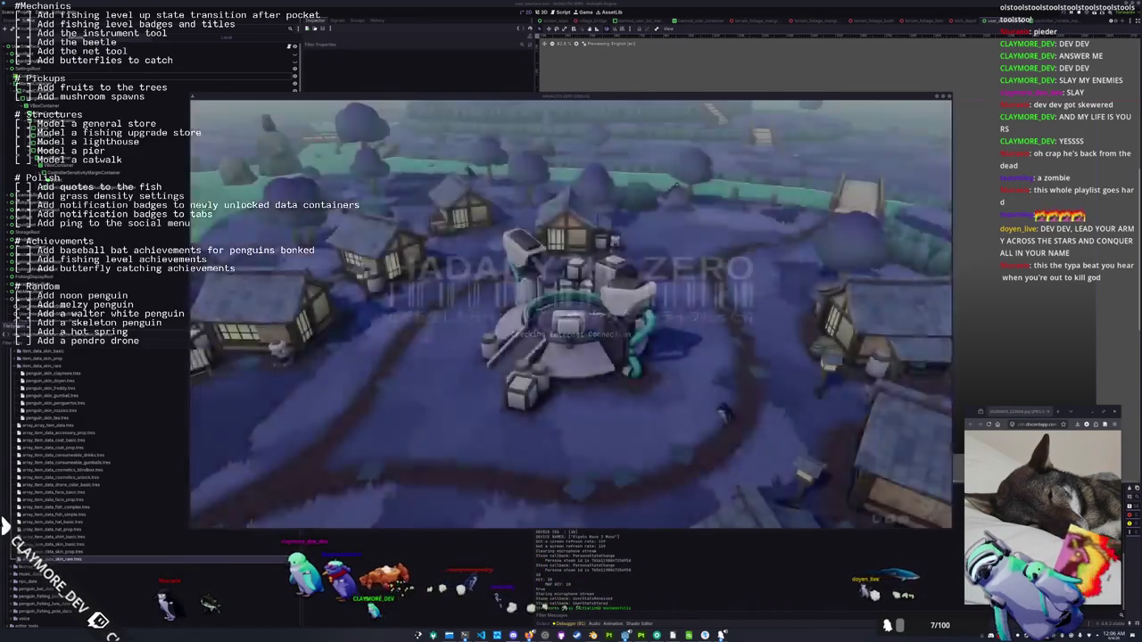
Start the game into the village, scroll the fish Journal grid, then close the game with F8
{"action": "key", "text": "Return"}
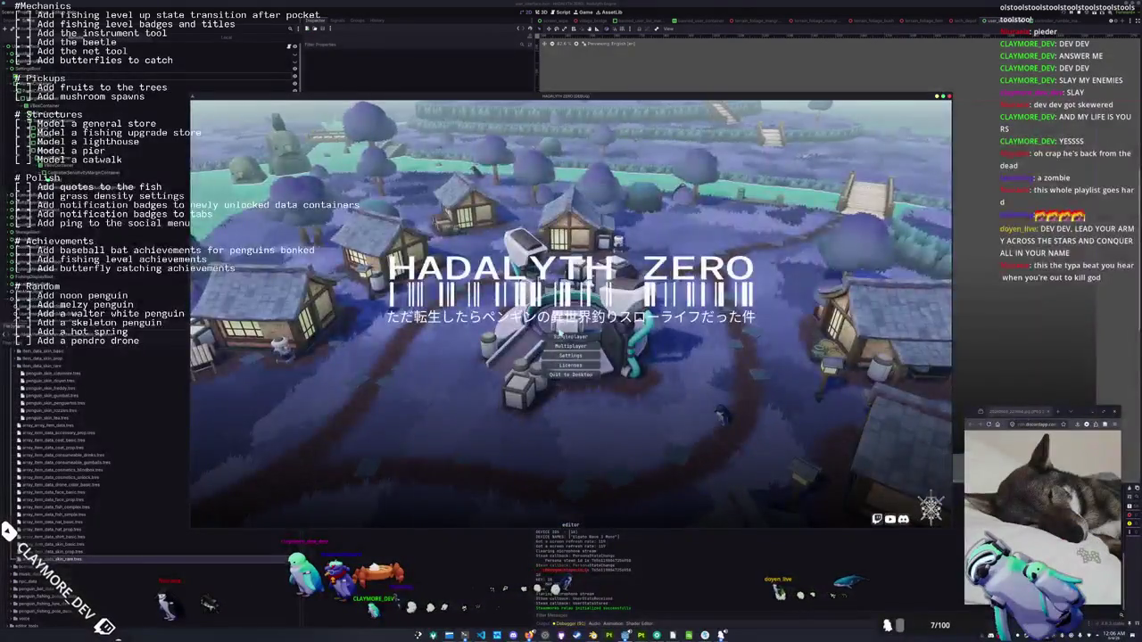
{"action": "key", "text": "Tab"}
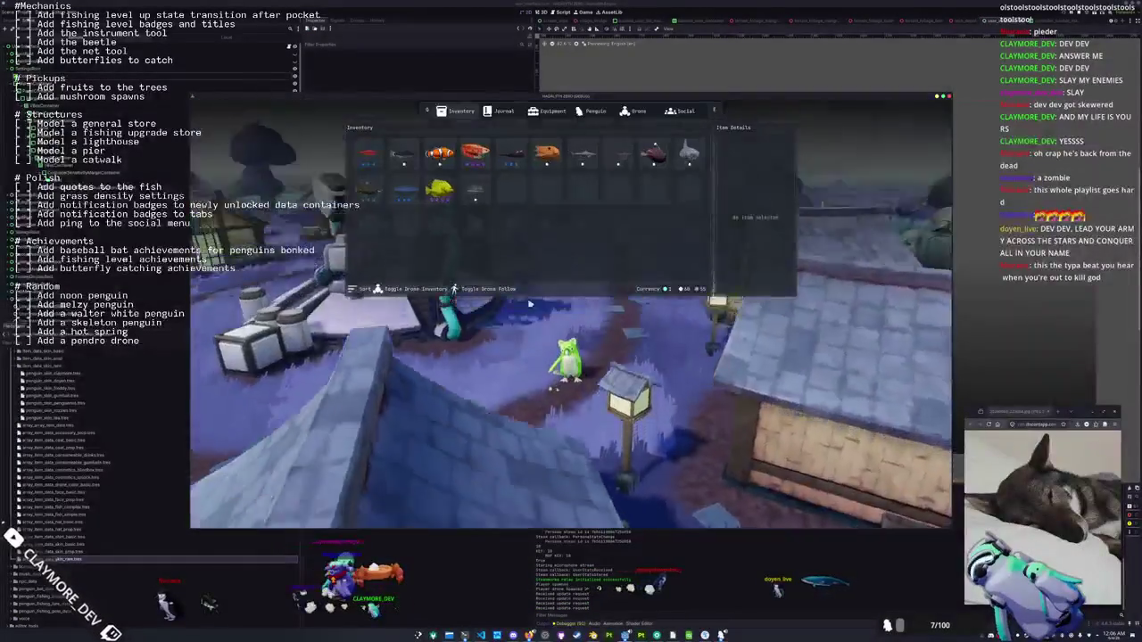
{"action": "key", "text": "e"}
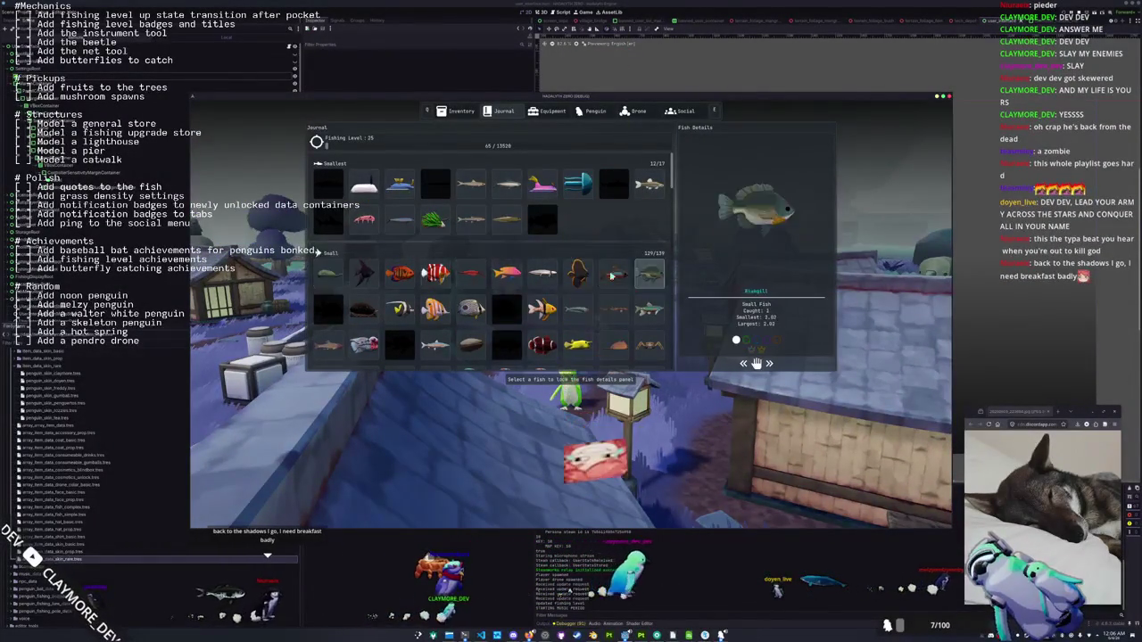
{"action": "scroll", "coordinate": [500, 282], "scroll_direction": "down", "scroll_amount": 5}
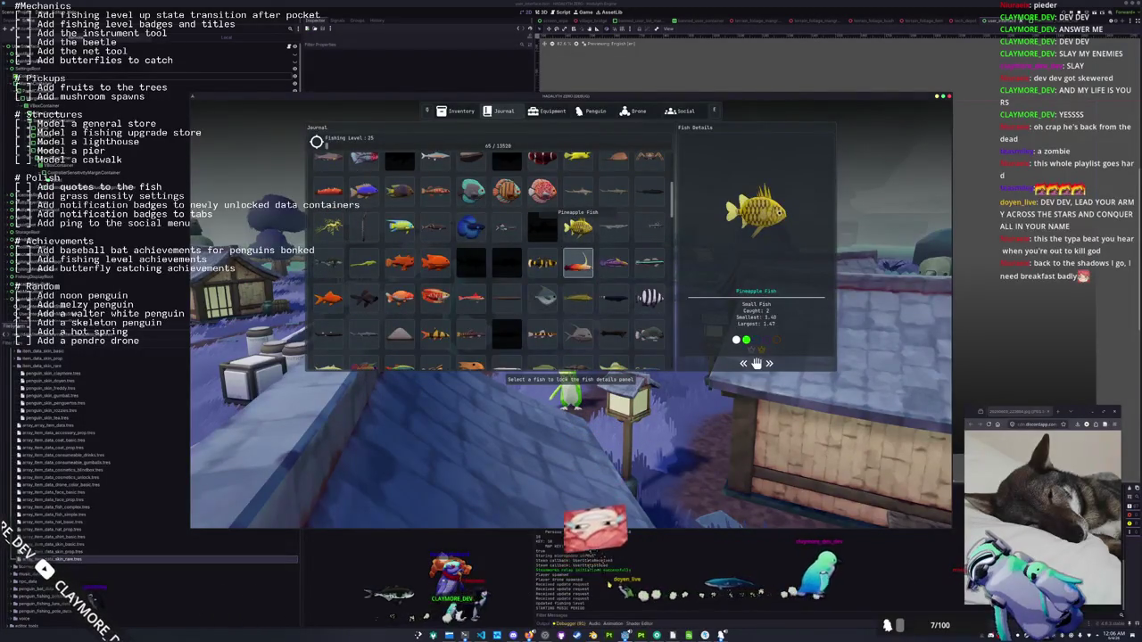
{"action": "key", "text": "F8"}
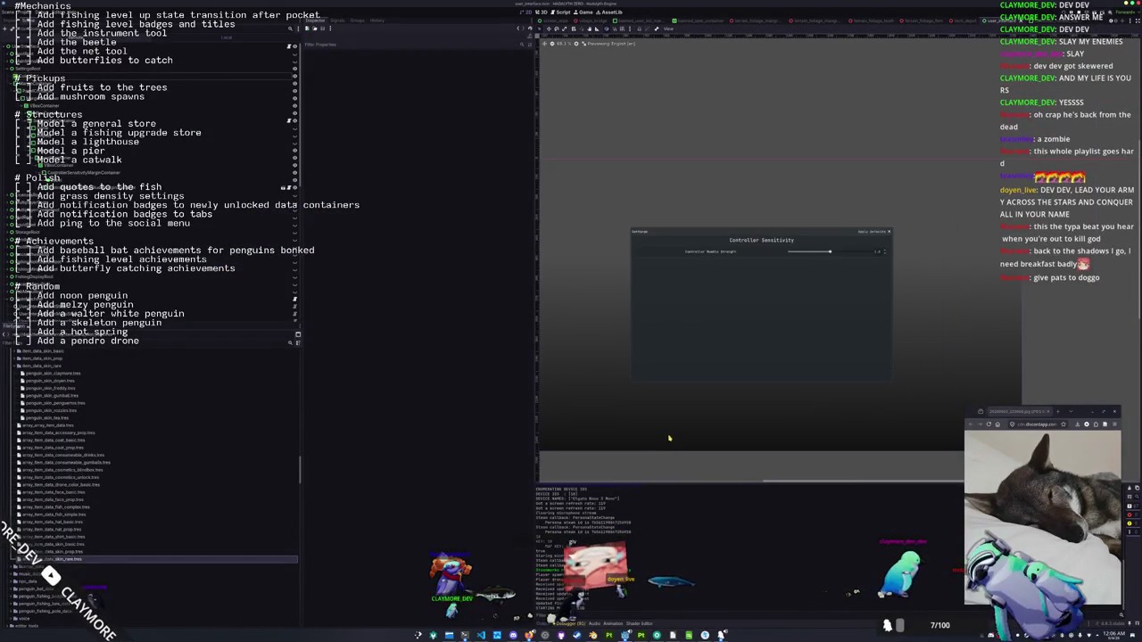
{"action": "scroll", "coordinate": [681, 408], "scroll_direction": "down", "scroll_amount": 3}
{"action": "left_click_drag", "start_coordinate": [691, 394], "coordinate": [700, 399]}
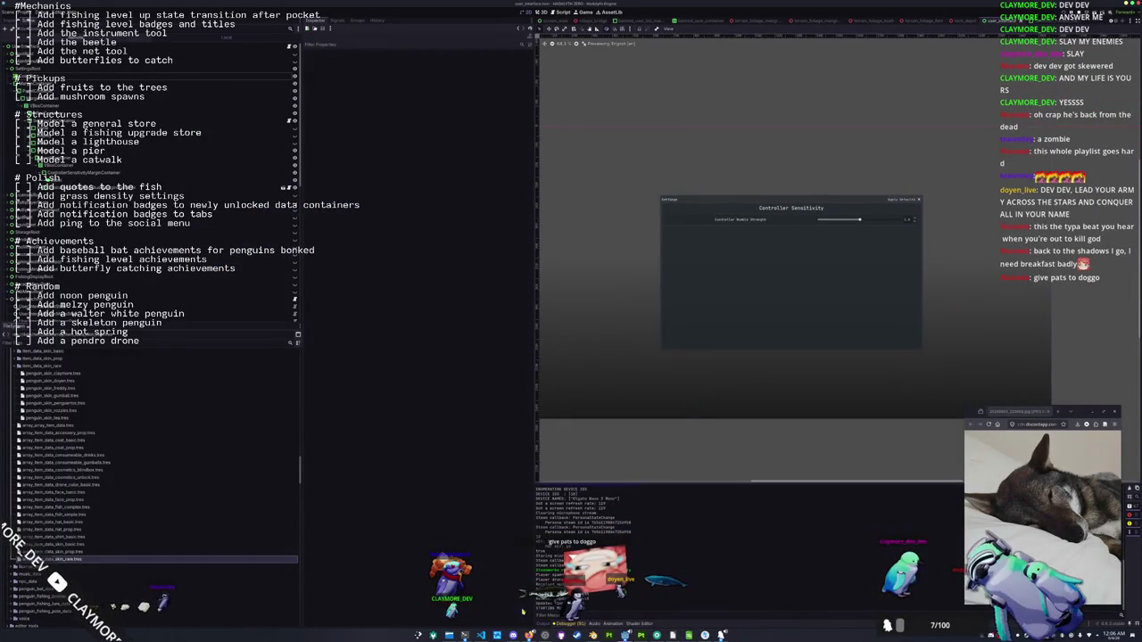
{"action": "key", "text": "alt+Tab"}
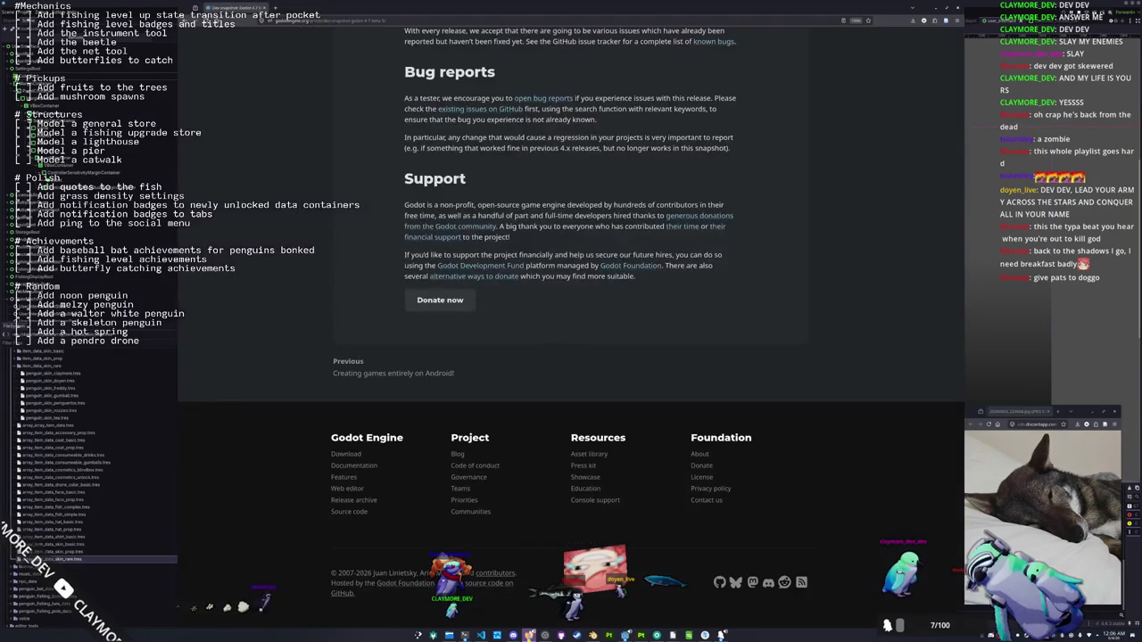
Scroll up to the Known issues section of the Godot release notes, then return to the editor
{"action": "scroll", "coordinate": [539, 339], "scroll_direction": "up", "scroll_amount": 3}
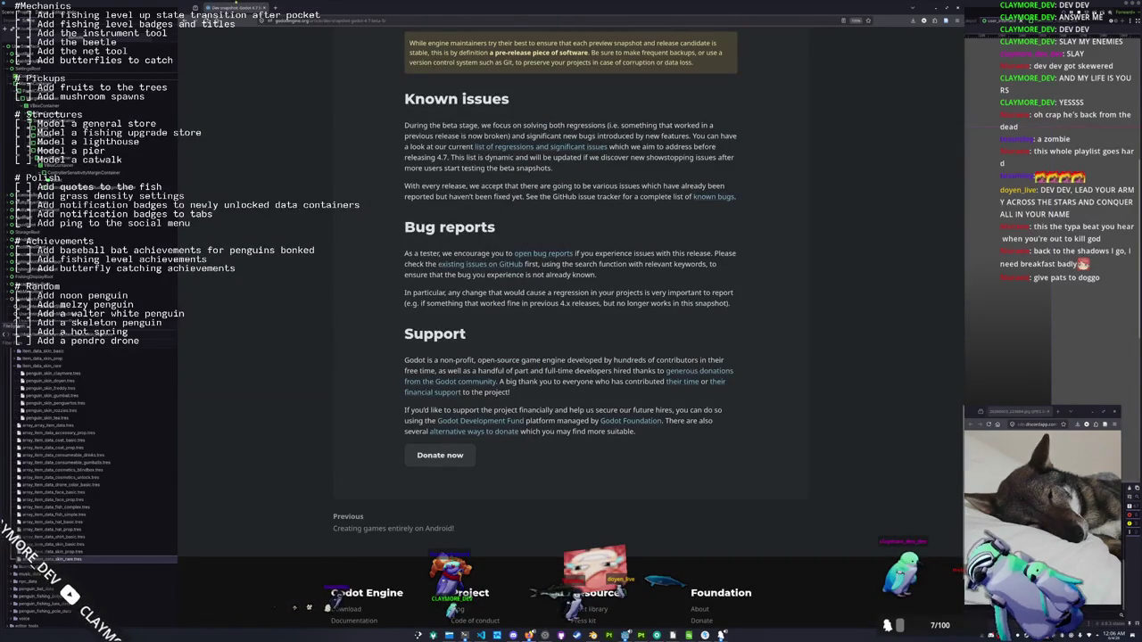
{"action": "key", "text": "alt+Tab"}
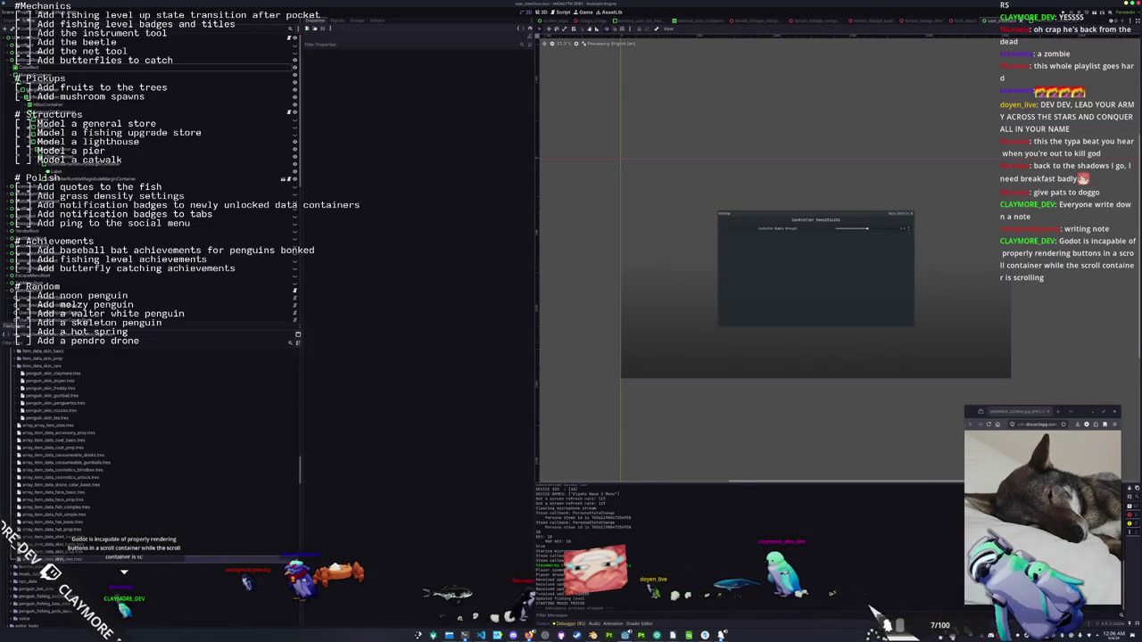
Open godot.log in Kate, read through its crash backtrace, and close the log
{"action": "double_click", "coordinate": [844, 96]}
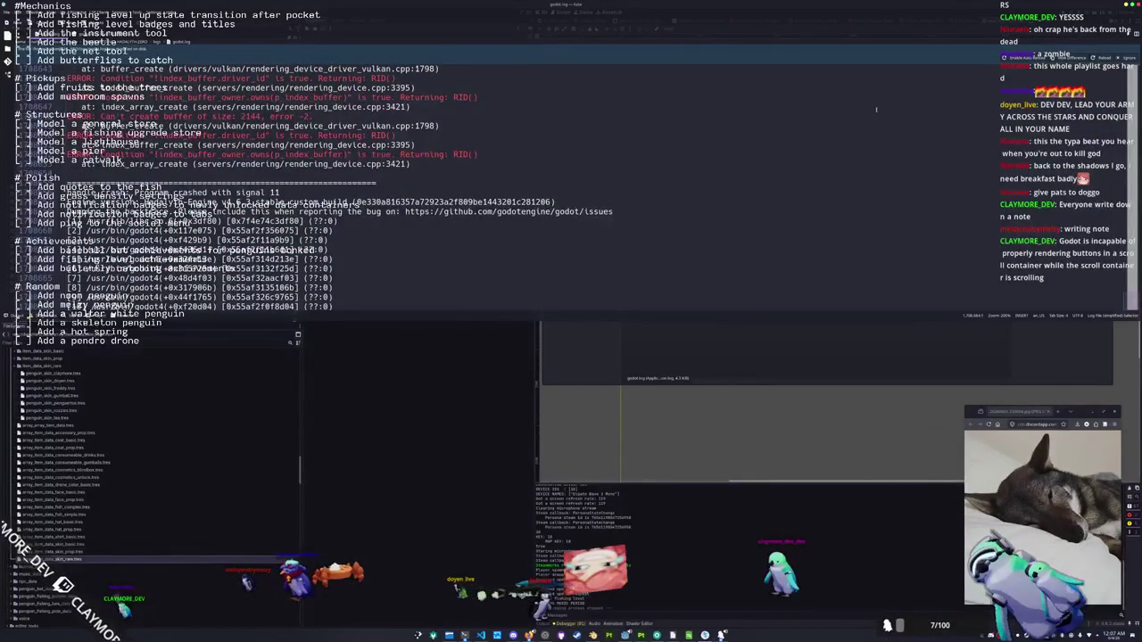
{"action": "scroll", "coordinate": [585, 218], "scroll_direction": "down", "scroll_amount": 10}
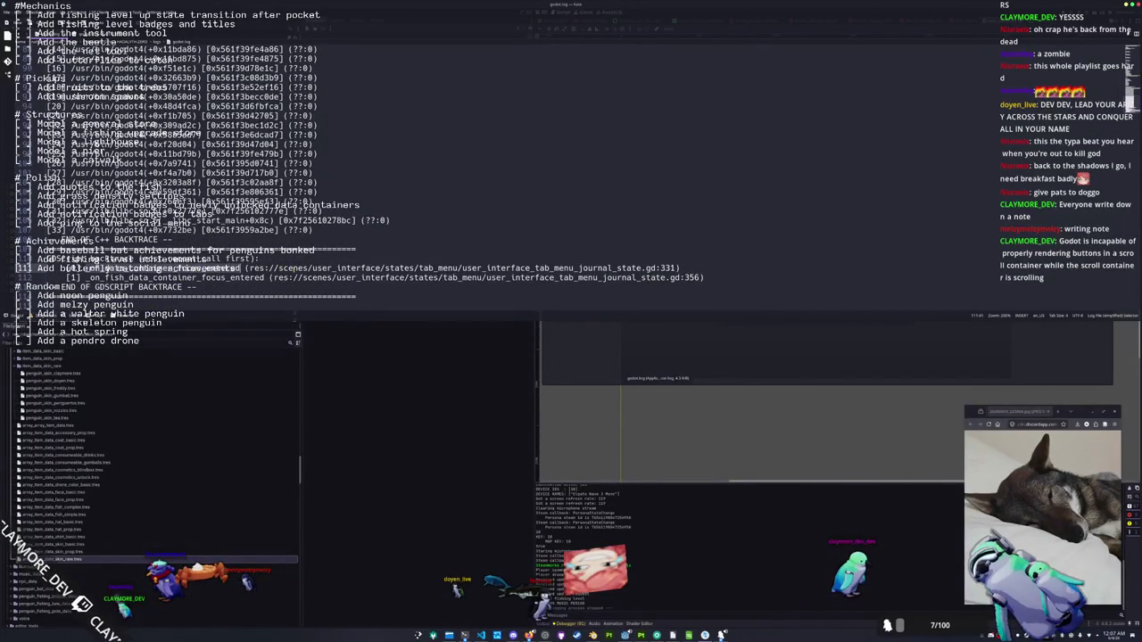
{"action": "scroll", "coordinate": [386, 254], "scroll_direction": "up", "scroll_amount": 2}
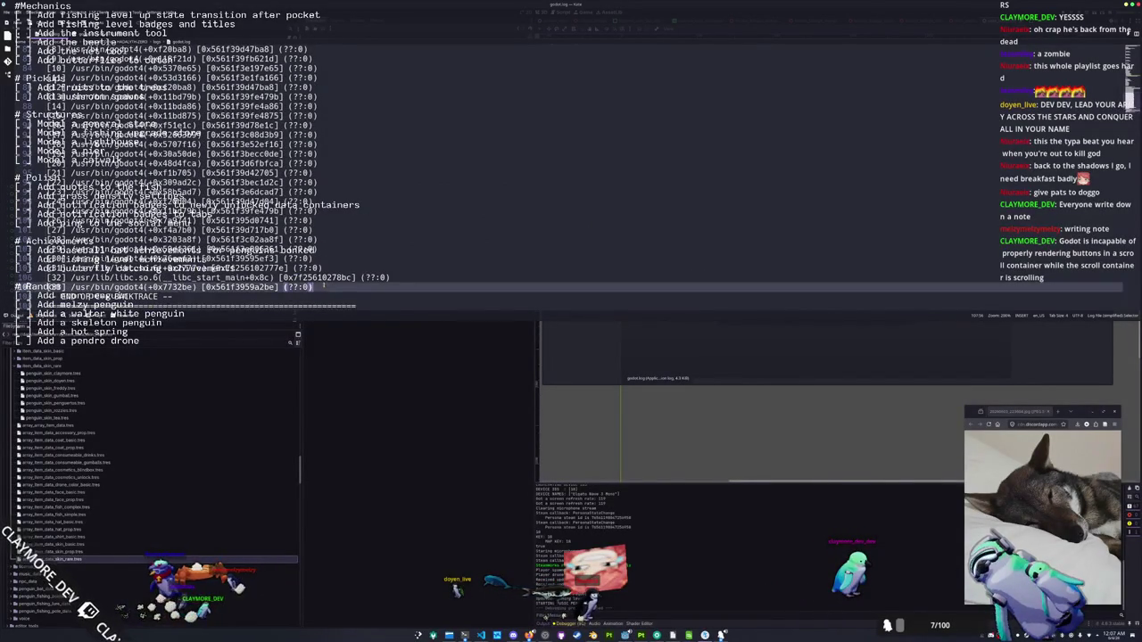
{"action": "scroll", "coordinate": [325, 288], "scroll_direction": "up", "scroll_amount": 5}
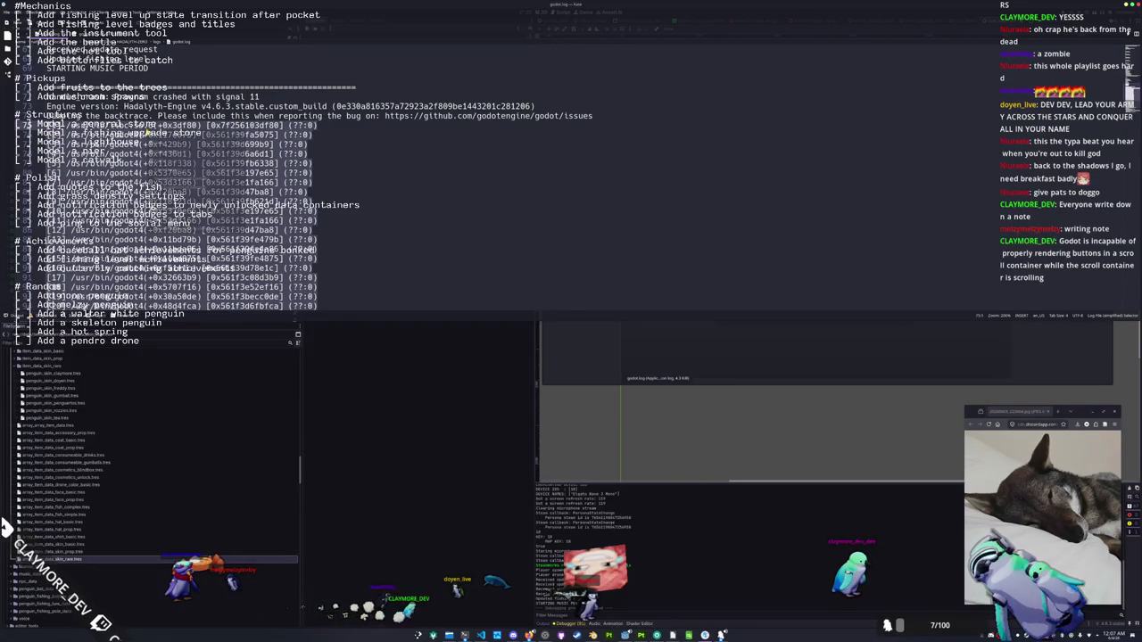
{"action": "scroll", "coordinate": [248, 162], "scroll_direction": "up", "scroll_amount": 3}
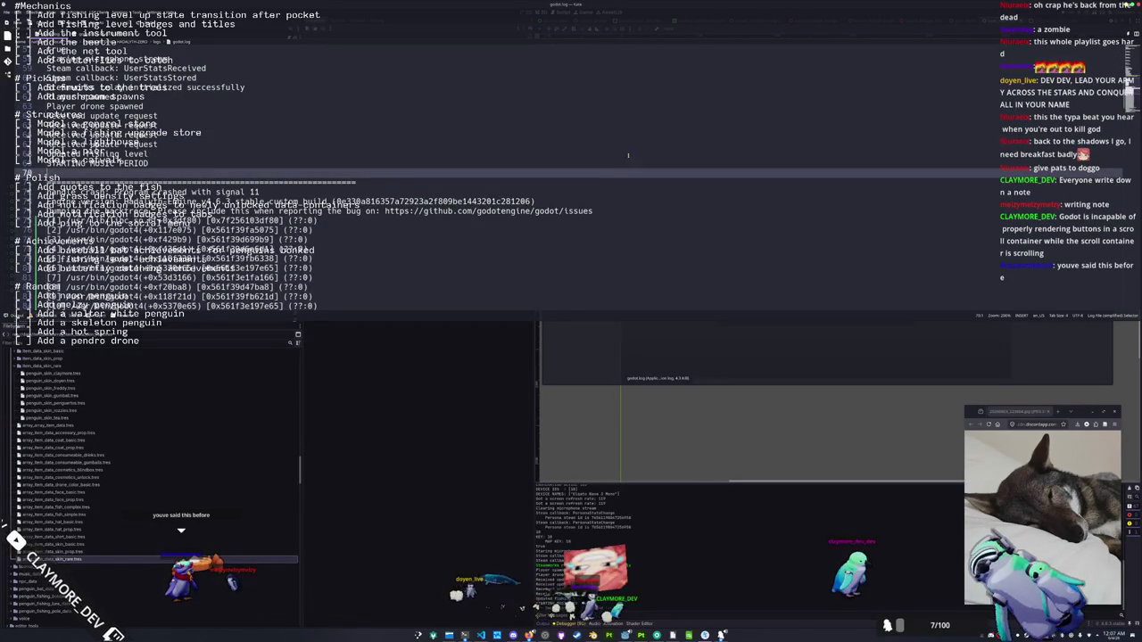
{"action": "key", "text": "ctrl+q"}
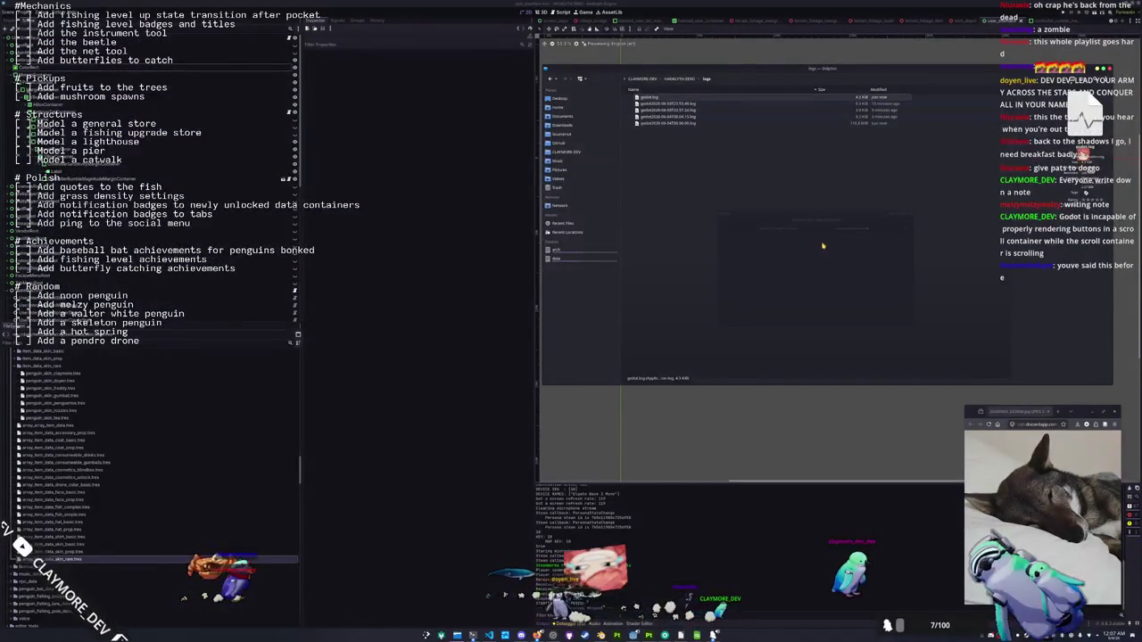
Close the logs folder window and open Debug > Customize Run Instances in Godot
{"action": "key", "text": "ctrl+q"}
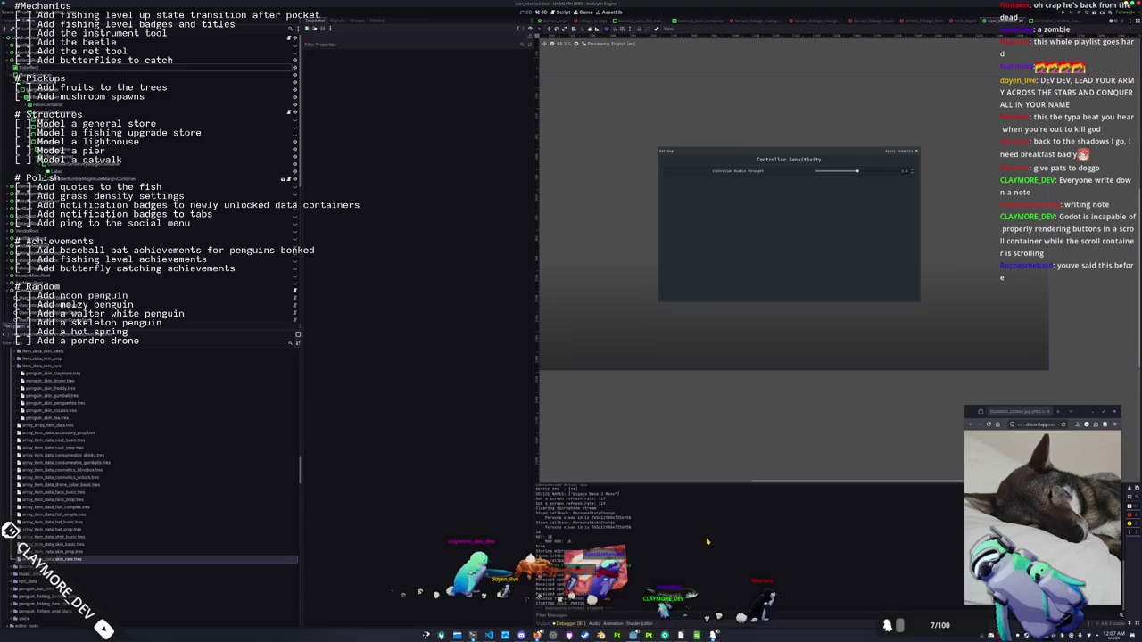
{"action": "left_click", "coordinate": [43, 5]}
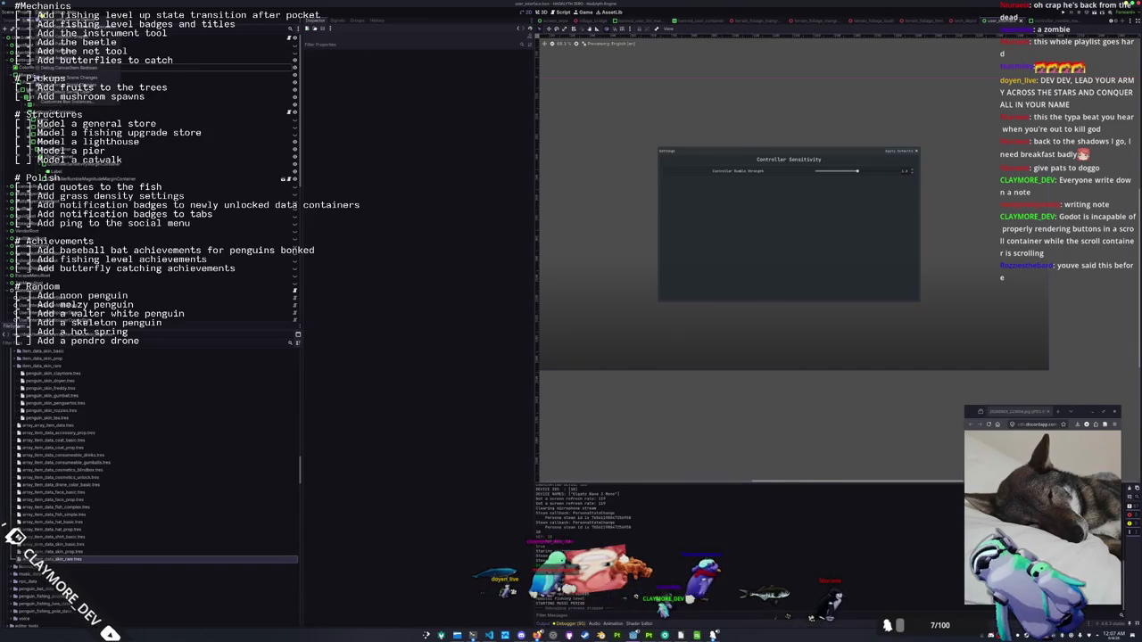
{"action": "left_click", "coordinate": [71, 102]}
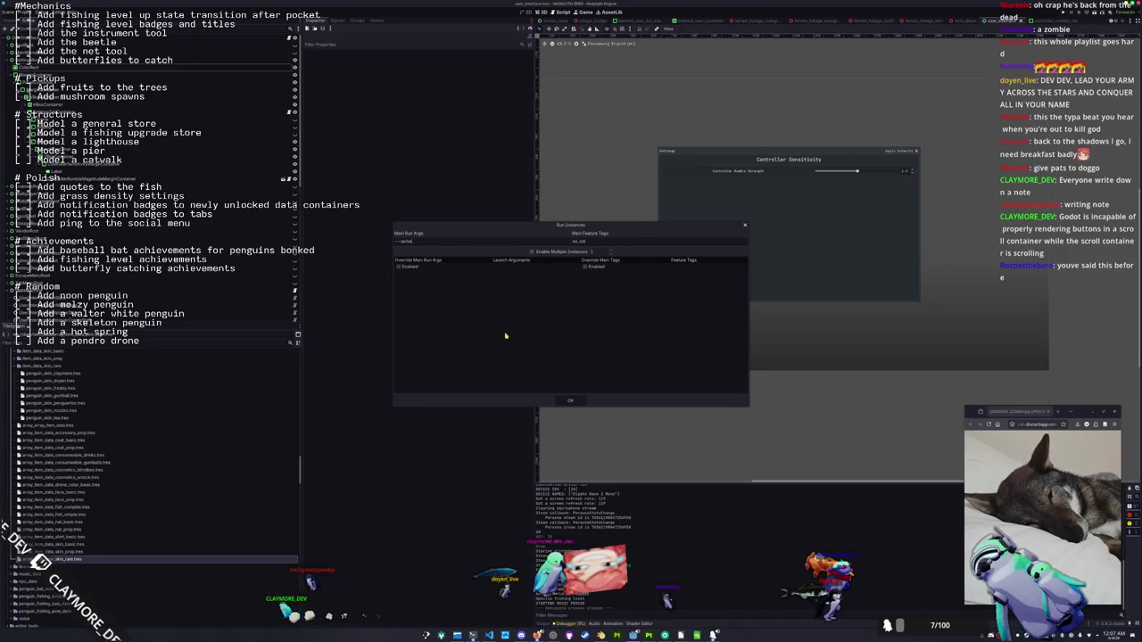
Confirm the Run Instances settings and run the project with F5
{"action": "left_click", "coordinate": [570, 400]}
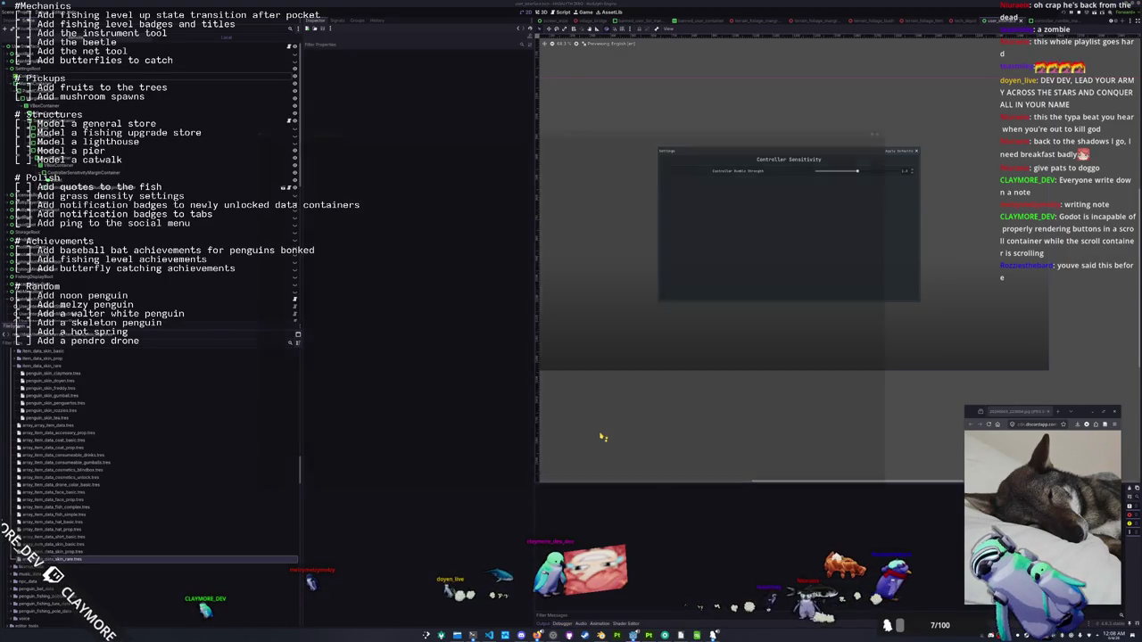
{"action": "key", "text": "F5"}
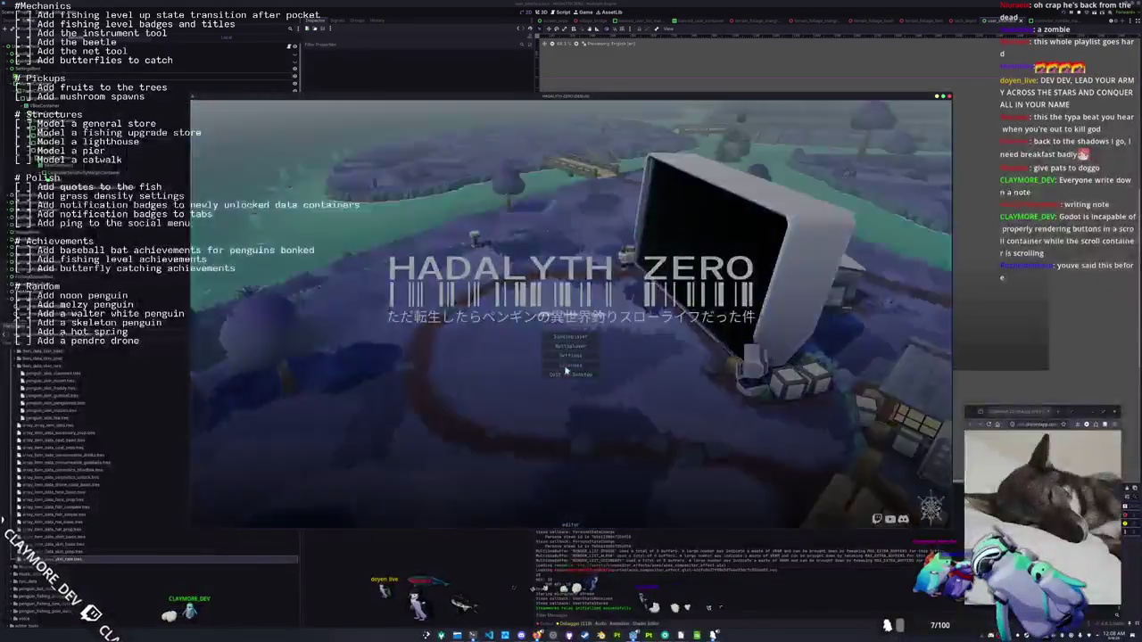
Start the game, open the fish Journal to Common Sea Urchin, then switch to the logs folder
{"action": "left_click", "coordinate": [548, 364]}
{"action": "key", "text": "Tab"}
{"action": "key", "text": "e"}
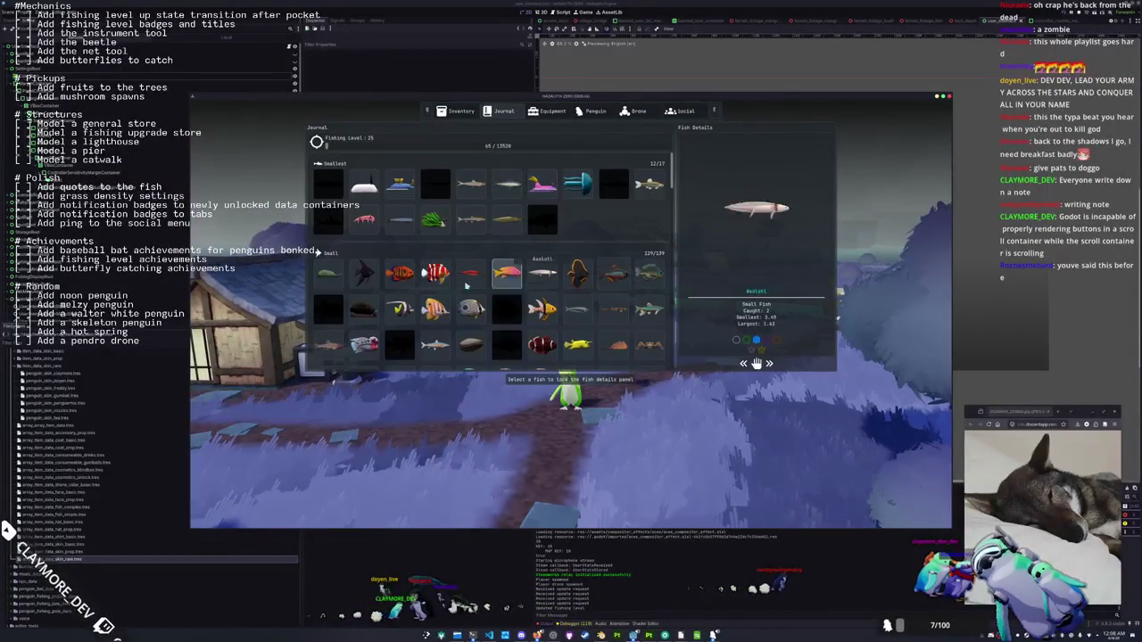
{"action": "scroll", "coordinate": [500, 294], "scroll_direction": "down", "scroll_amount": 10}
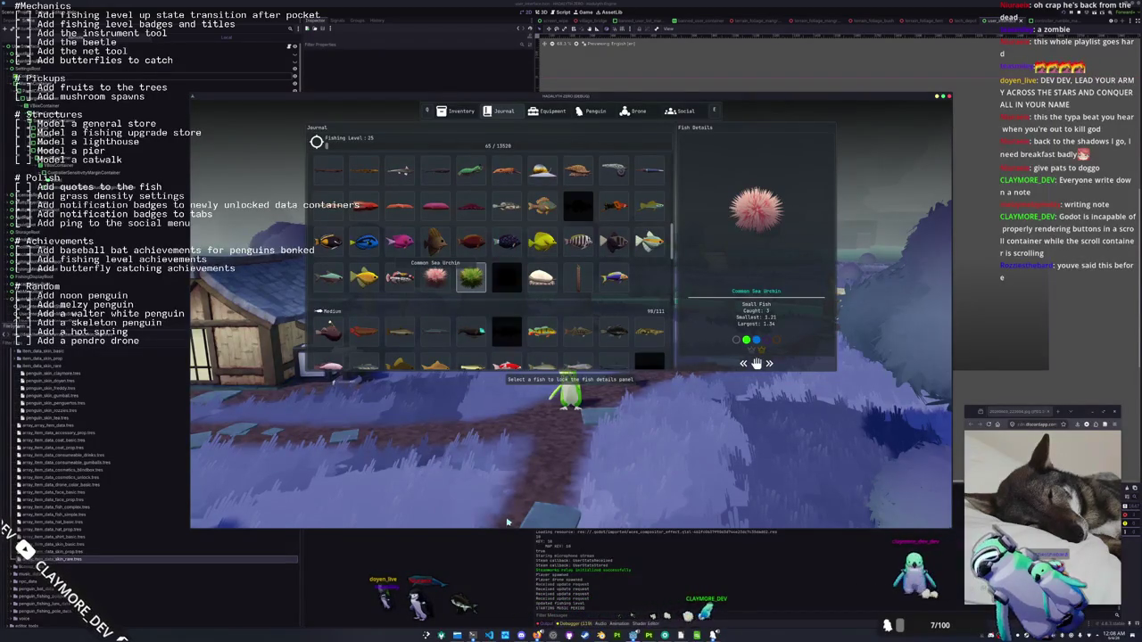
{"action": "key", "text": "alt+Tab"}
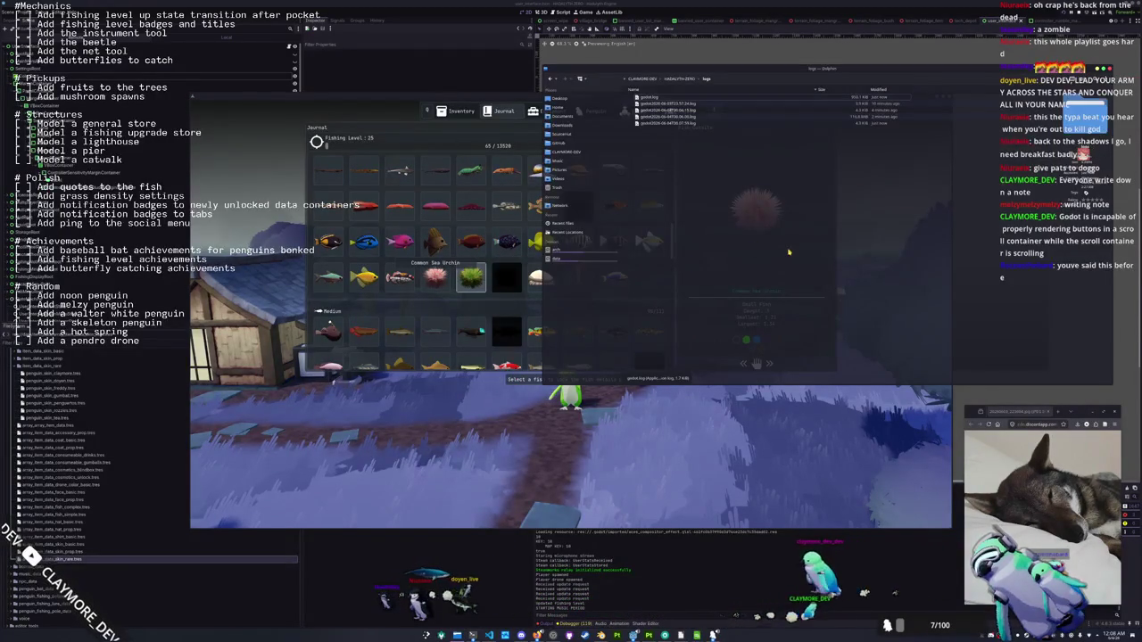
Open godot.log, scroll through it, then close the log viewer
{"action": "double_click", "coordinate": [854, 98]}
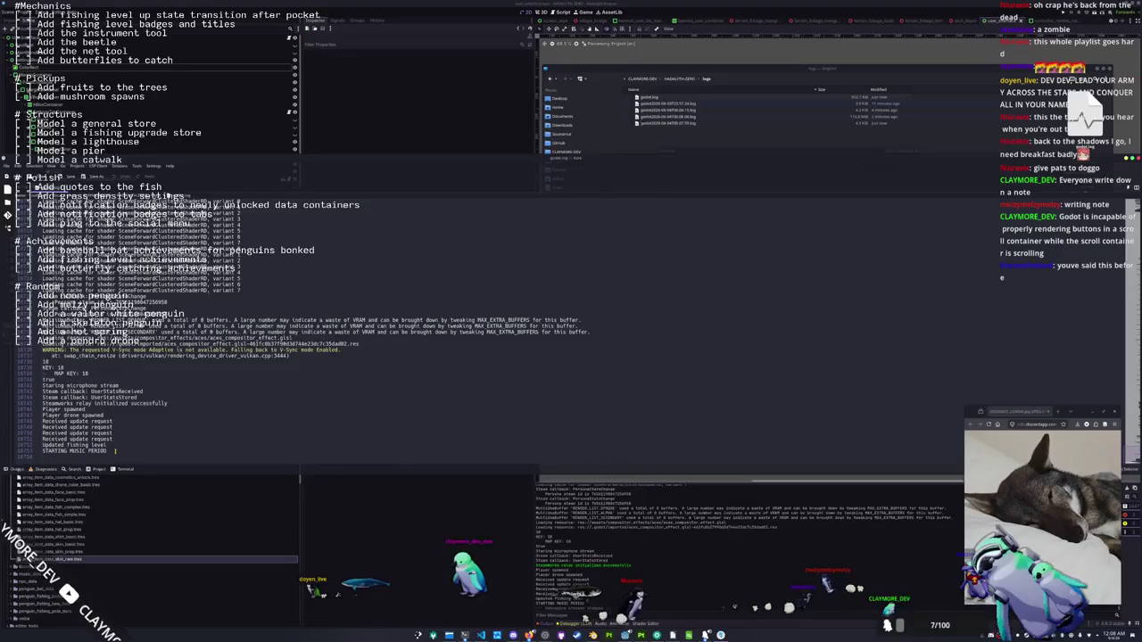
{"action": "scroll", "coordinate": [115, 451], "scroll_direction": "up", "scroll_amount": 1}
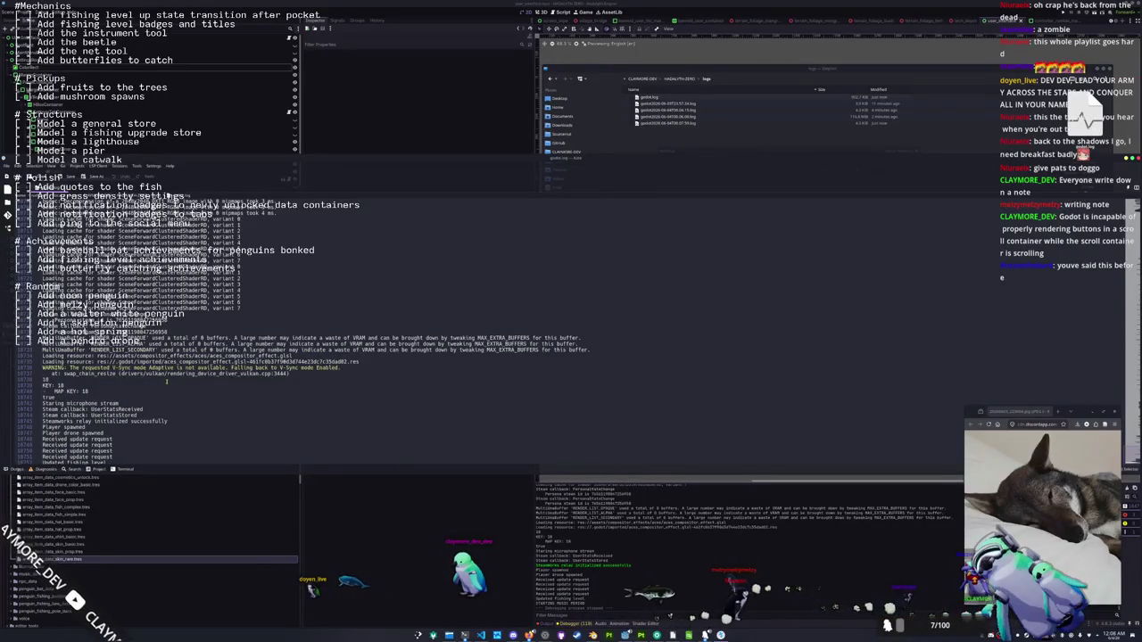
{"action": "scroll", "coordinate": [165, 382], "scroll_direction": "up", "scroll_amount": 1}
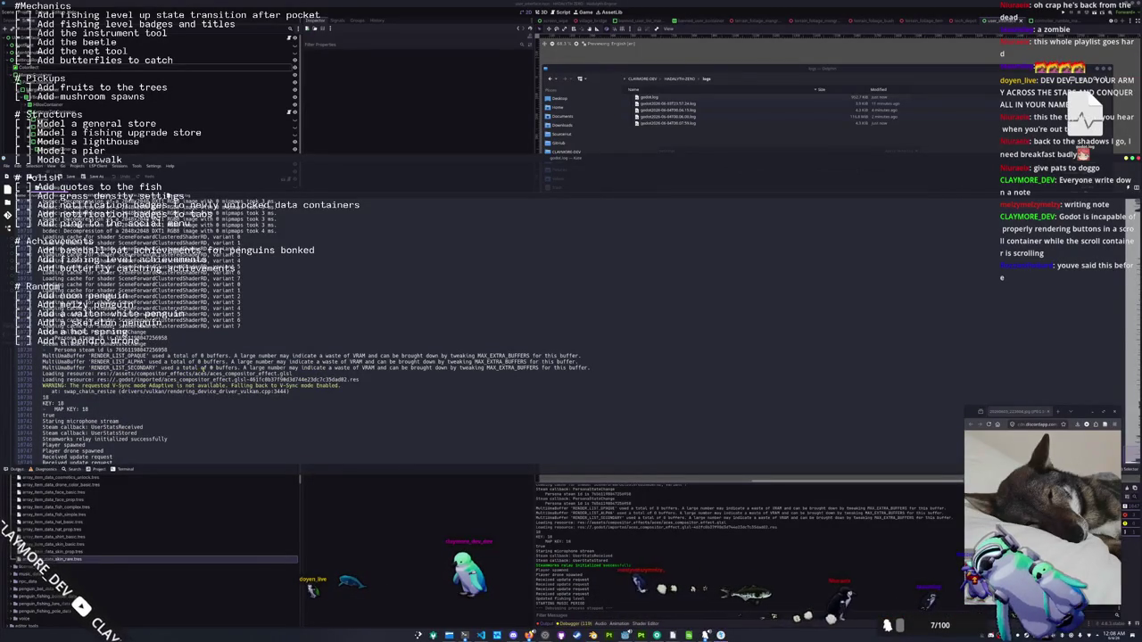
{"action": "scroll", "coordinate": [180, 386], "scroll_direction": "down", "scroll_amount": 2}
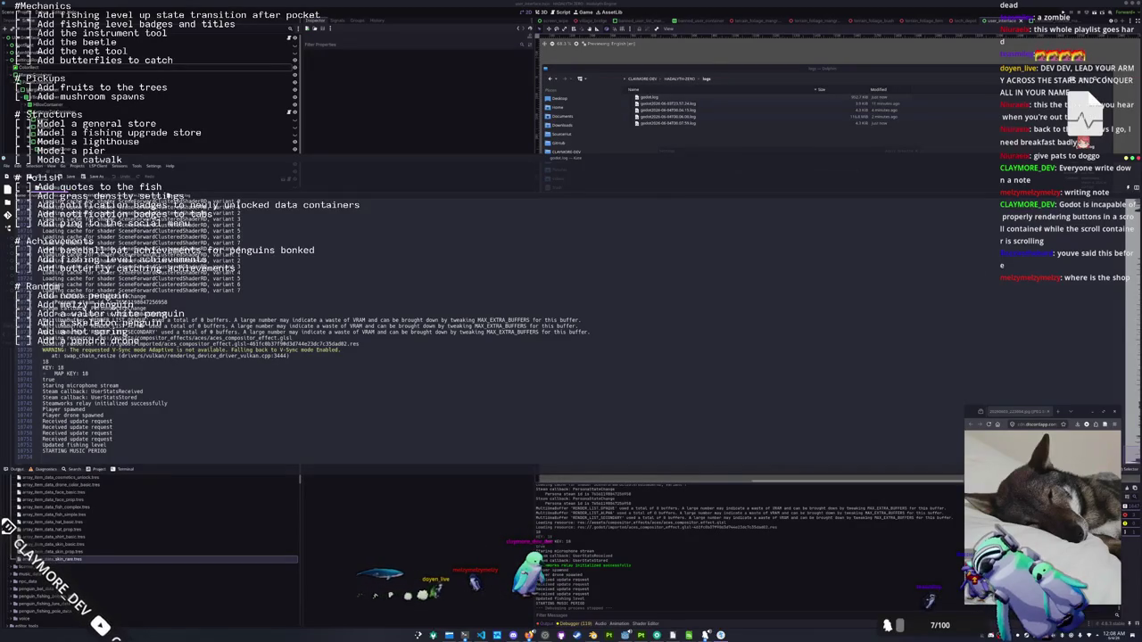
{"action": "key", "text": "alt+Tab"}
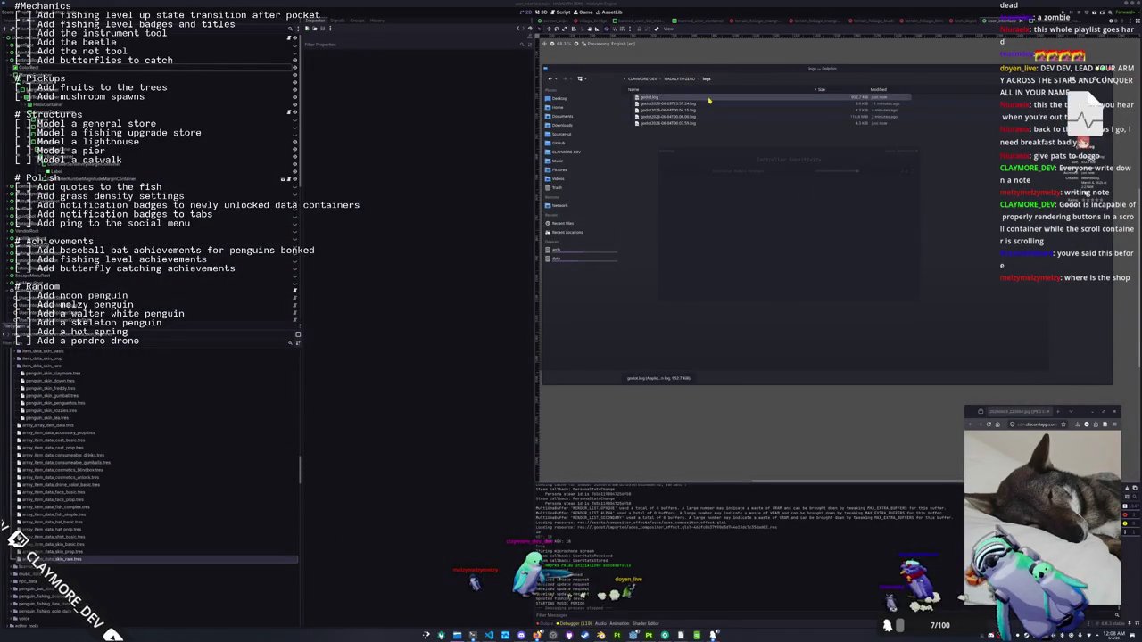
Reopen godot.log in the text editor, jump to its end, and mark the backtrace's final line
{"action": "double_click", "coordinate": [710, 100]}
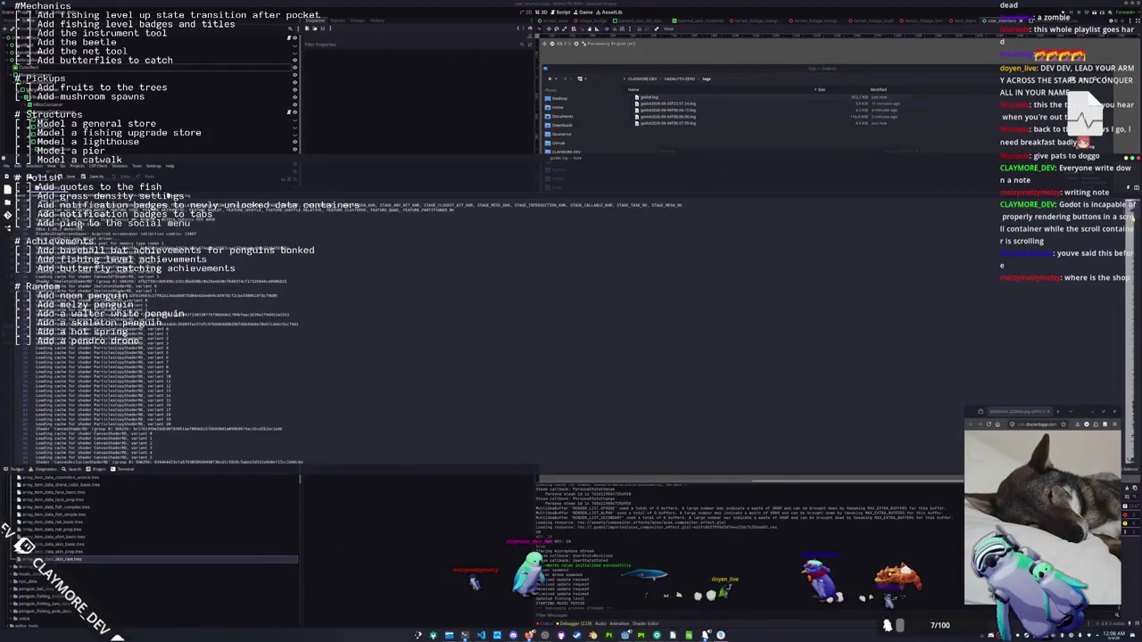
{"action": "key", "text": "ctrl+End"}
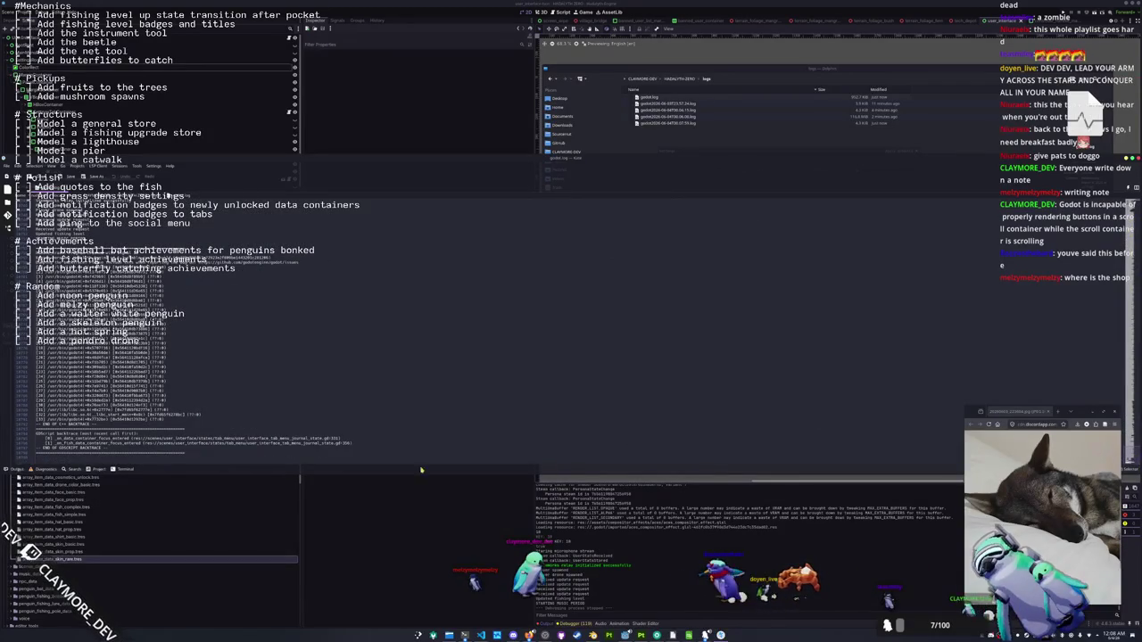
{"action": "scroll", "coordinate": [179, 357], "scroll_direction": "up", "scroll_amount": 5}
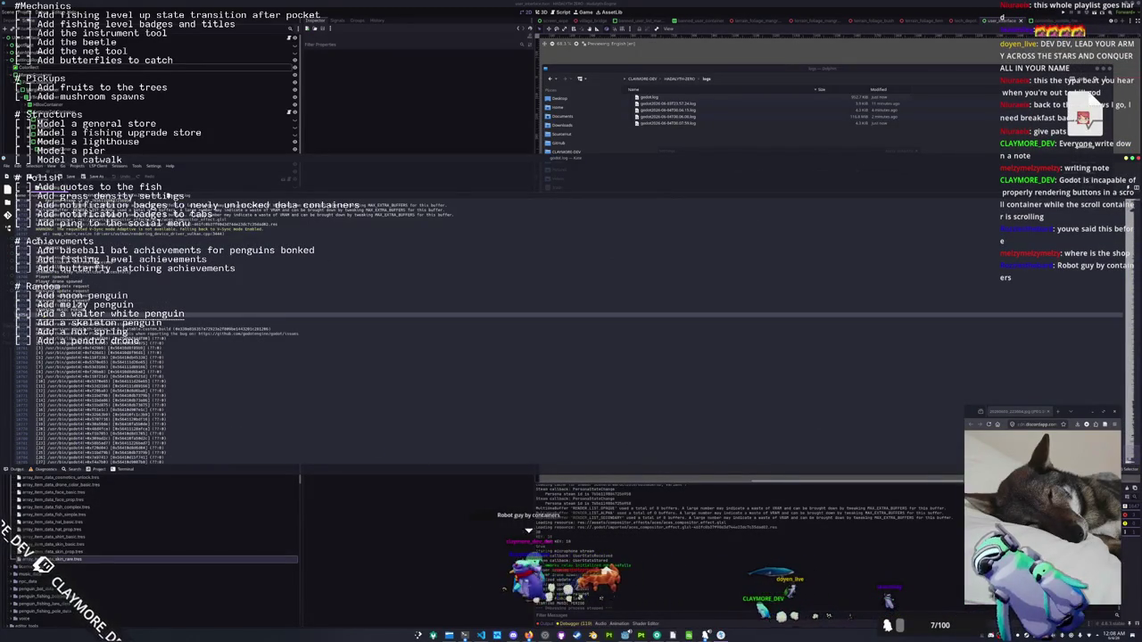
{"action": "scroll", "coordinate": [214, 361], "scroll_direction": "down", "scroll_amount": 3}
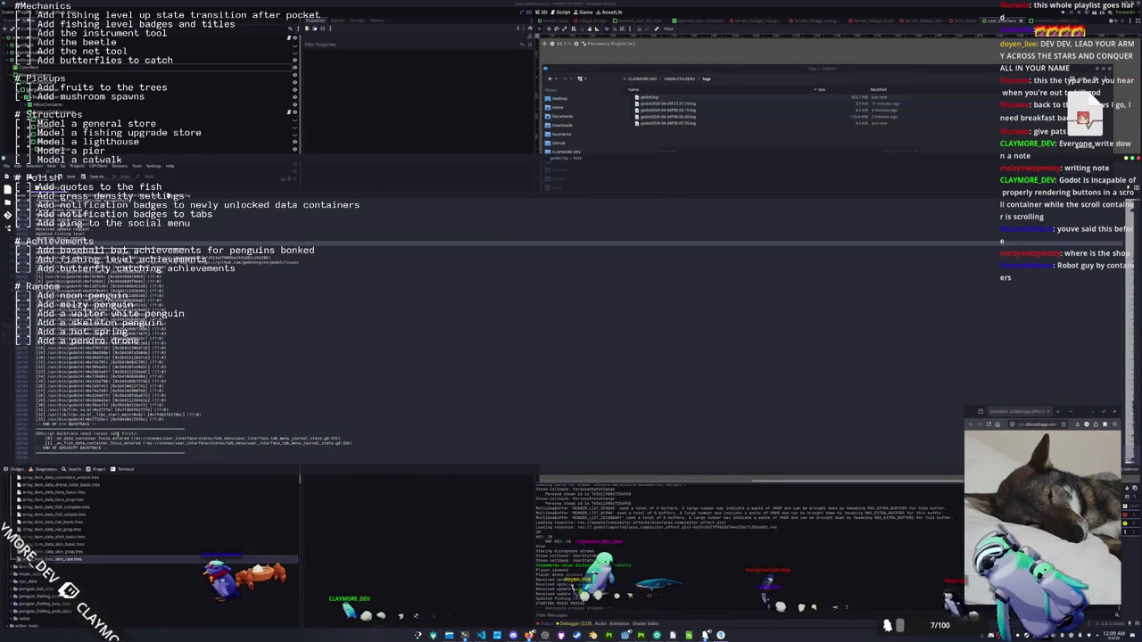
{"action": "left_click", "coordinate": [117, 447]}
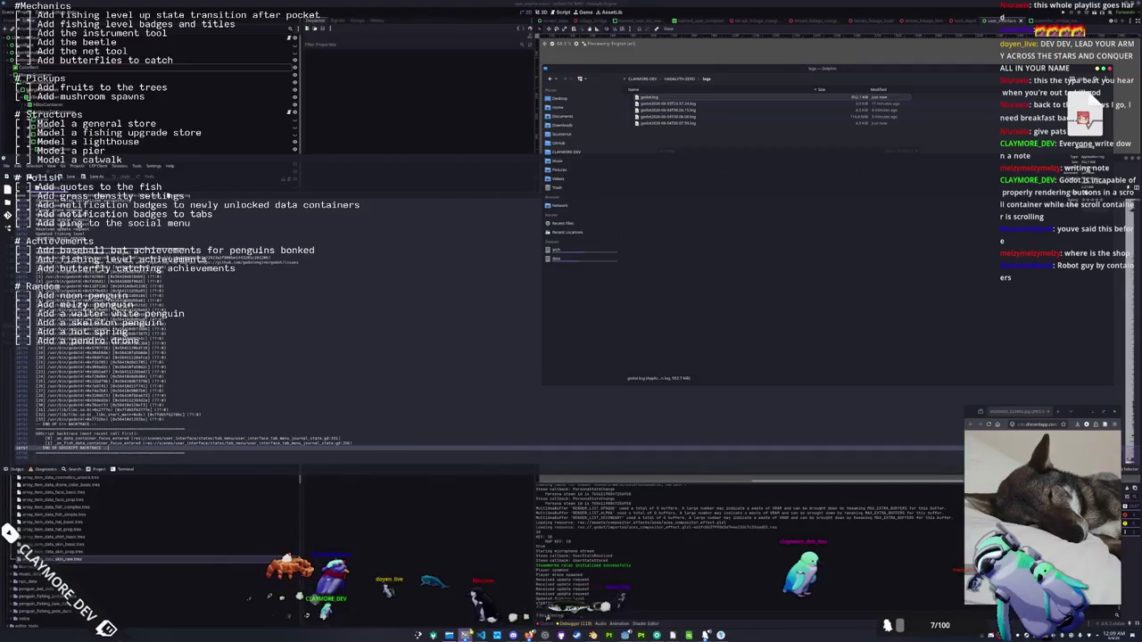
In a terminal, list the home folder and cd into Documents/GitHub/godot-secure
{"action": "key", "text": "alt+Tab"}
{"action": "key", "text": "alt+Tab"}
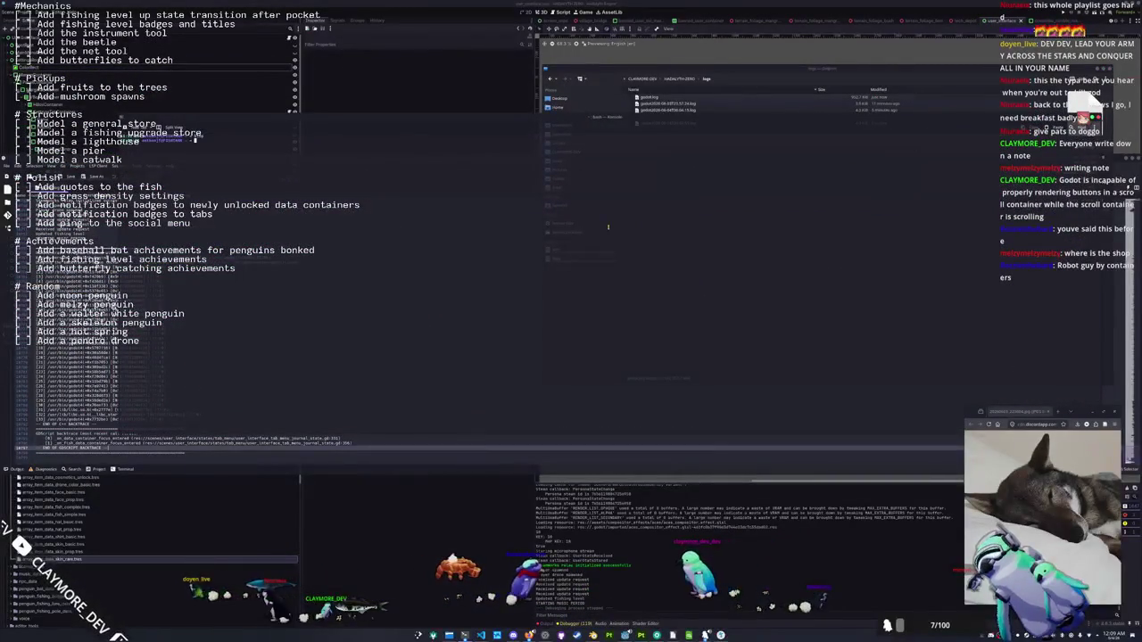
{"action": "type", "text": "ls"}
{"action": "key", "text": "Return"}
{"action": "type", "text": "cd Documents/Source/godo"}
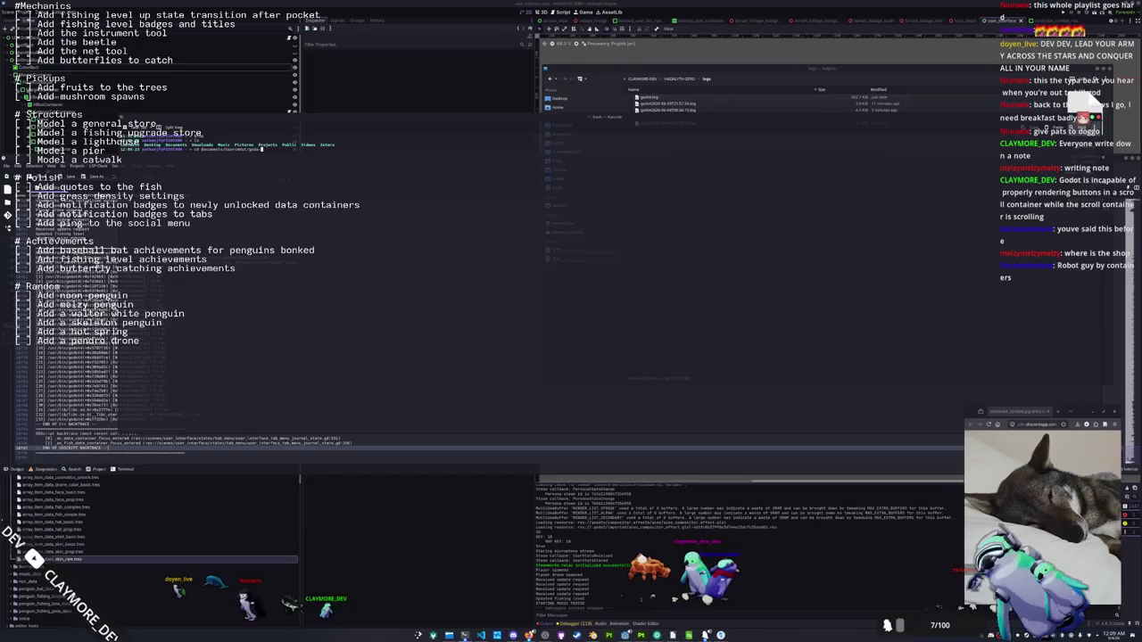
{"action": "key", "text": "BackSpace"}
{"action": "key", "text": "BackSpace"}
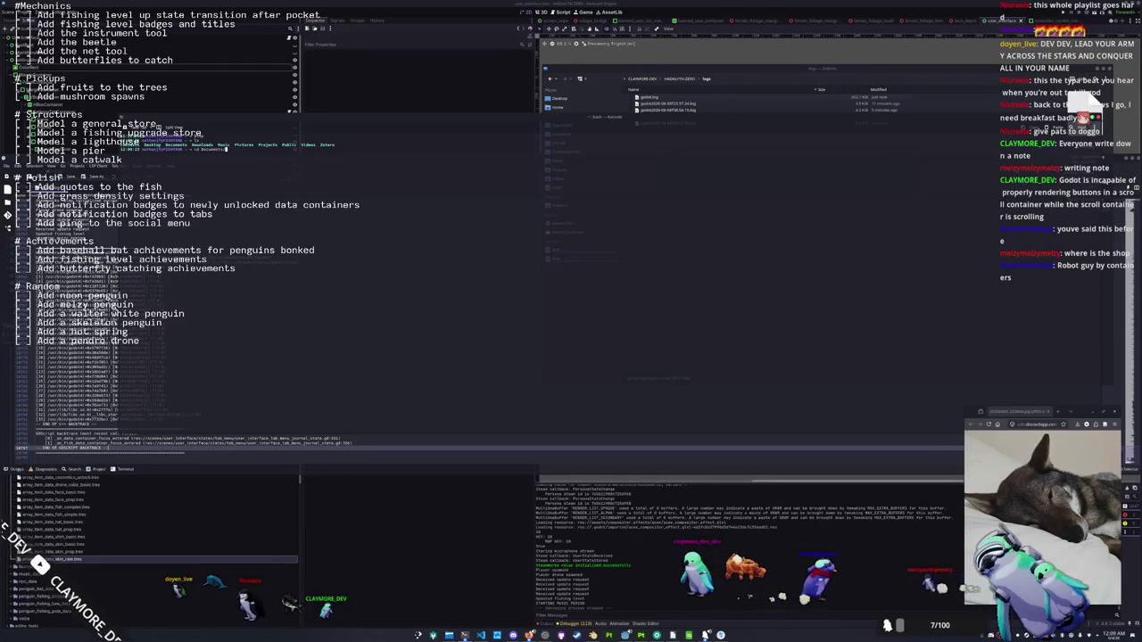
{"action": "key", "text": "Tab"}
{"action": "key", "text": "Tab"}
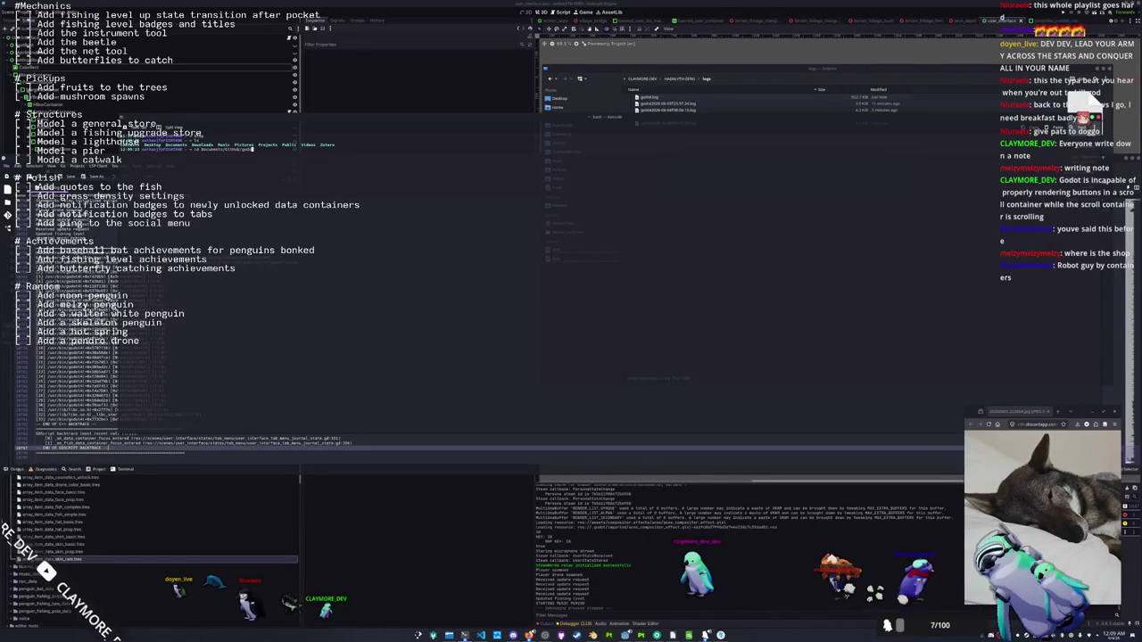
{"action": "type", "text": "s"}
{"action": "key", "text": "Tab"}
{"action": "key", "text": "Return"}
Run git status, enlarge the terminal text, and begin typing distrobox create --name ubuntu22.04
{"action": "type", "text": "git st"}
{"action": "key", "text": "Return"}
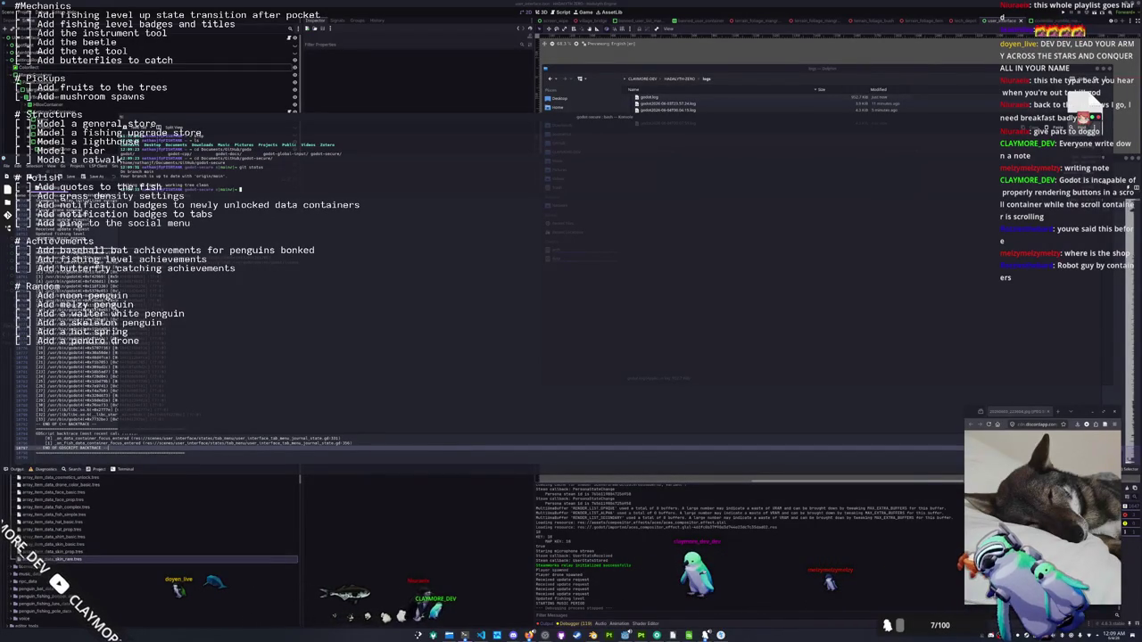
{"action": "key", "text": "ctrl+plus"}
{"action": "key", "text": "ctrl+plus"}
{"action": "type", "text": "distrobox create --name ub"}
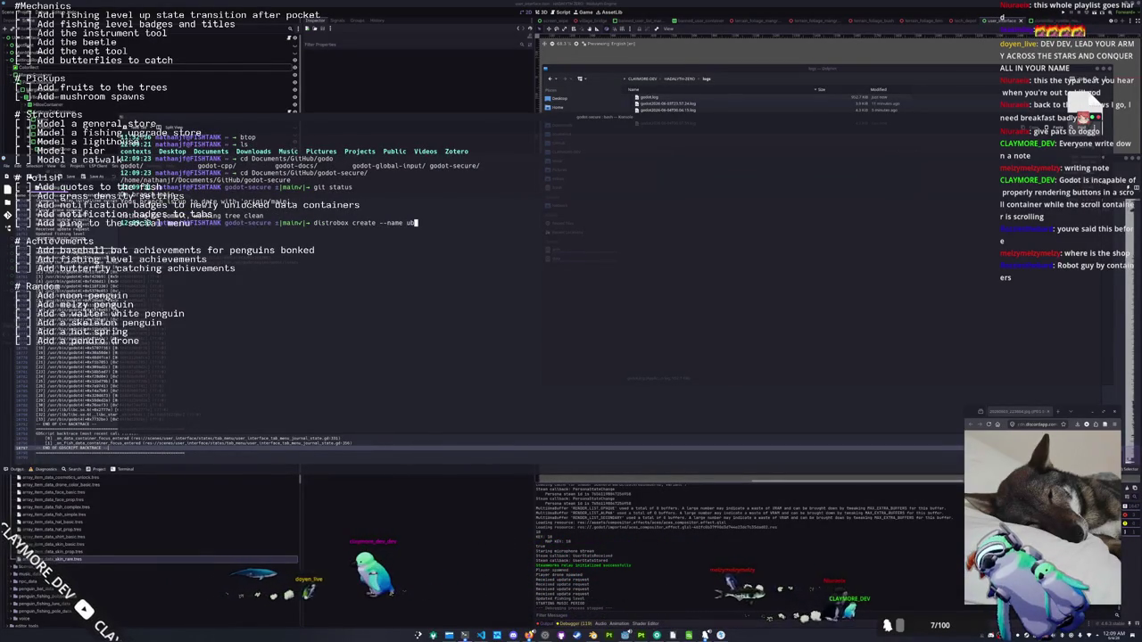
{"action": "type", "text": "u"}
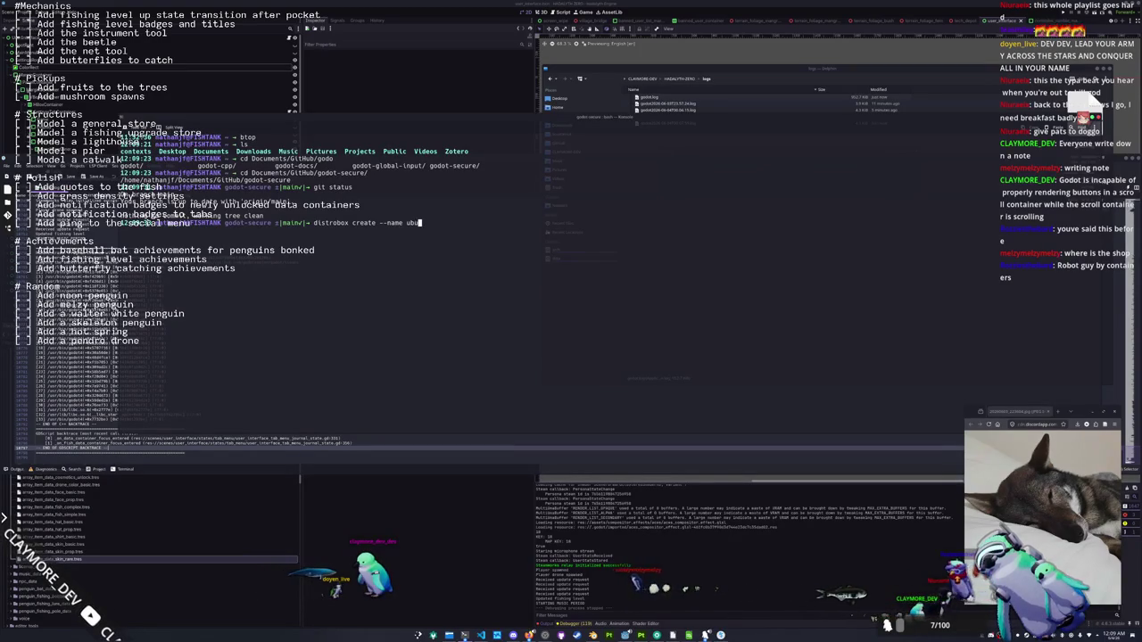
{"action": "type", "text": "ntu22.04 -i ubuntu:22.04"}
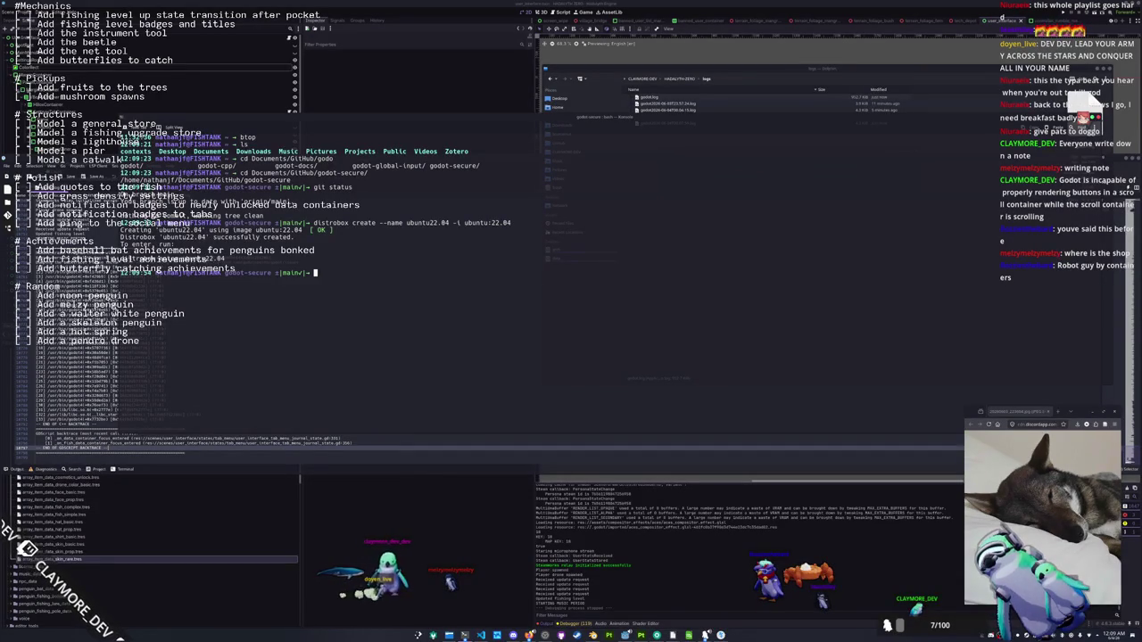
Enter the ubuntu22.04 distrobox container
{"action": "type", "text": "dist"}
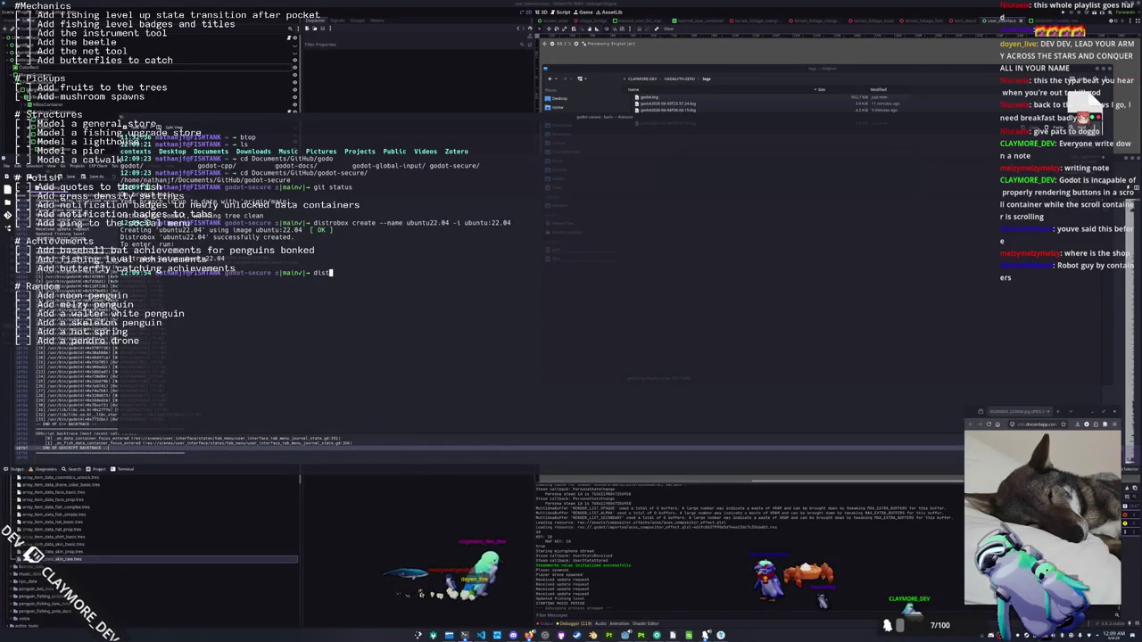
{"action": "type", "text": "robox enter ubun"}
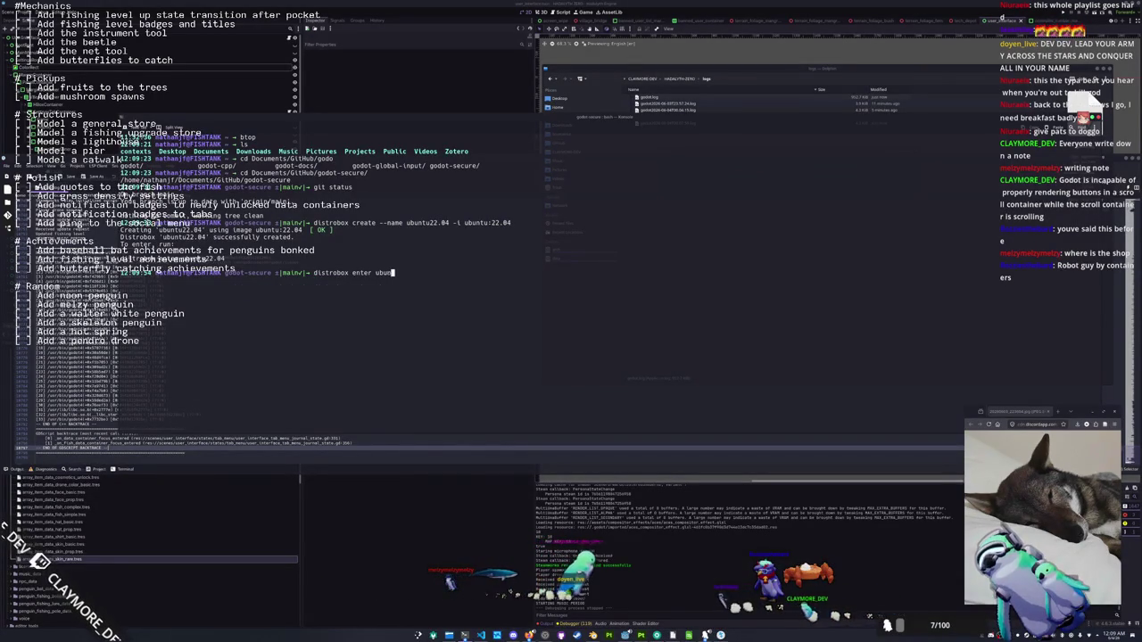
{"action": "key", "text": "Tab"}
{"action": "type", "text": "tu2"}
{"action": "key", "text": "Tab"}
{"action": "key", "text": "Return"}
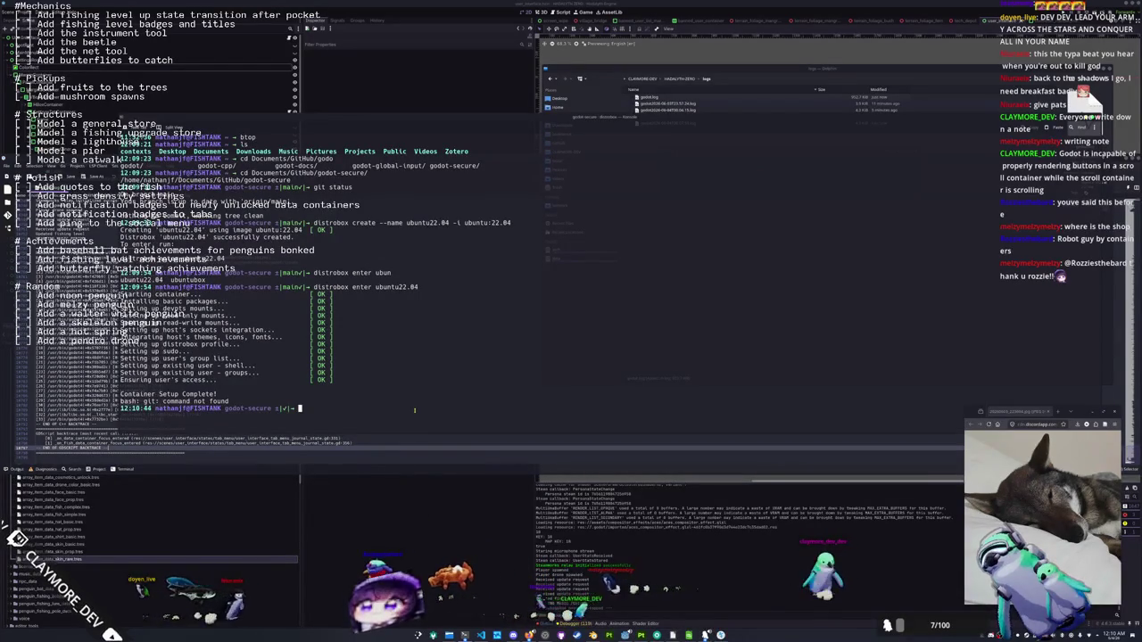
List the repository files inside the container, then begin the sudo apt-get install git command
{"action": "type", "text": "ls"}
{"action": "key", "text": "Return"}
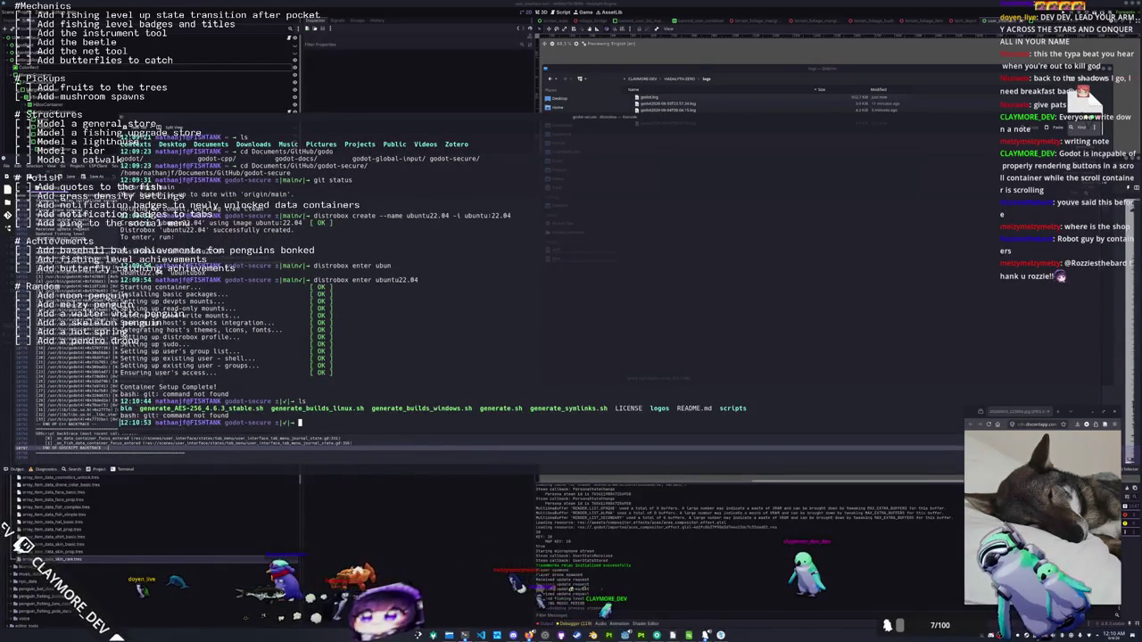
{"action": "type", "text": "ls"}
{"action": "key", "text": "Return"}
{"action": "type", "text": "gi"}
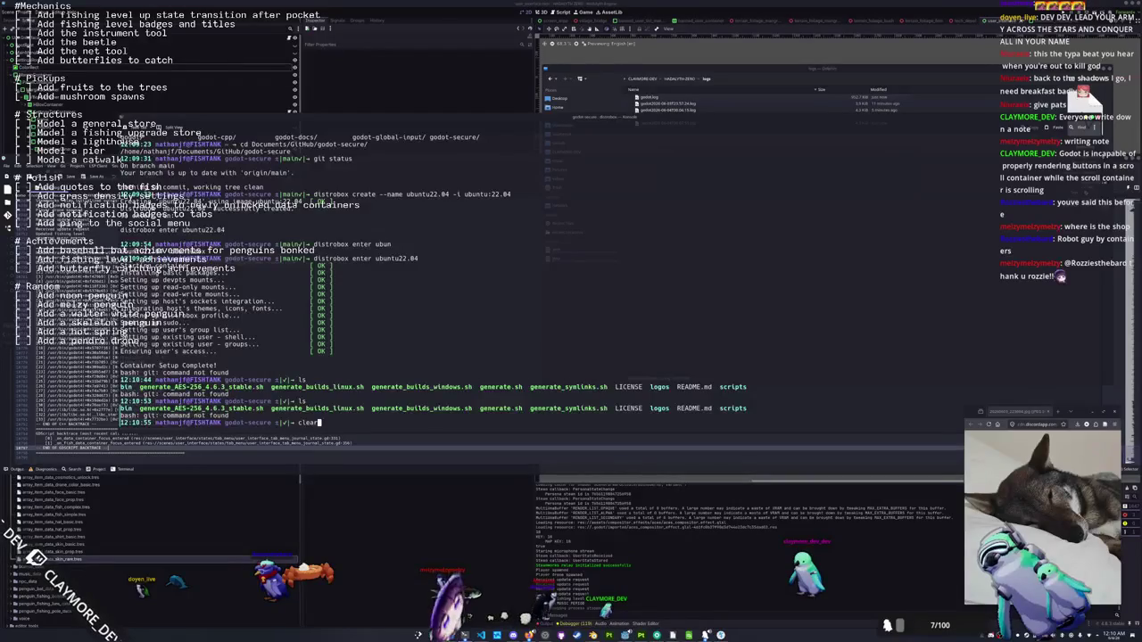
{"action": "key", "text": "Return"}
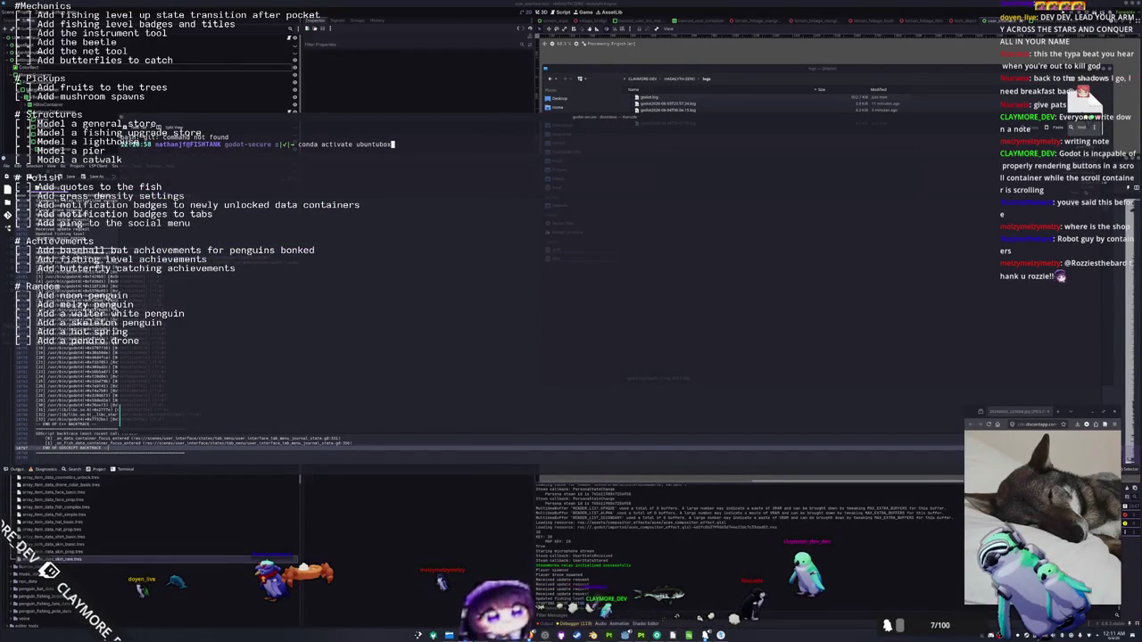
{"action": "key", "text": "Return"}
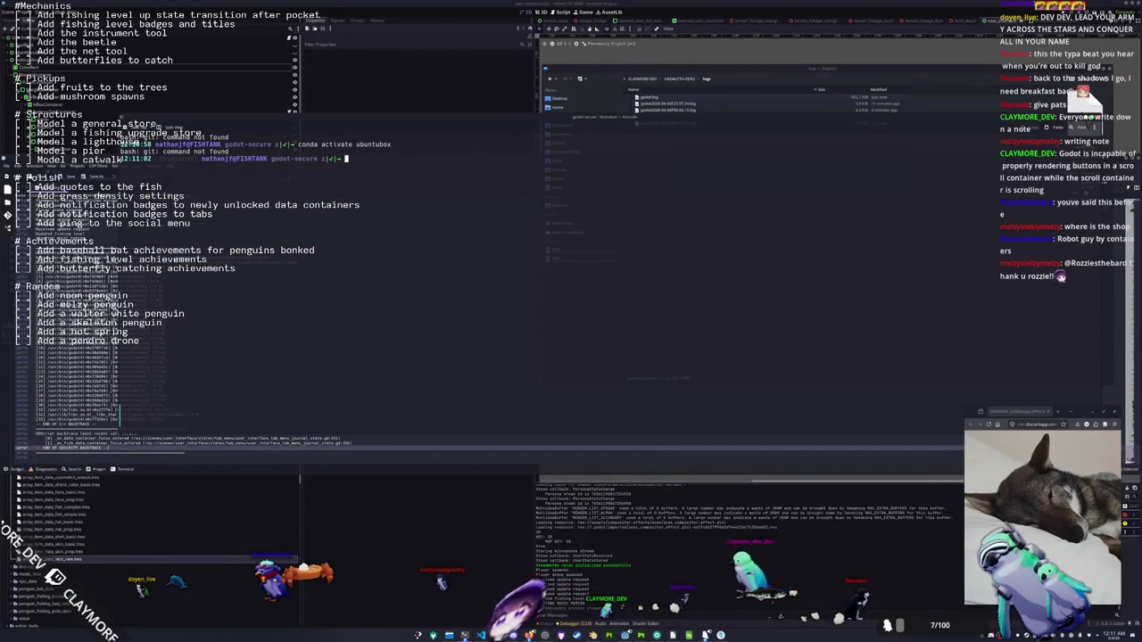
{"action": "type", "text": "sudo apt-get install git"}
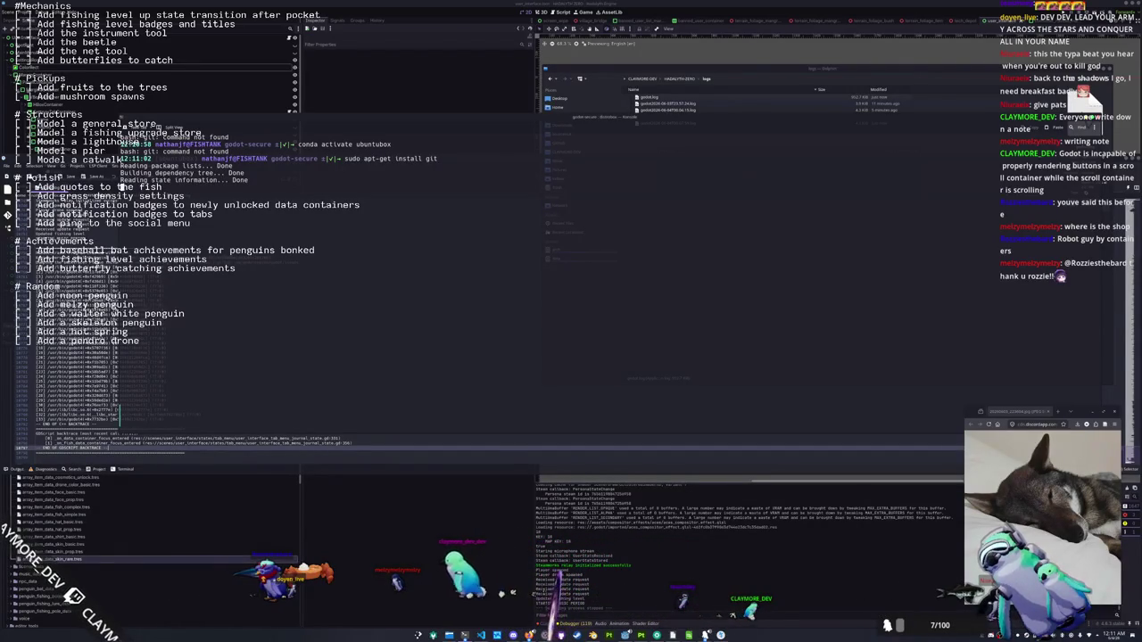
Confirm the git install, clear the screen, and locate the generate_builds_linux.sh script
{"action": "key", "text": "Return"}
{"action": "type", "text": "clear"}
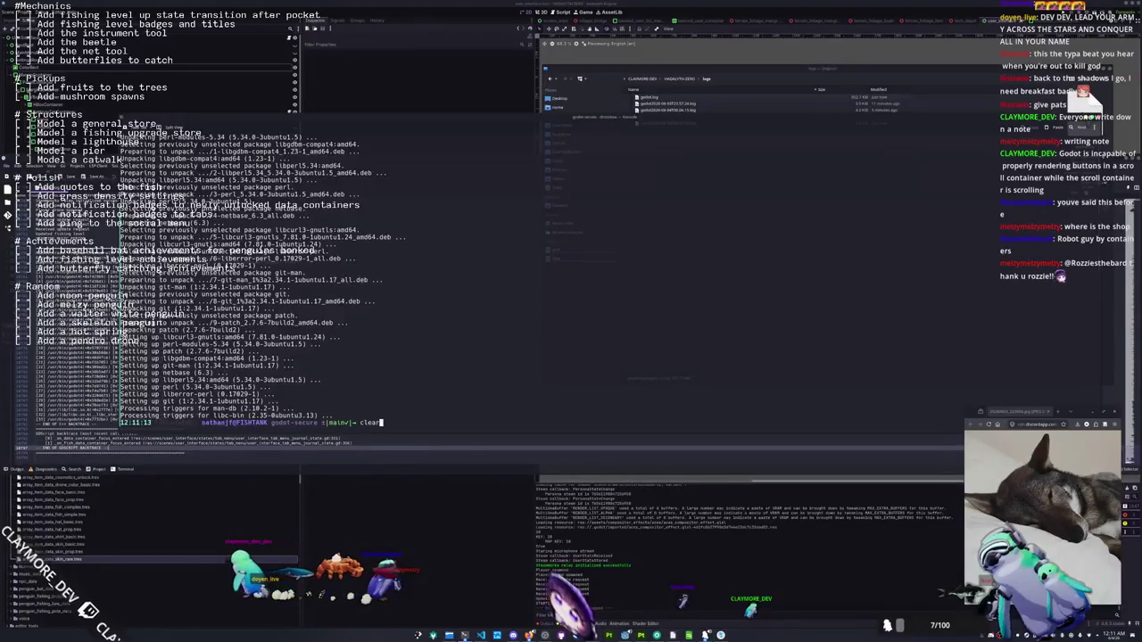
{"action": "key", "text": "ctrl+l"}
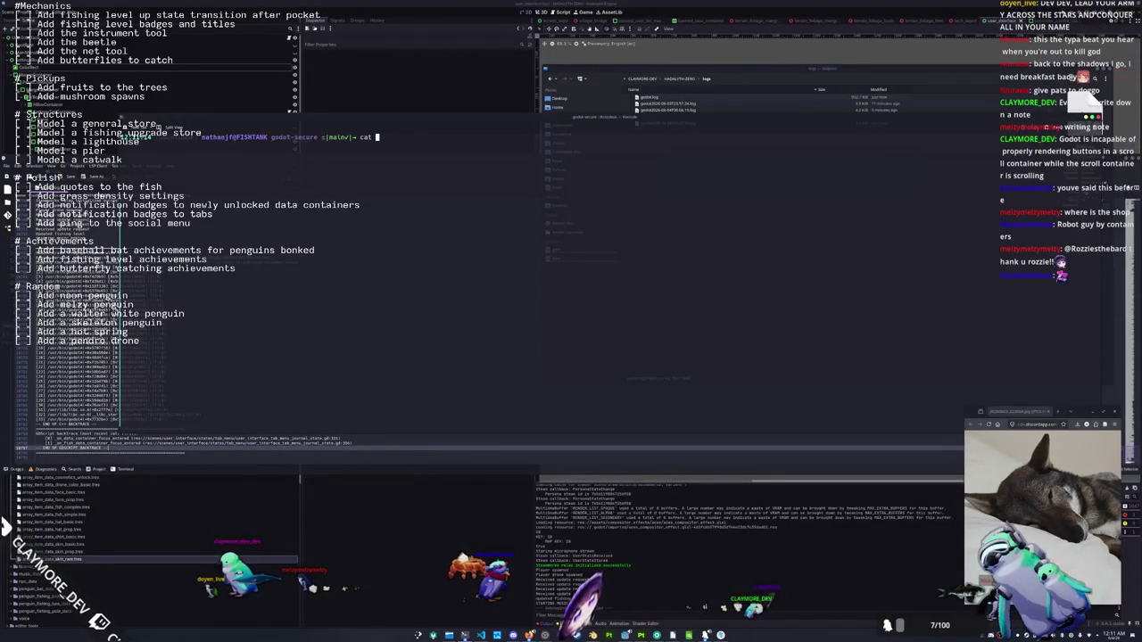
{"action": "key", "text": "Tab"}
{"action": "key", "text": "Tab"}
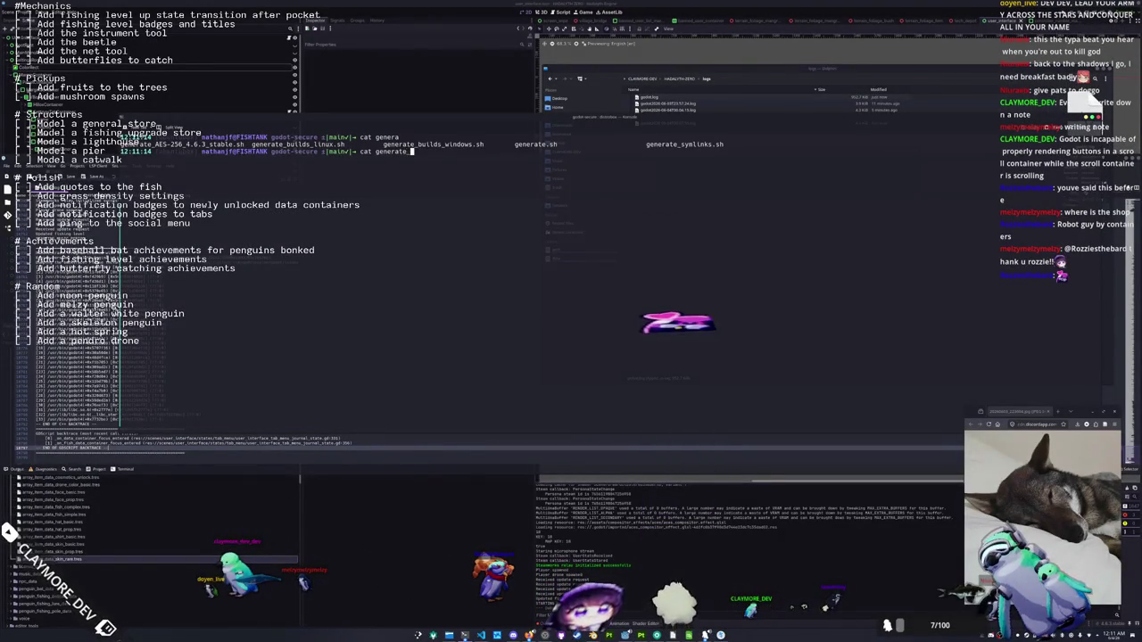
{"action": "type", "text": "_b"}
{"action": "key", "text": "Tab"}
{"action": "key", "text": "Tab"}
{"action": "key", "text": "Tab"}
{"action": "key", "text": "Return"}
Run ./generate_builds_linux.sh, which fails on pkg-config, and paste the dependency install command
{"action": "type", "text": "./"}
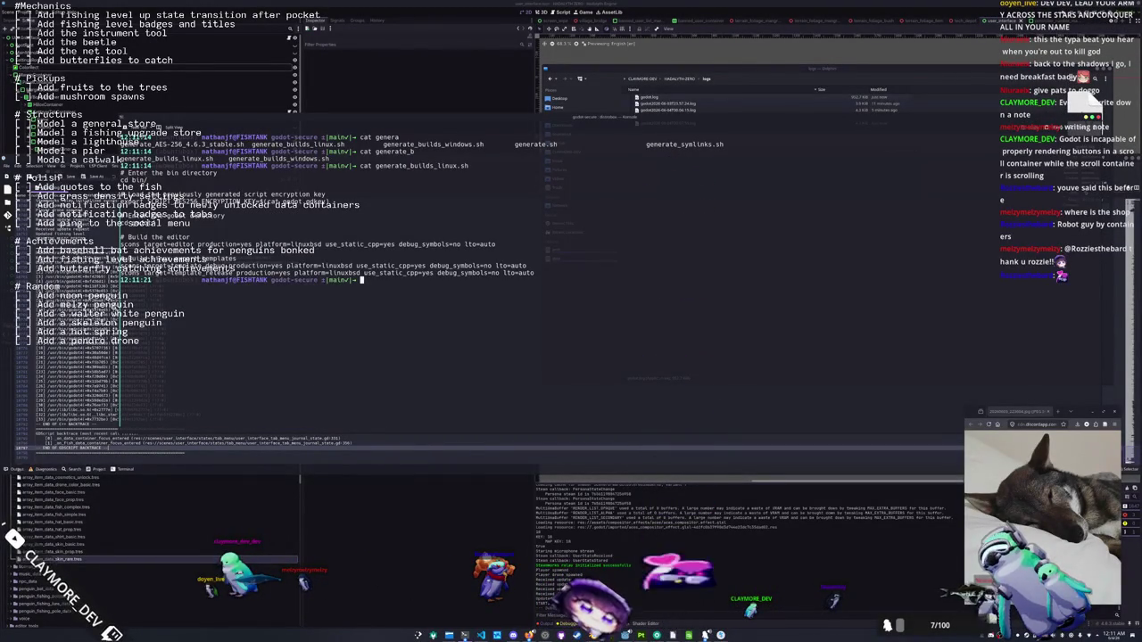
{"action": "type", "text": "gen"}
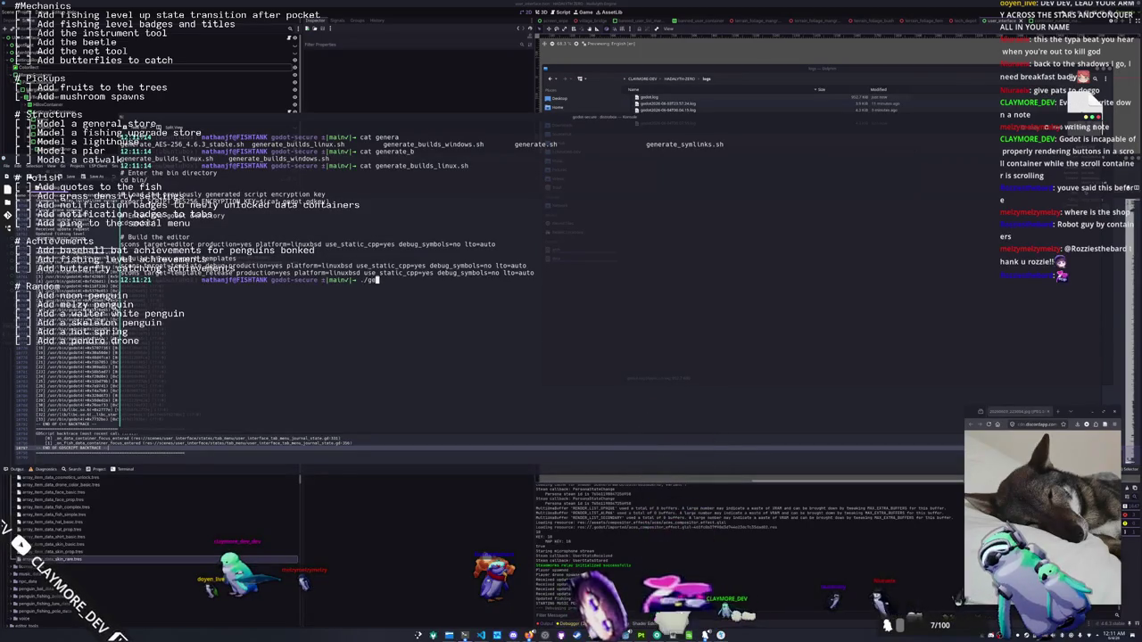
{"action": "key", "text": "Tab"}
{"action": "key", "text": "Tab"}
{"action": "type", "text": "_b"}
{"action": "key", "text": "Tab"}
{"action": "key", "text": "Tab"}
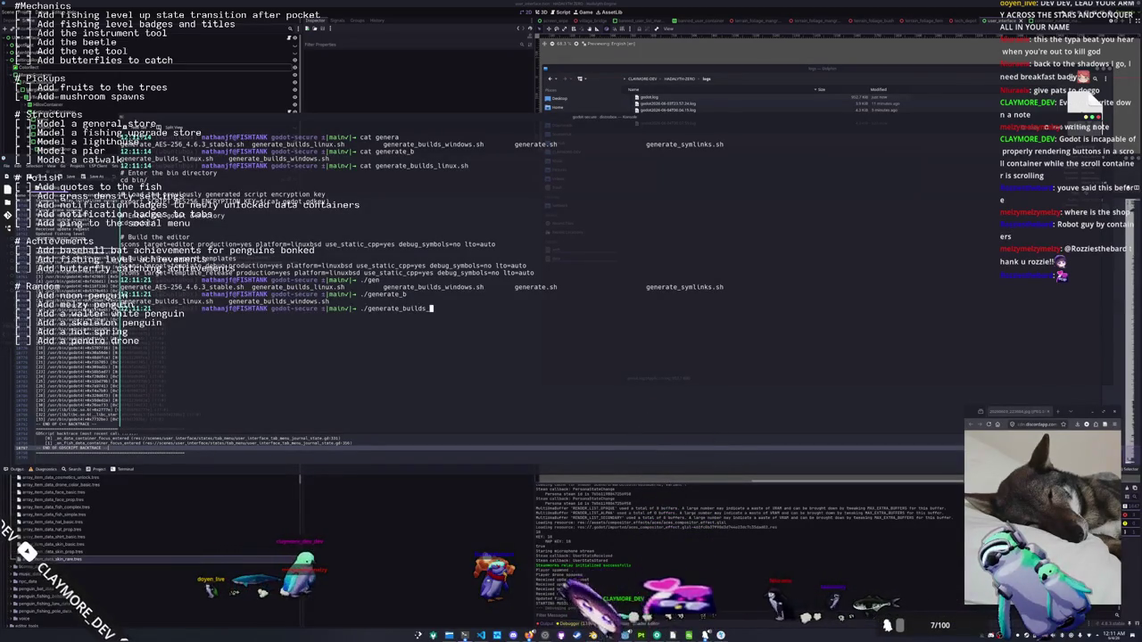
{"action": "type", "text": "linux.sh"}
{"action": "key", "text": "Return"}
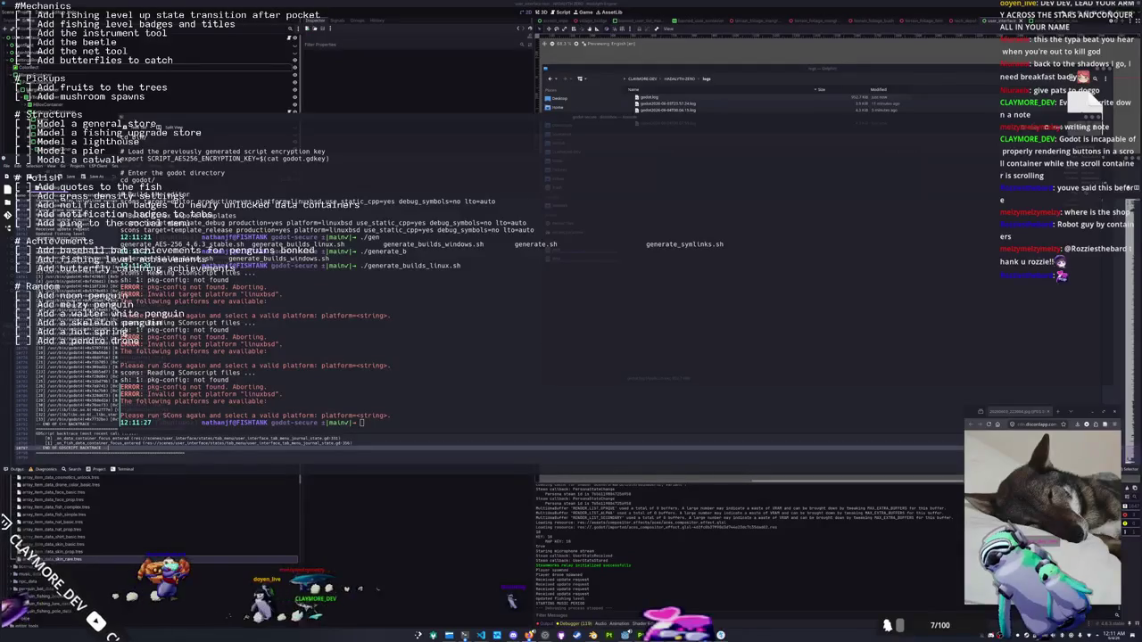
{"action": "key", "text": "ctrl+shift+v"}
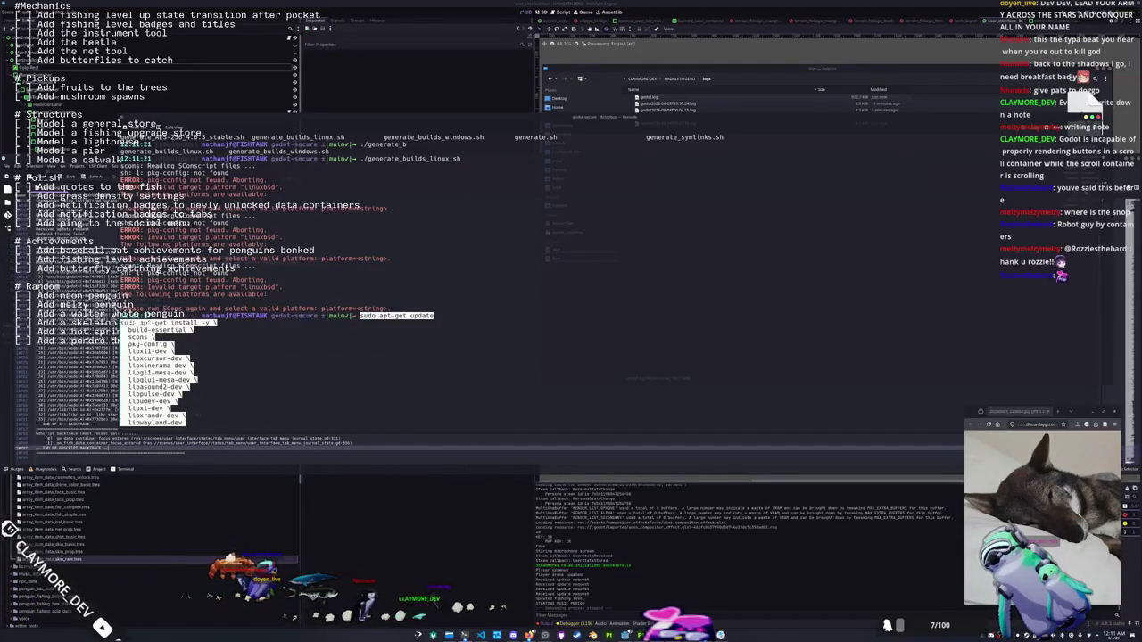
Install the build dependencies with apt-get and rerun the Linux build script until compiling starts
{"action": "key", "text": "Return"}
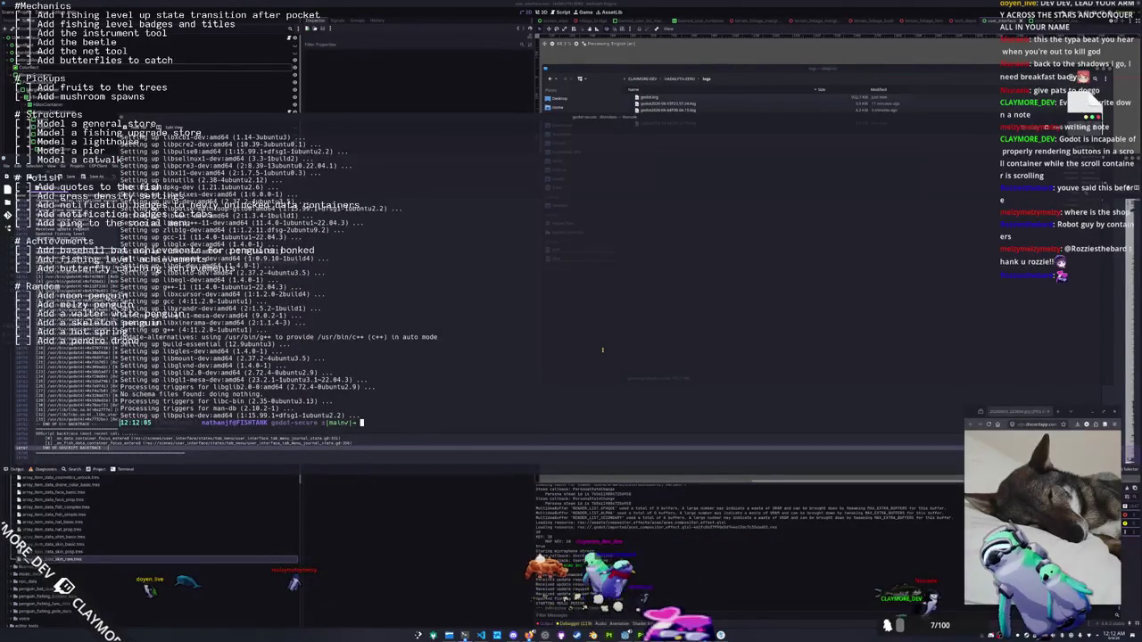
{"action": "type", "text": "sudo apt-get update"}
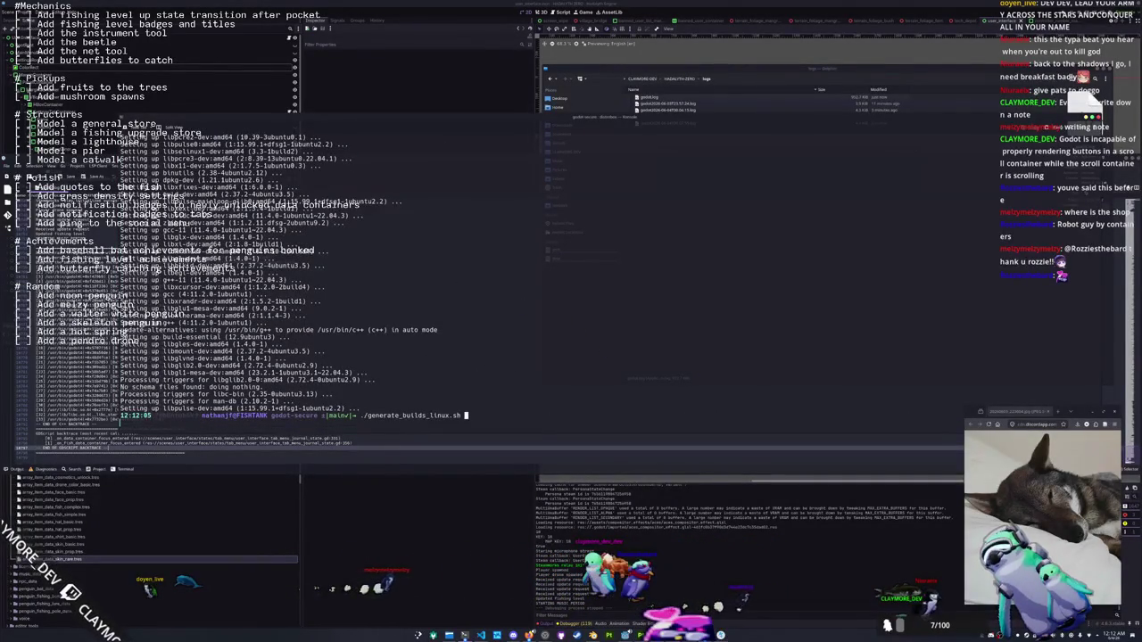
{"action": "key", "text": "Return"}
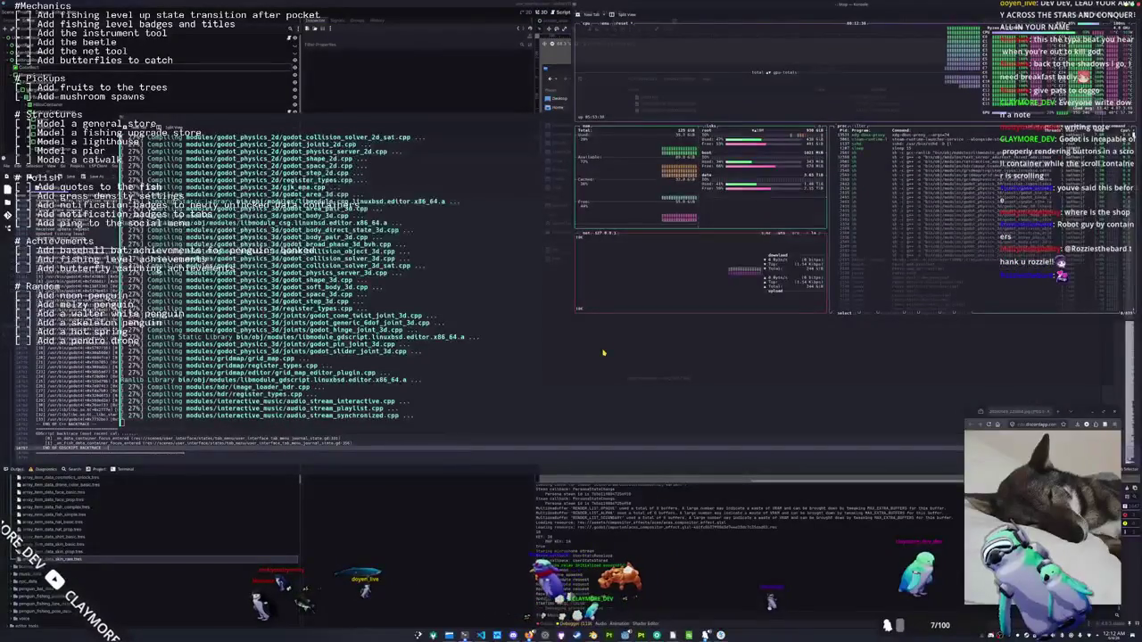
{"action": "key", "text": "alt+Tab"}
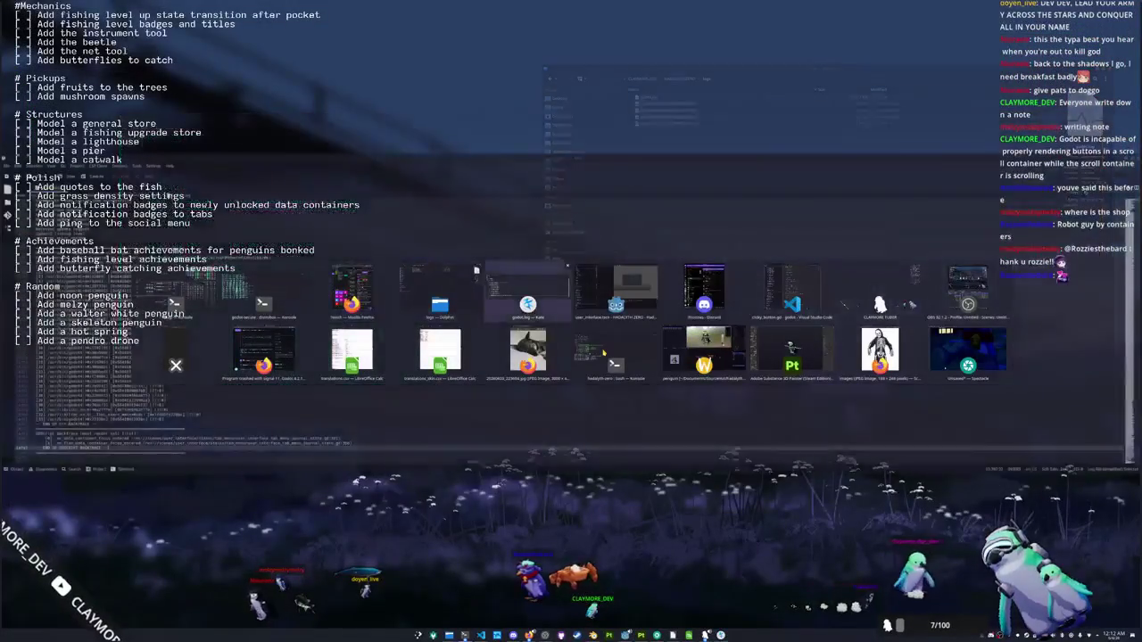
Survey the open windows and briefly check the system monitor while the Godot build compiles
{"action": "key", "text": "alt+Tab"}
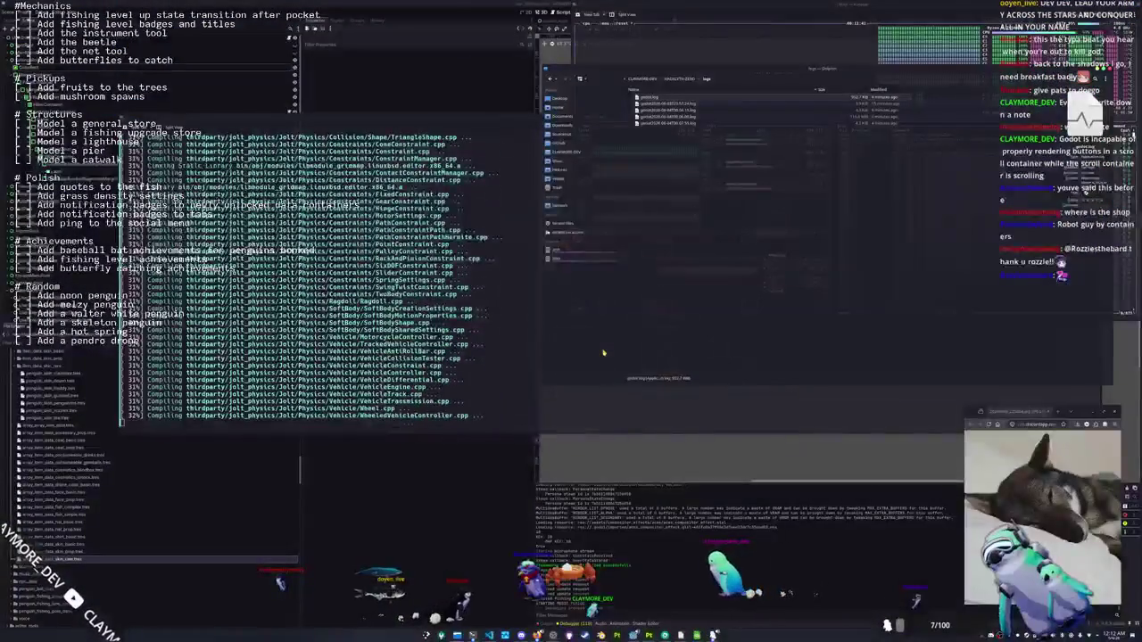
{"action": "key", "text": "alt+Tab"}
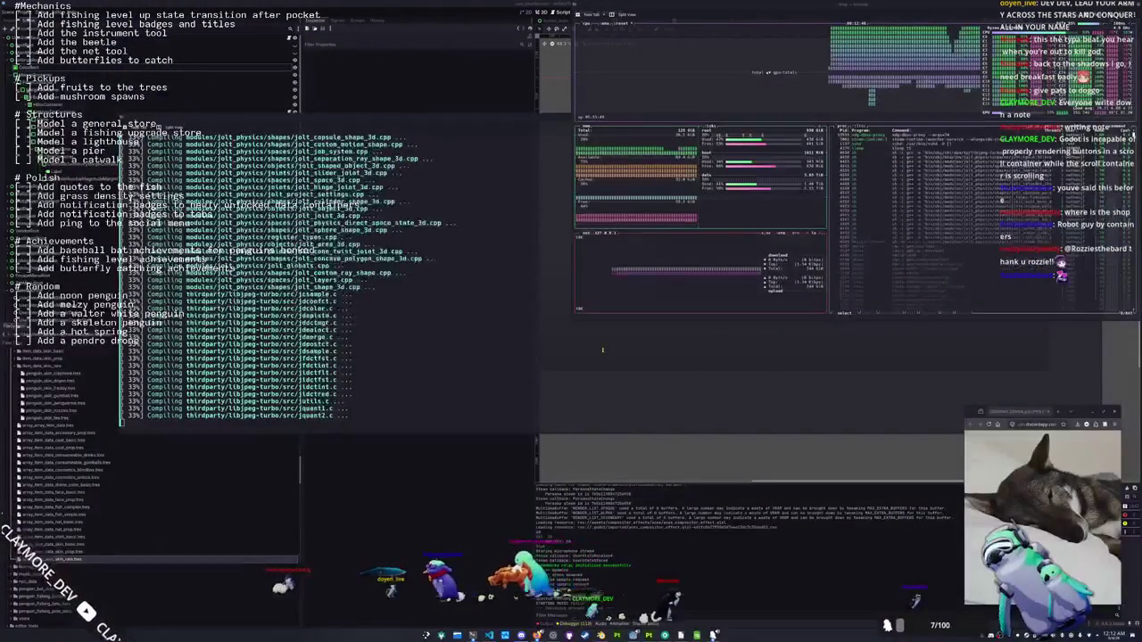
{"action": "key", "text": "super+2"}
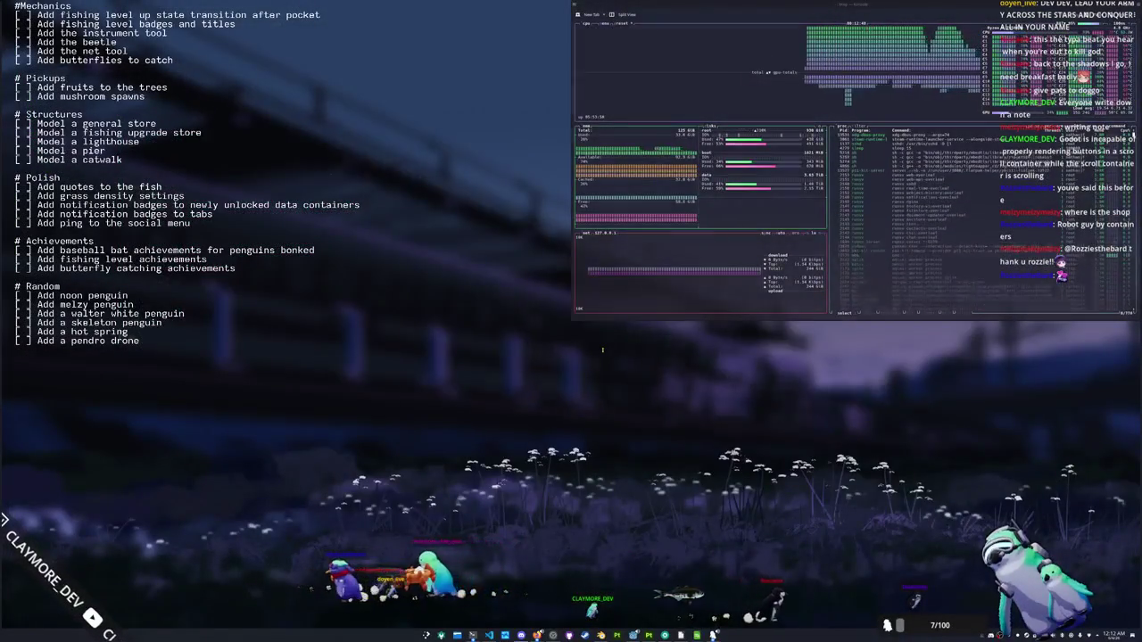
{"action": "key", "text": "super+1"}
Bring the skeleton image forward, then clear the desktop and switch to the Dolphin logs folder
{"action": "key", "text": "alt+Tab"}
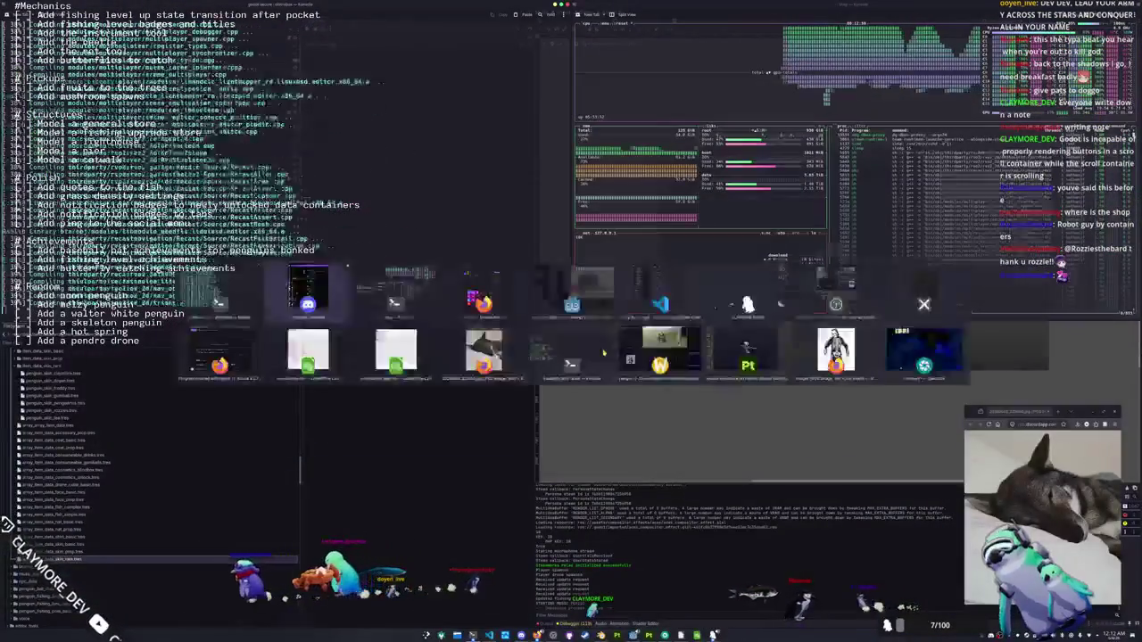
{"action": "key", "text": "Tab"}
{"action": "key", "text": "Tab"}
{"action": "key", "text": "Tab"}
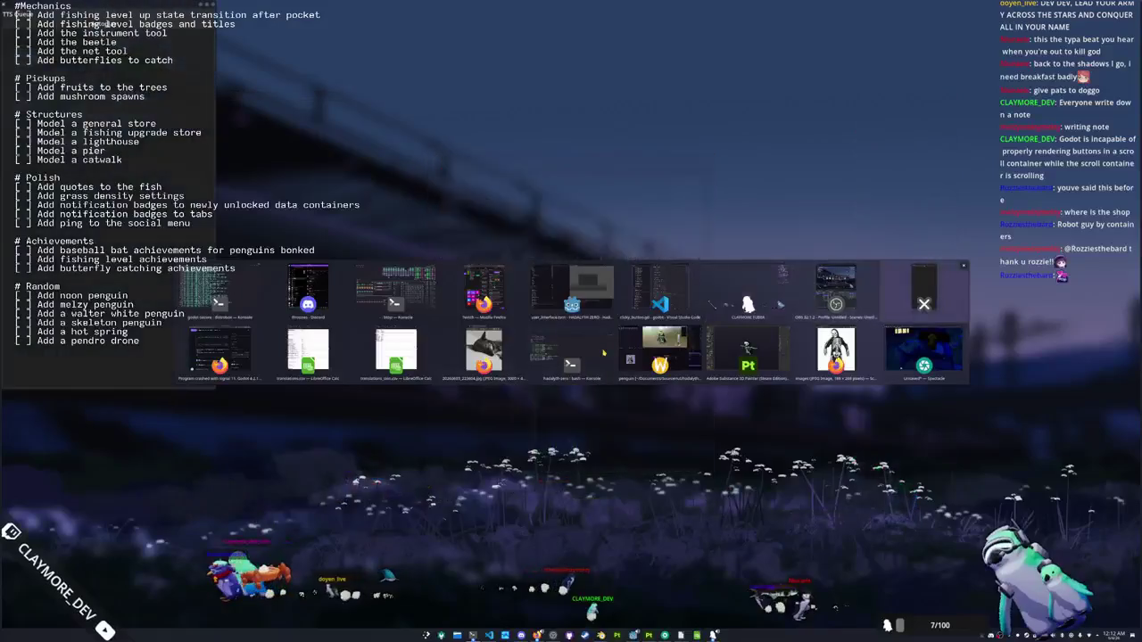
{"action": "key", "text": "Tab"}
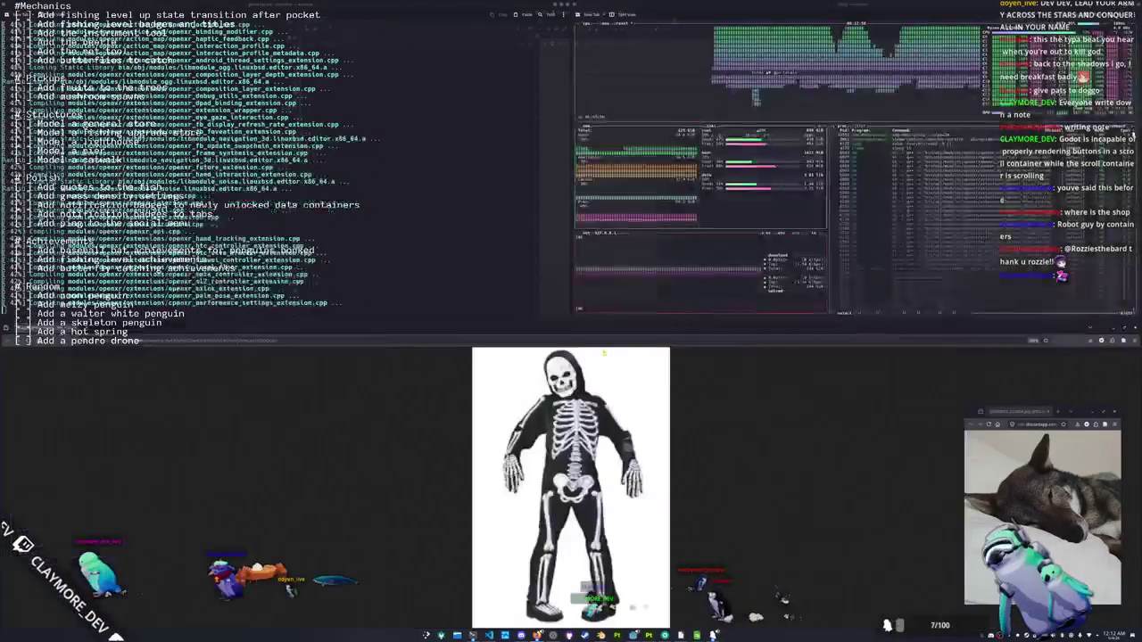
{"action": "key", "text": "super+d"}
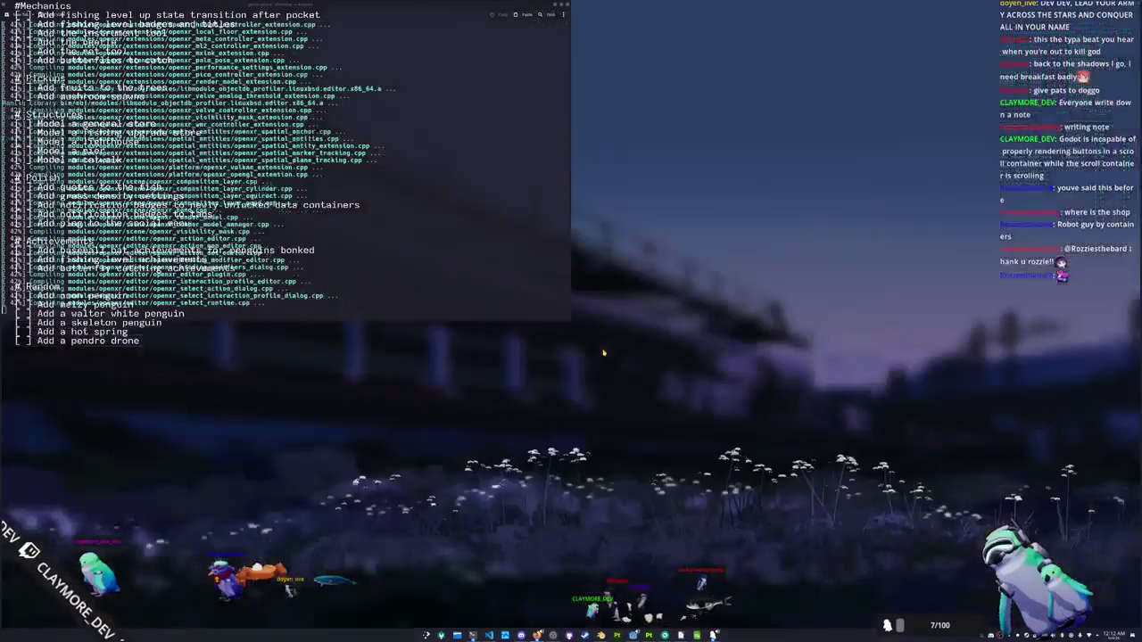
{"action": "key", "text": "alt+Tab"}
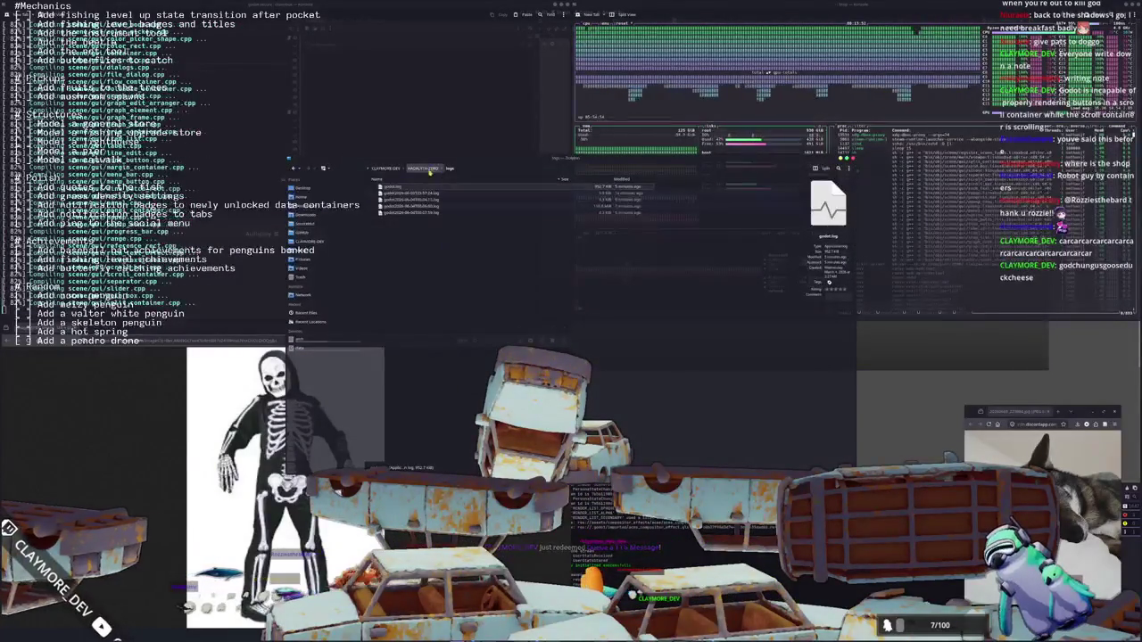
Run HadalythZero.x86_64 from hadalyth-zero/exports/personal and open the game's Multiplayer lobby browser
{"action": "left_click", "coordinate": [432, 170]}
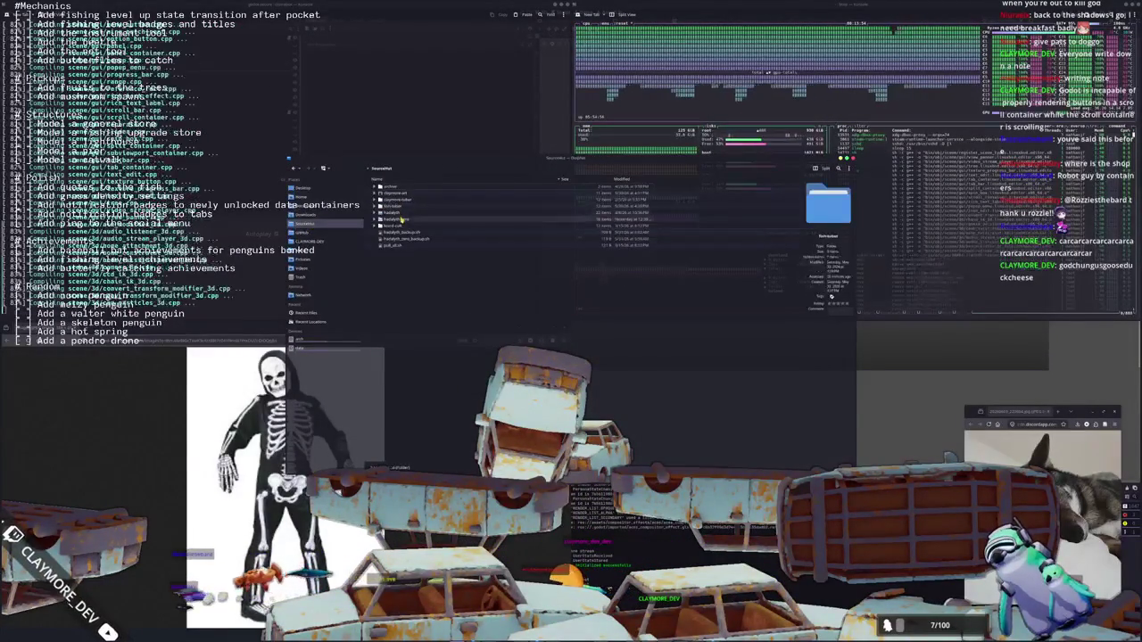
{"action": "double_click", "coordinate": [402, 218]}
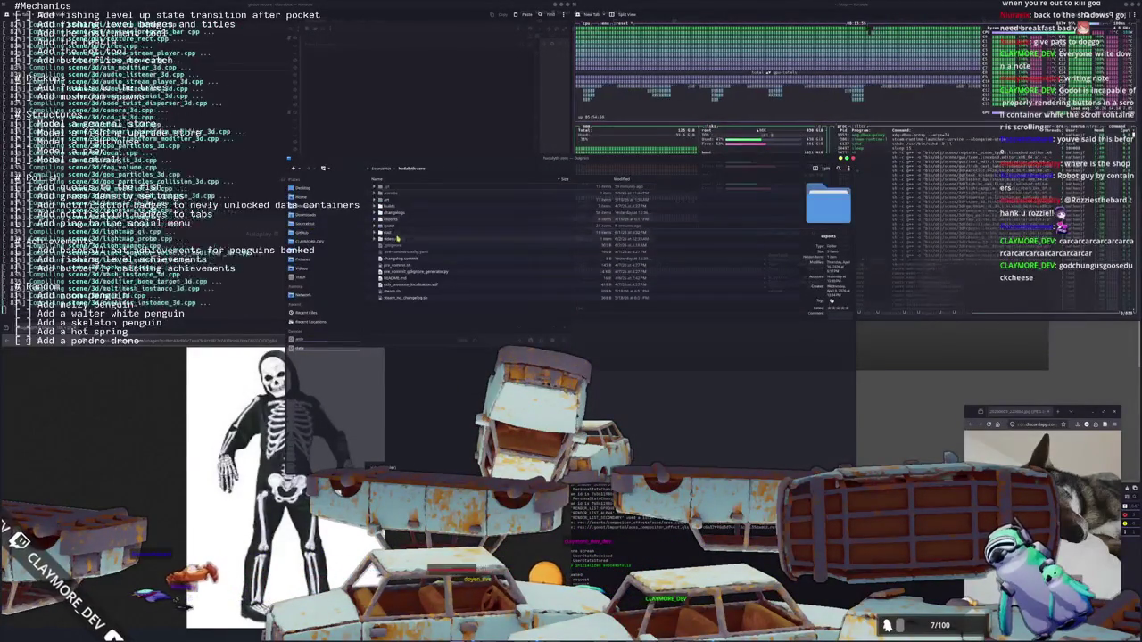
{"action": "double_click", "coordinate": [395, 219]}
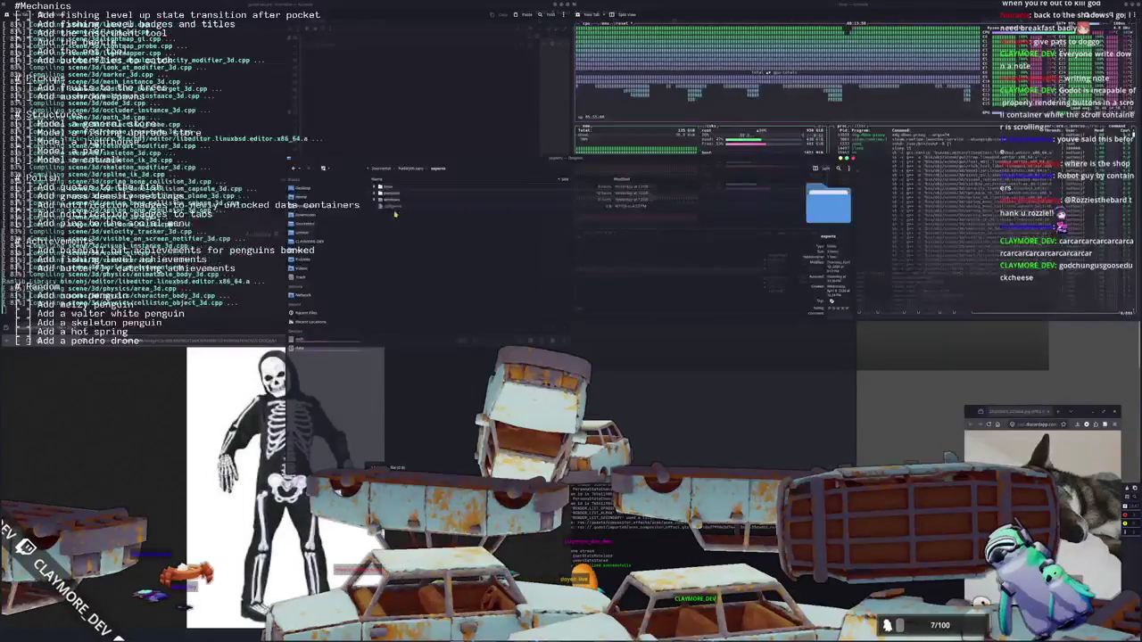
{"action": "double_click", "coordinate": [393, 200]}
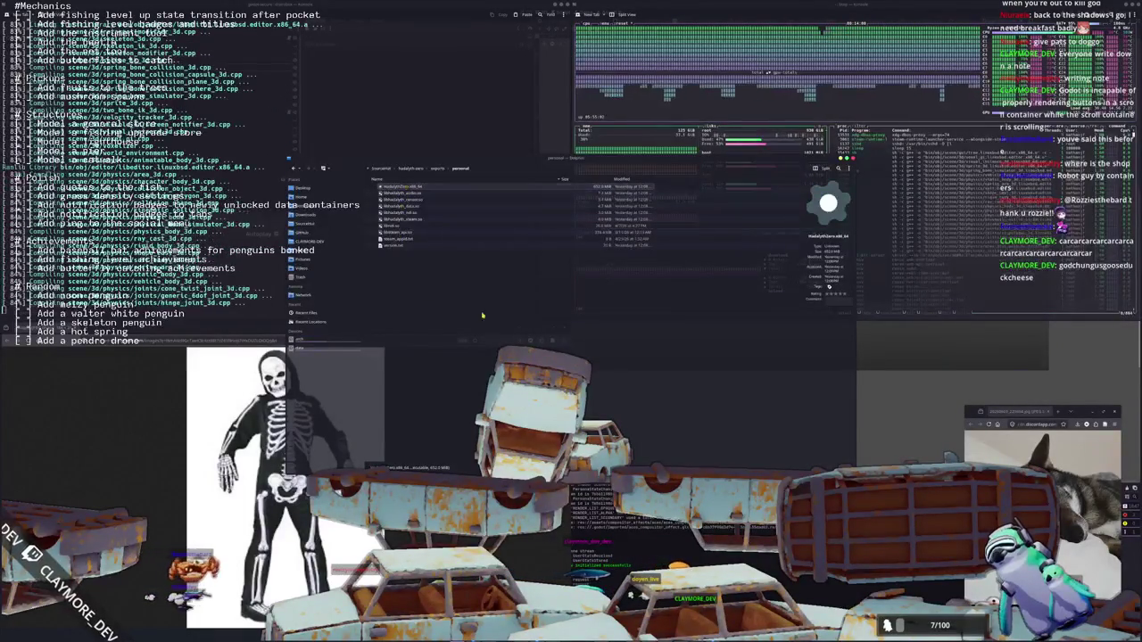
{"action": "double_click", "coordinate": [402, 186]}
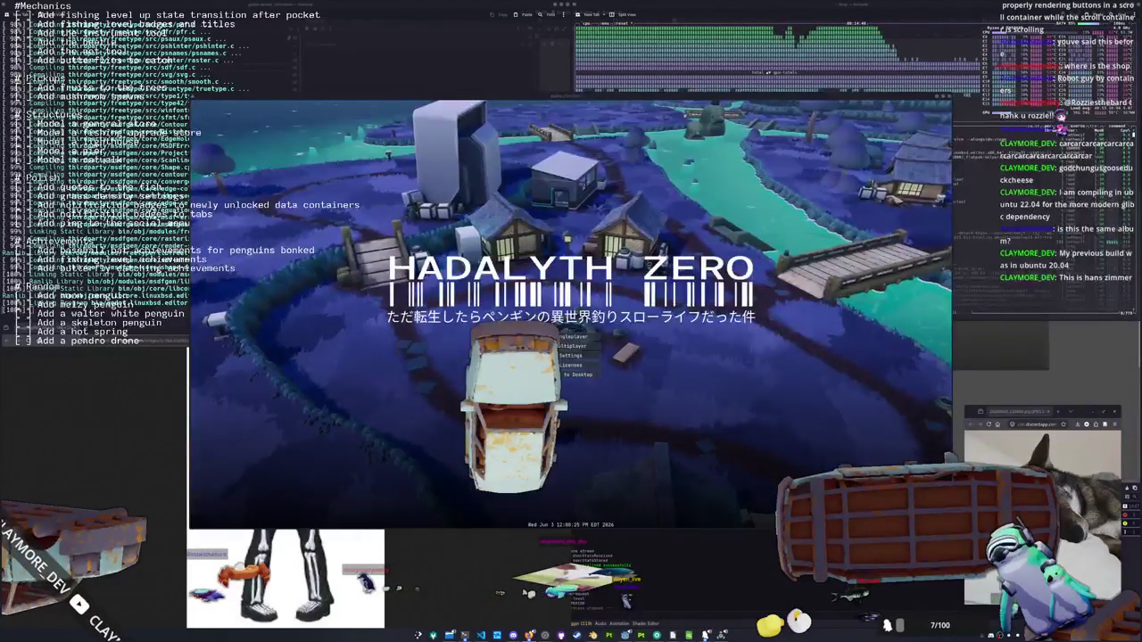
{"action": "left_click", "coordinate": [564, 374]}
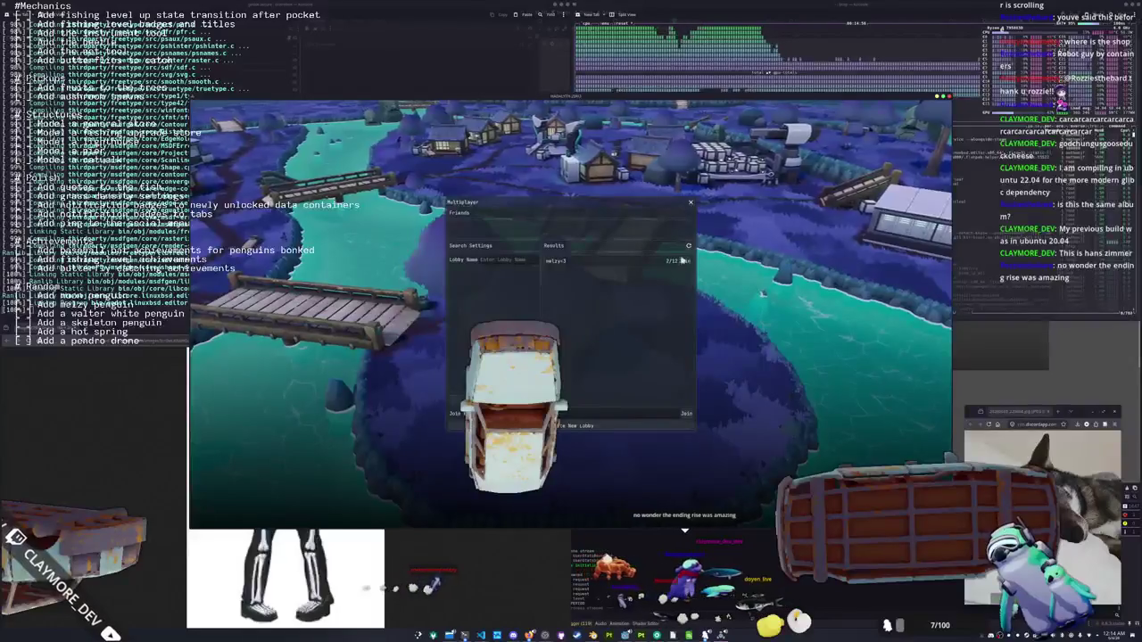
Join the 2/12-player lobby, walk the penguin through the village to the river, and swing the bat
{"action": "left_click", "coordinate": [686, 263]}
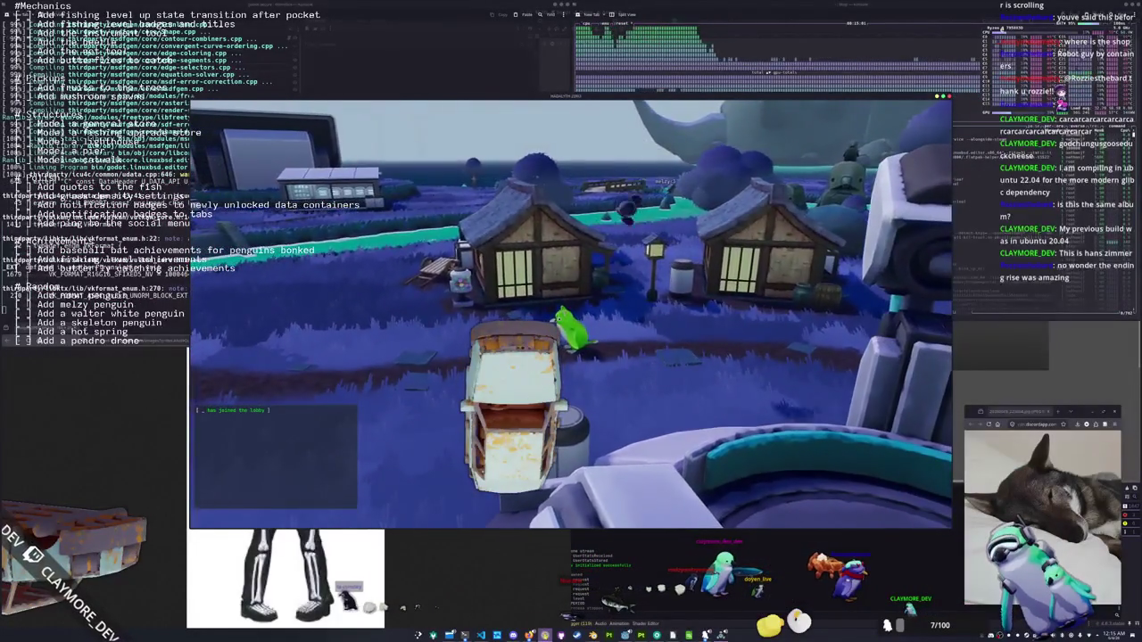
{"action": "left_click", "coordinate": [545, 635]}
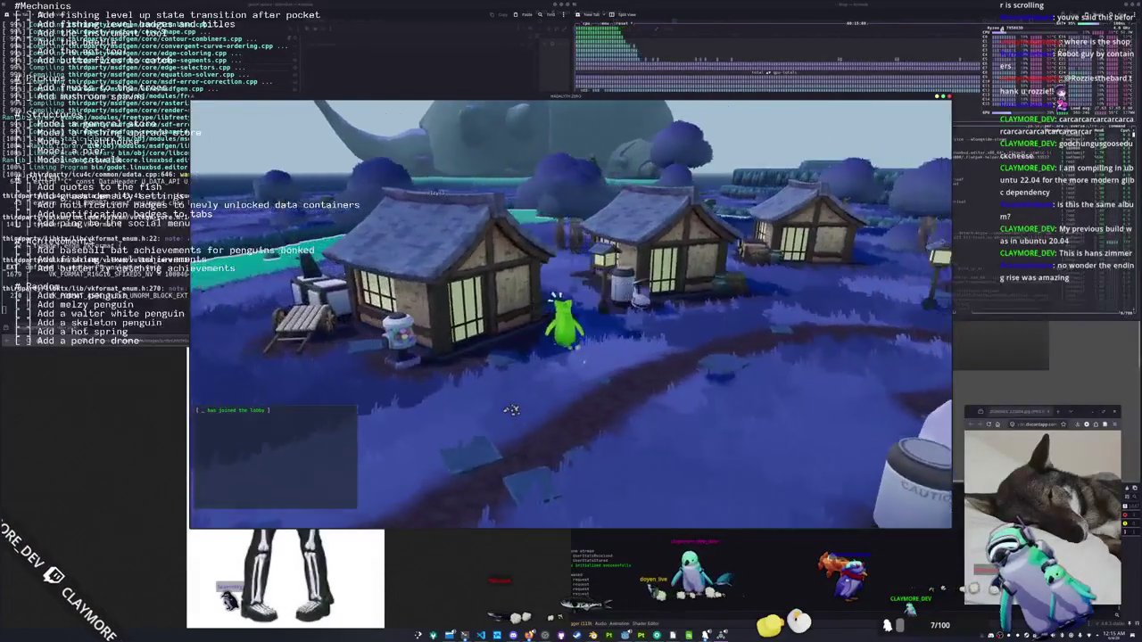
{"action": "key", "text": "w"}
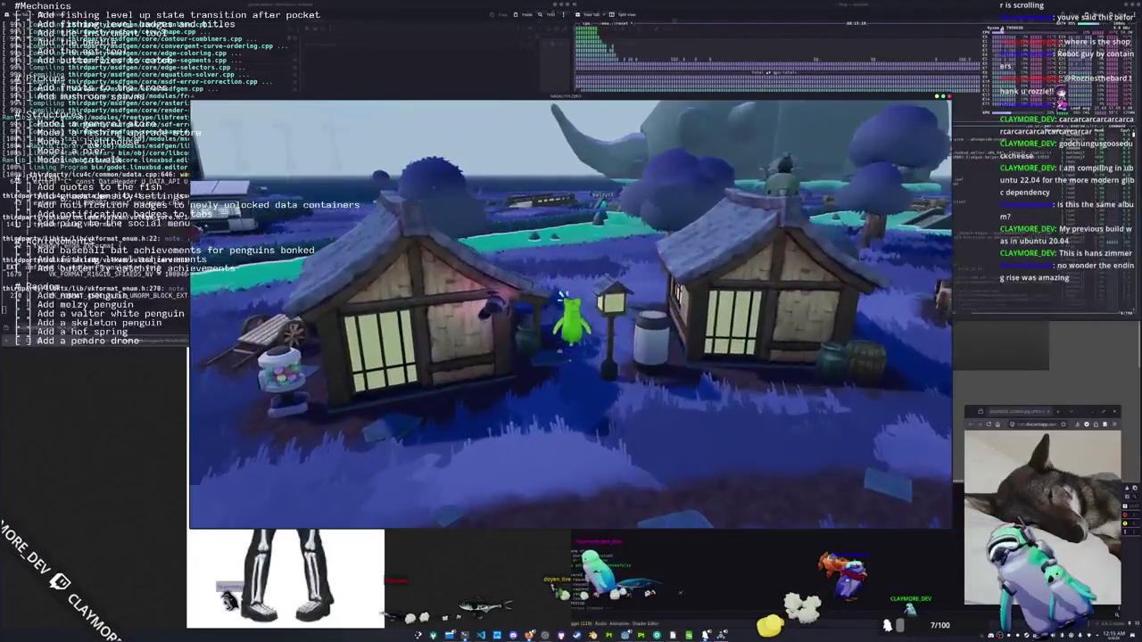
{"action": "key", "text": "w"}
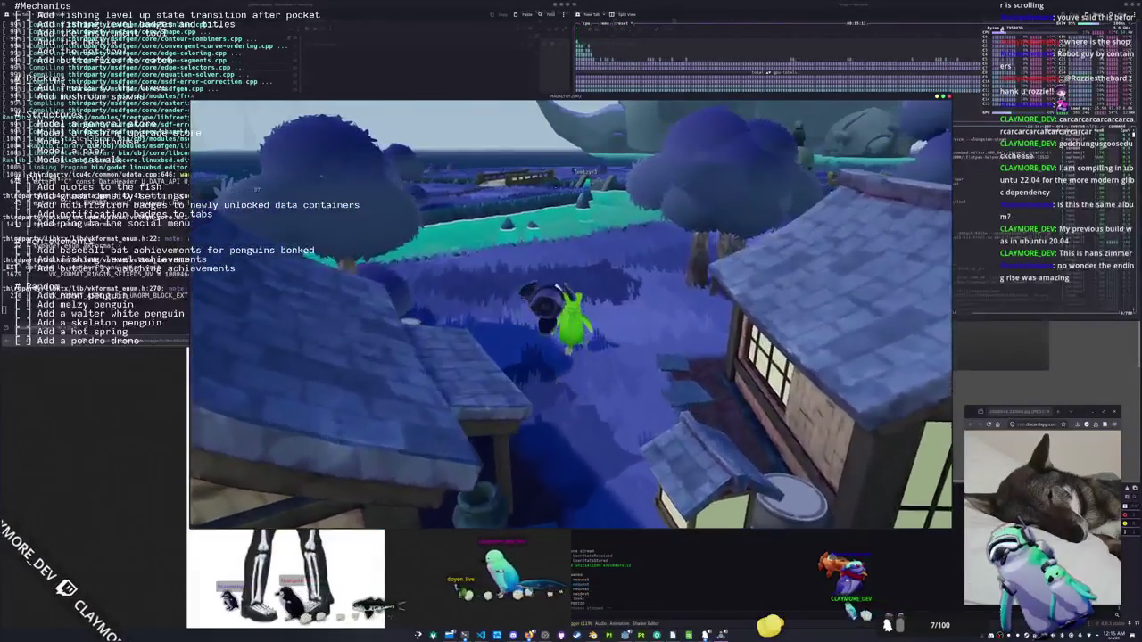
{"action": "key", "text": "w"}
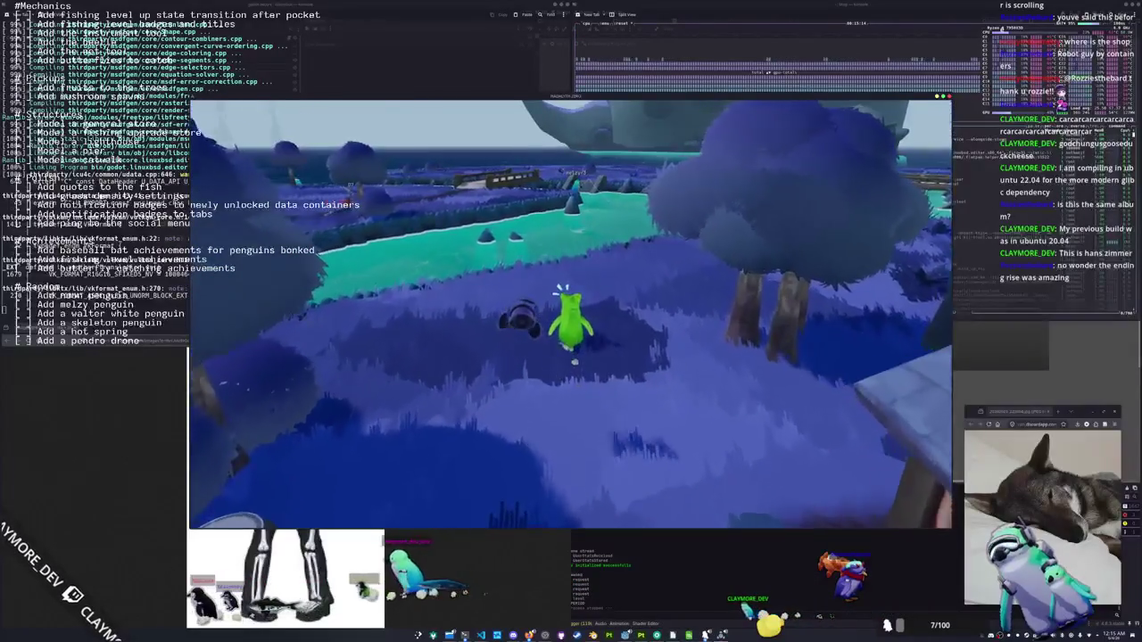
{"action": "key", "text": "w"}
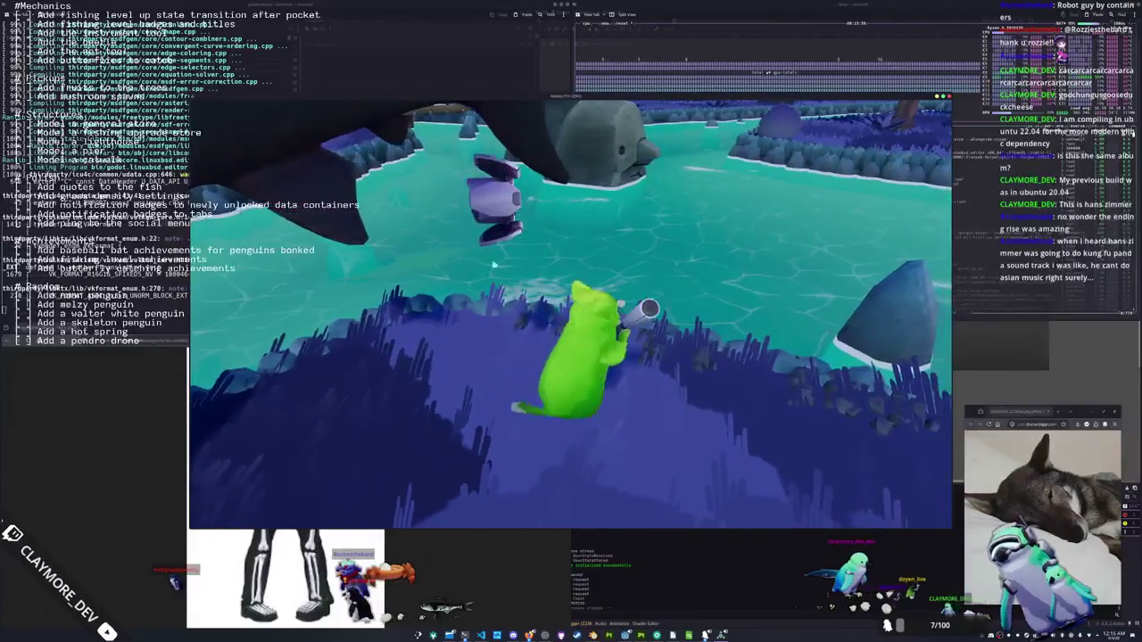
{"action": "left_click", "coordinate": [511, 513]}
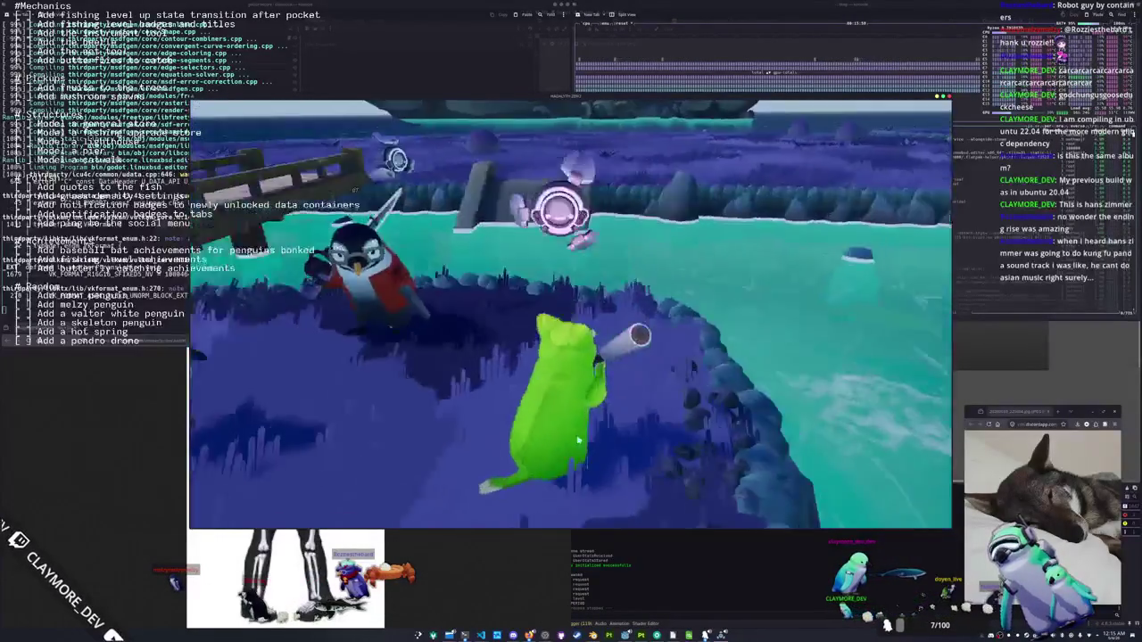
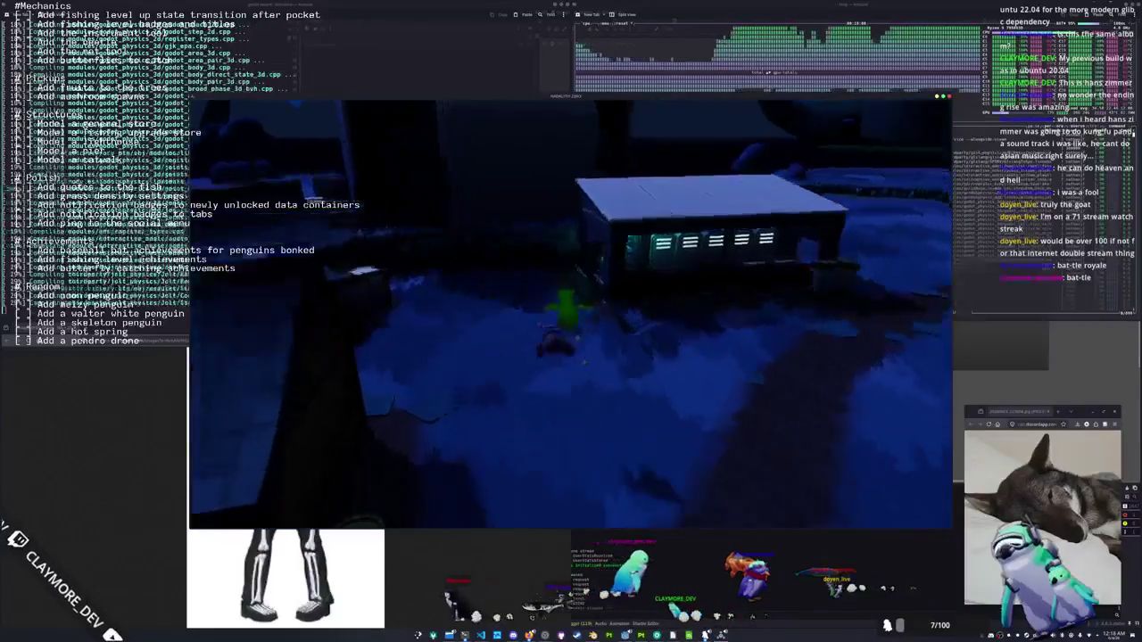
Scroll through the fish in the storage building's Storage grid, then close the panels
{"action": "key", "text": "e"}
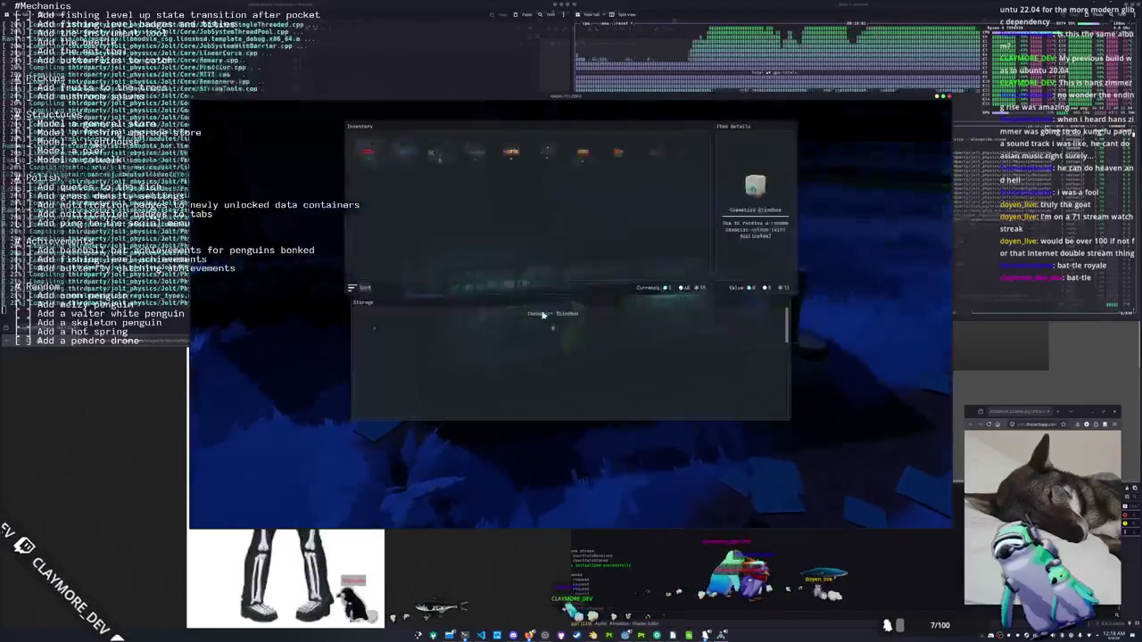
{"action": "scroll", "coordinate": [571, 364], "scroll_direction": "down", "scroll_amount": 2}
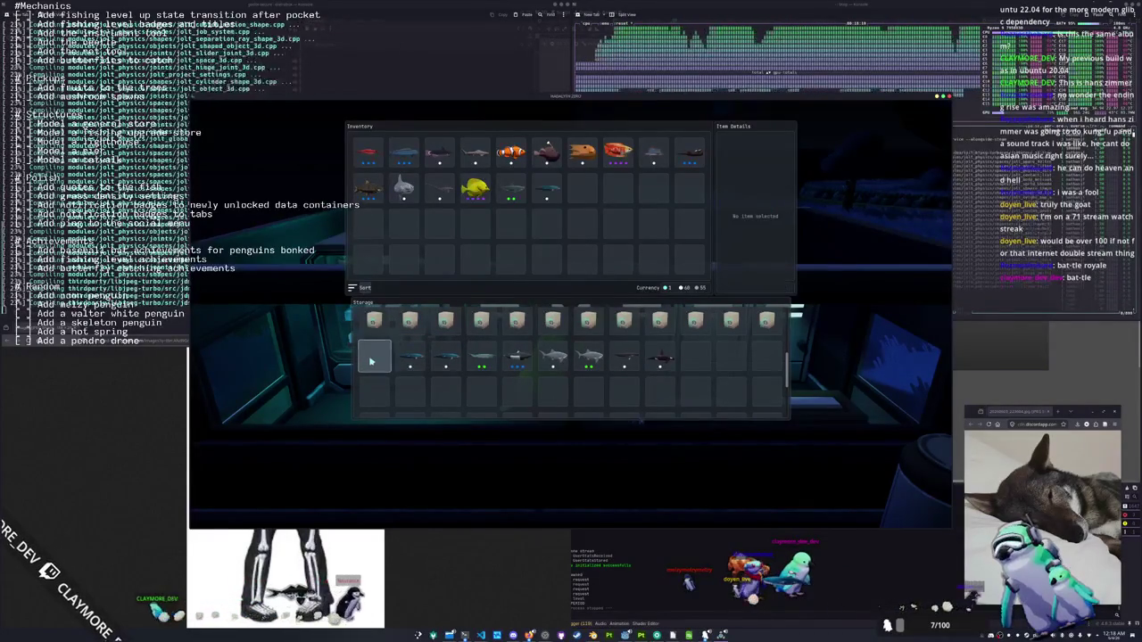
{"action": "key", "text": "Escape"}
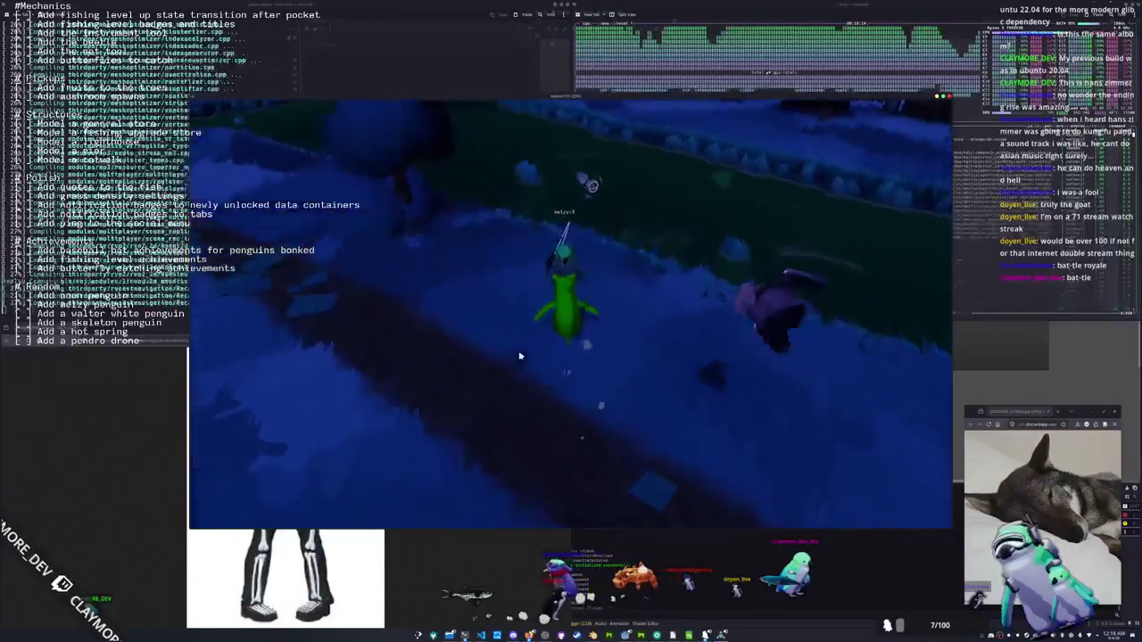
Display the dark fish from the inventory beside the penguin
{"action": "key", "text": "i"}
{"action": "left_click", "coordinate": [515, 204]}
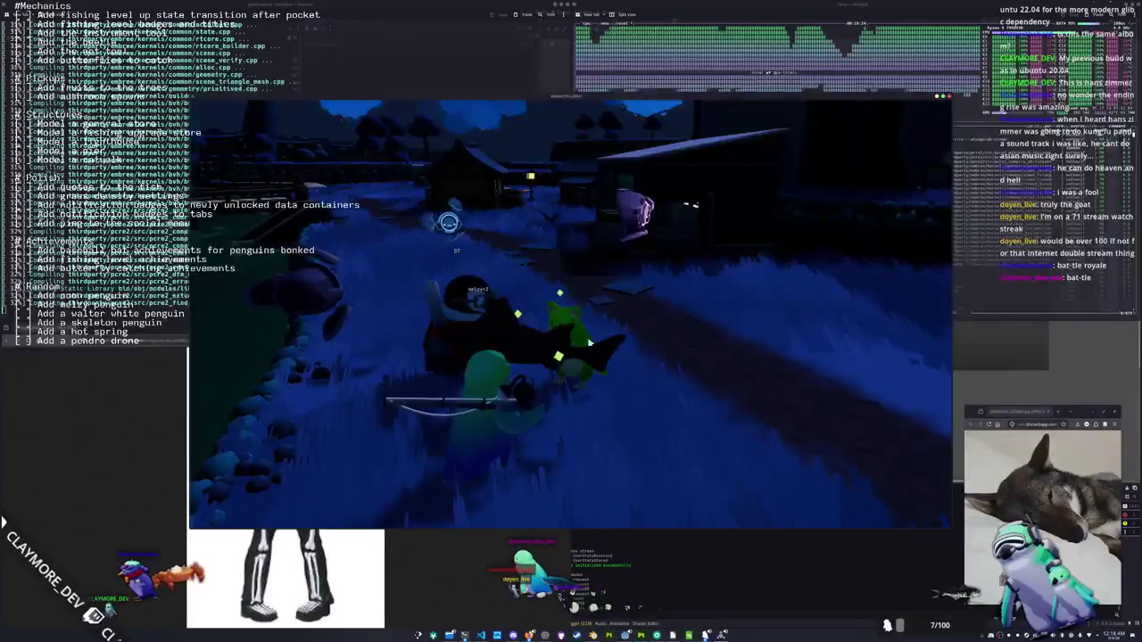
{"action": "key", "text": "Return"}
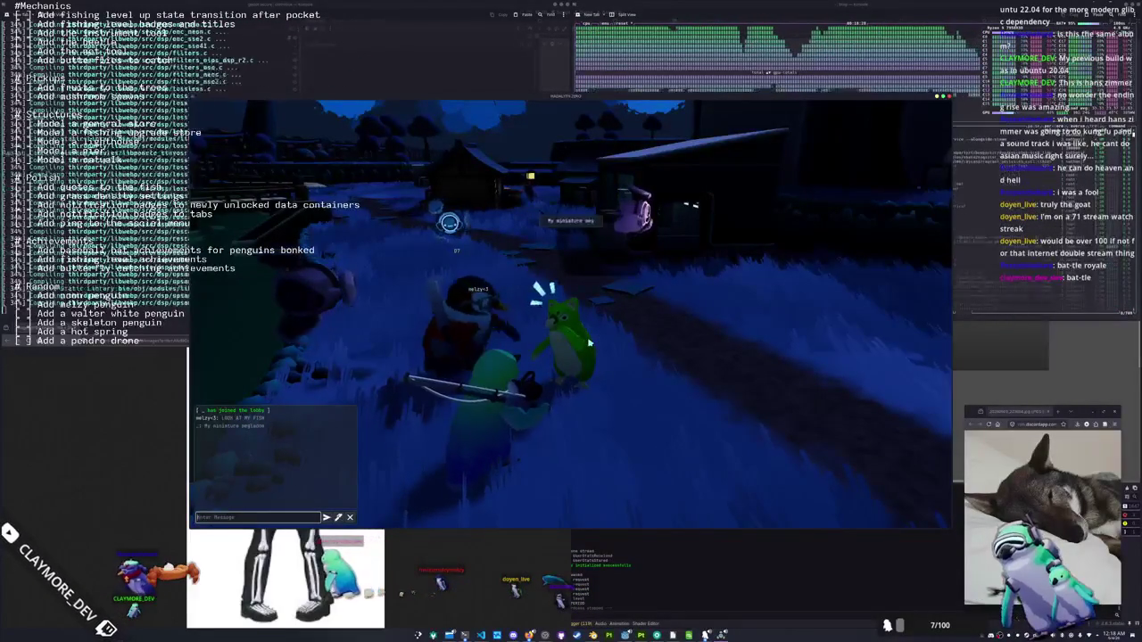
{"action": "key", "text": "Escape"}
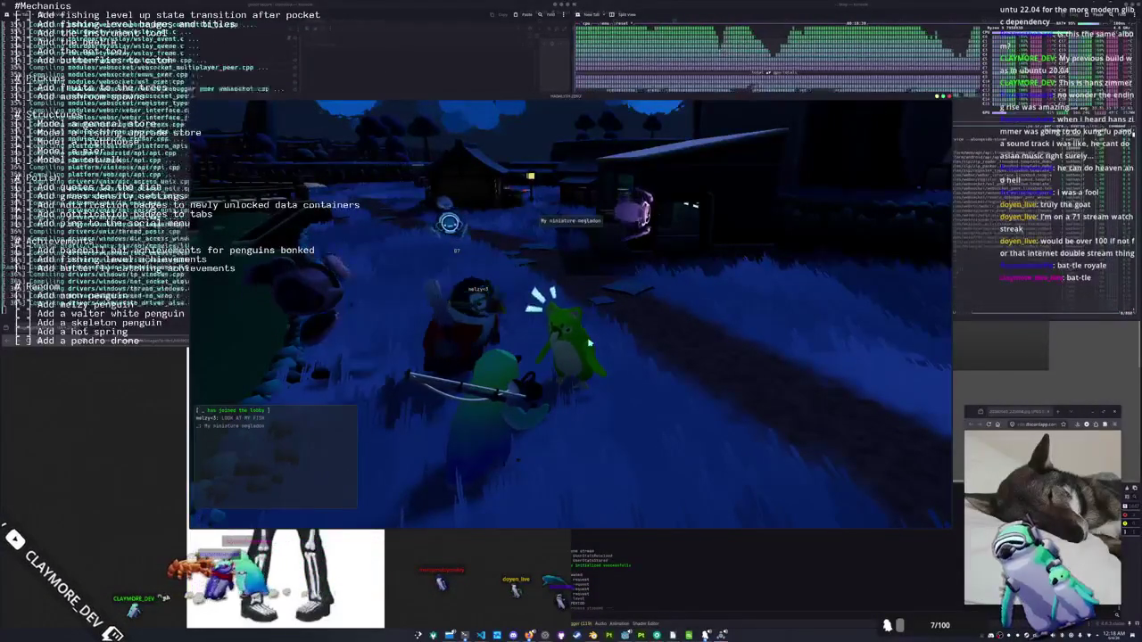
Post 'My most prized object' in the in-game chat
{"action": "key", "text": "Return"}
{"action": "type", "text": "Ha"}
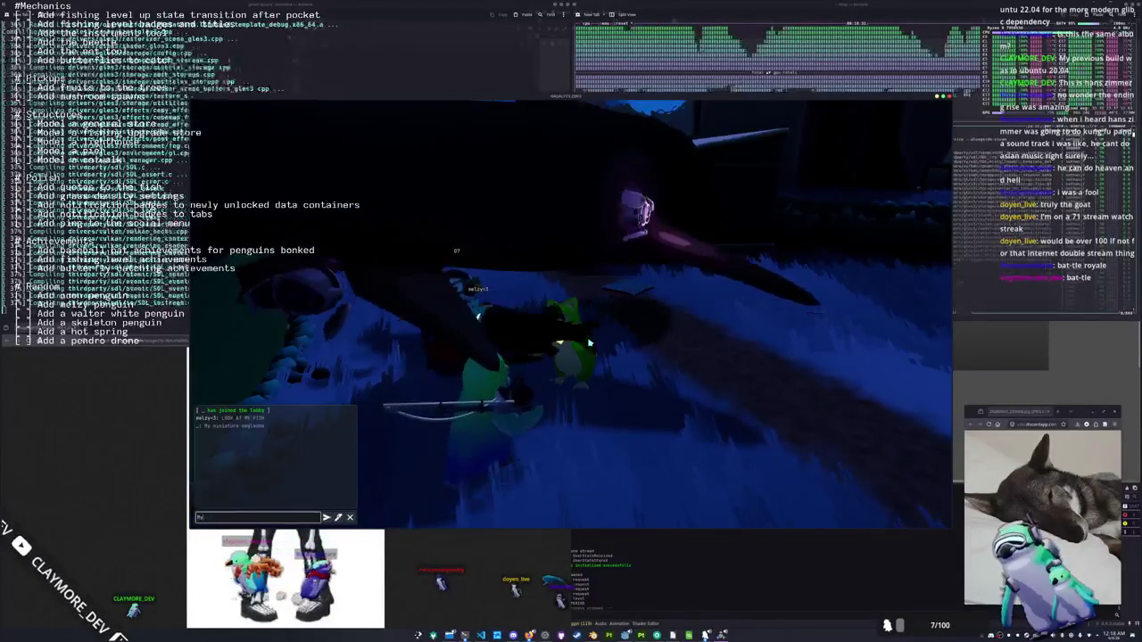
{"action": "type", "text": "t prized p"}
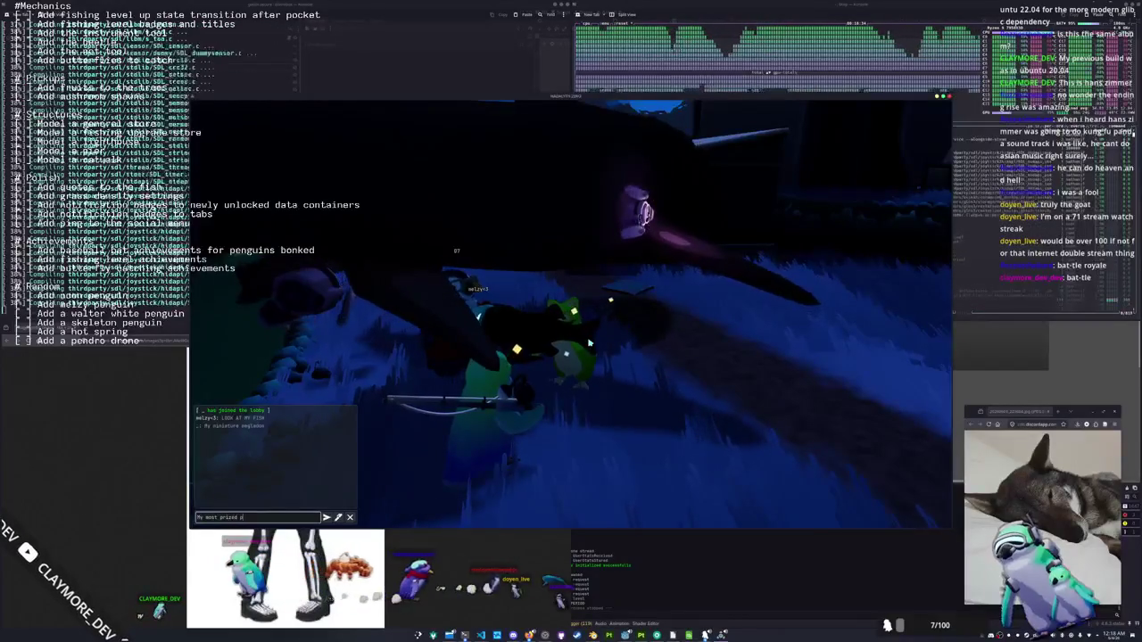
{"action": "type", "text": "osetion"}
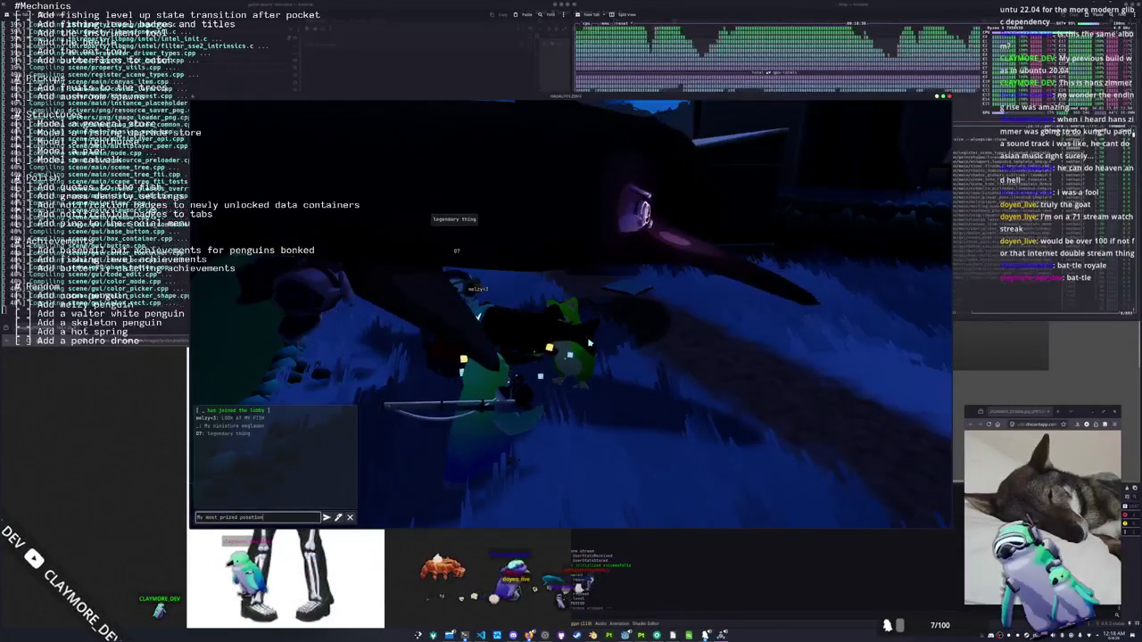
{"action": "type", "text": "bjec"}
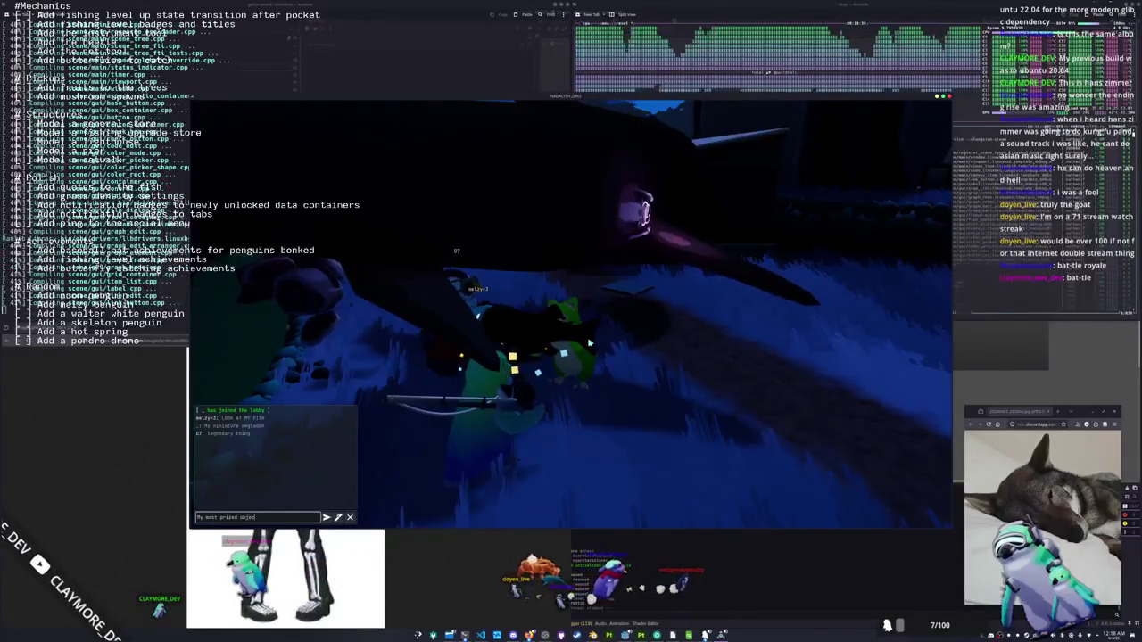
{"action": "key", "text": "Tab"}
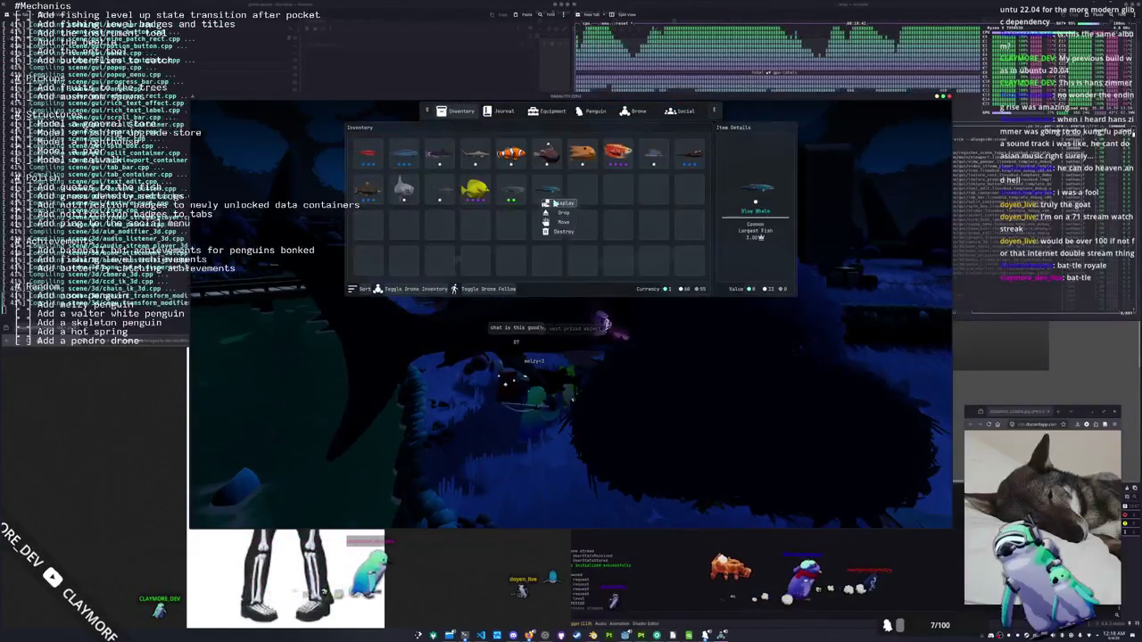
Drop the Yellow Tang from the inventory onto the ground
{"action": "key", "text": "Tab"}
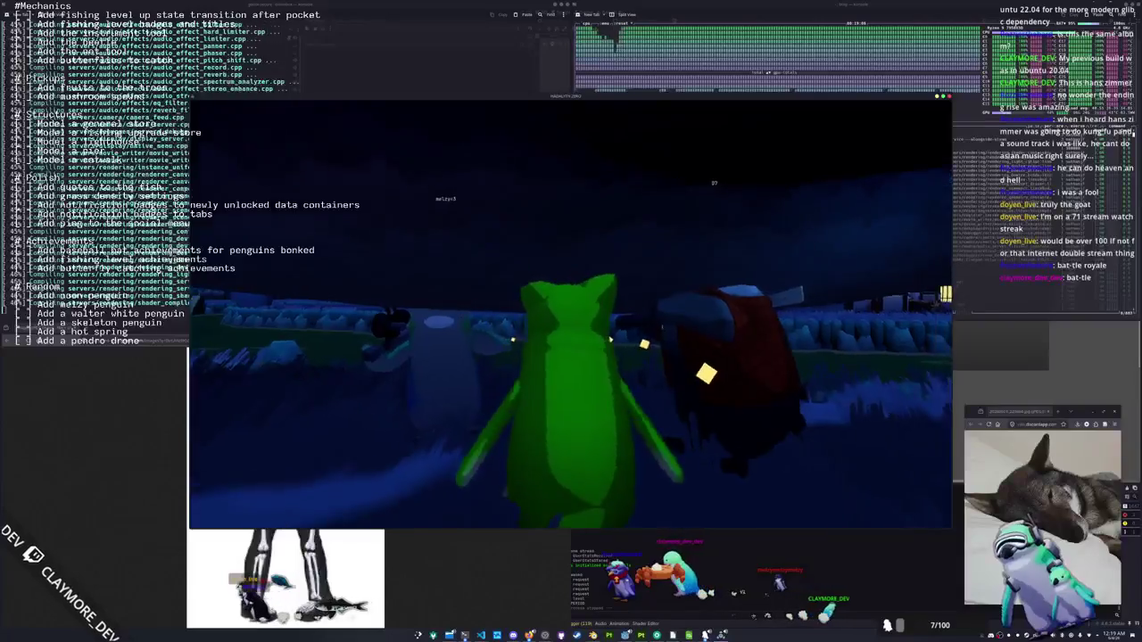
{"action": "key", "text": "Tab"}
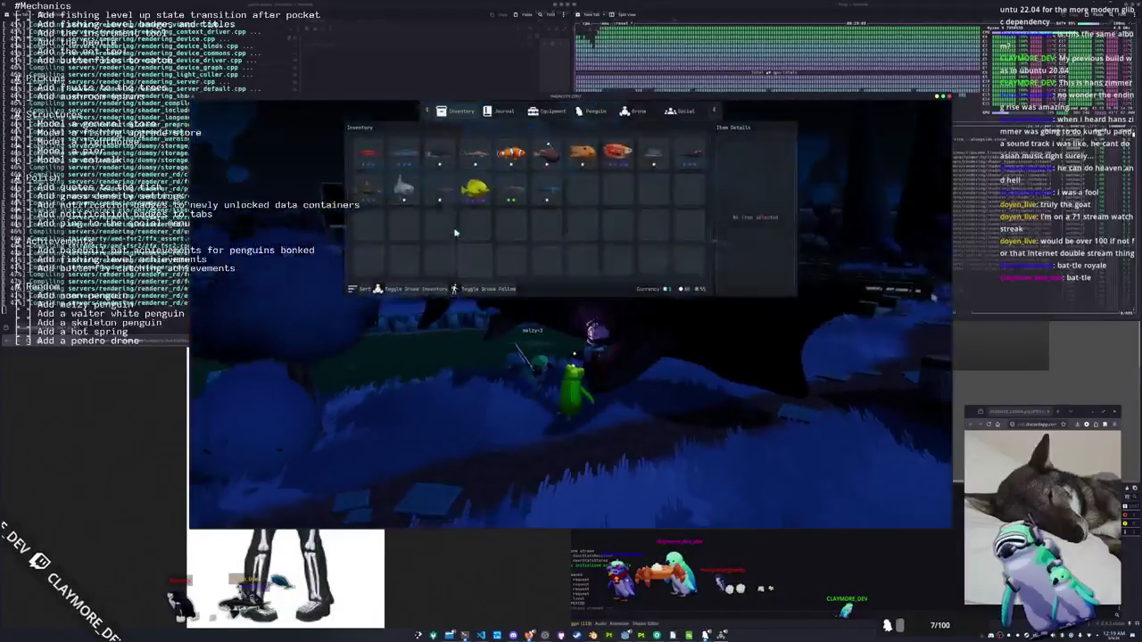
{"action": "left_click", "coordinate": [385, 152]}
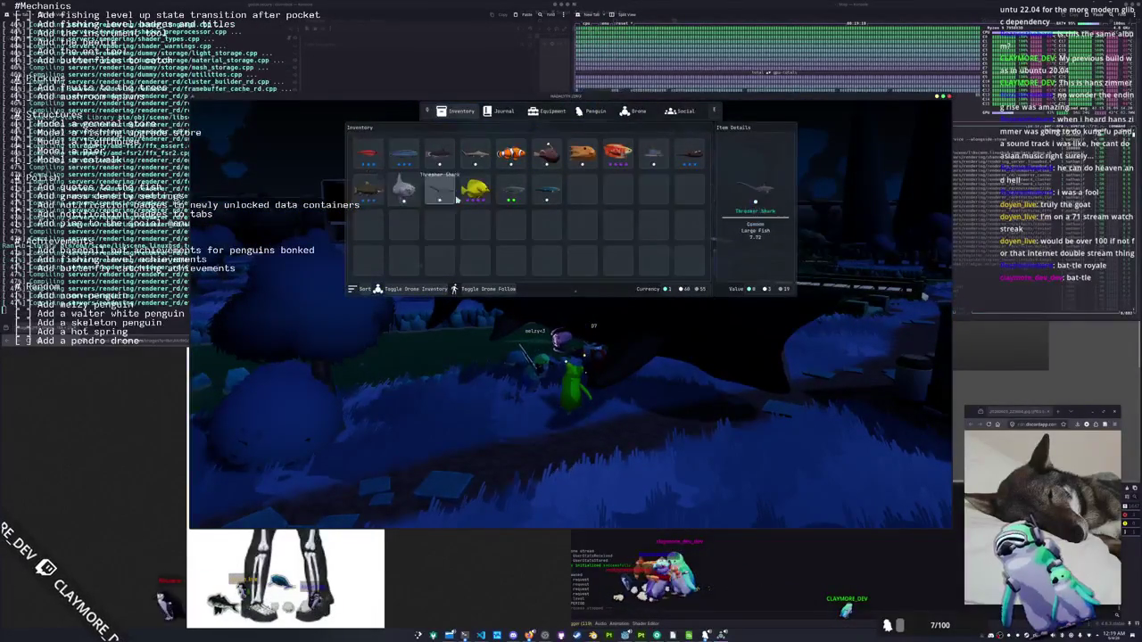
{"action": "left_click", "coordinate": [488, 212]}
{"action": "key", "text": "Tab"}
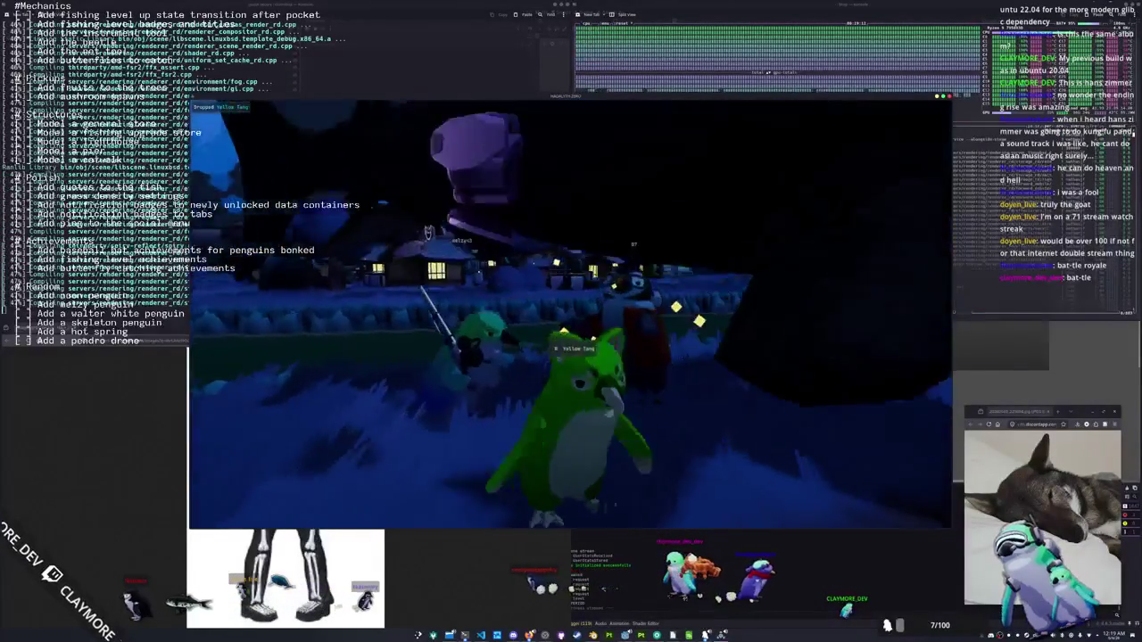
Walk the penguin past the purple chair and back out to the village
{"action": "key", "text": "s"}
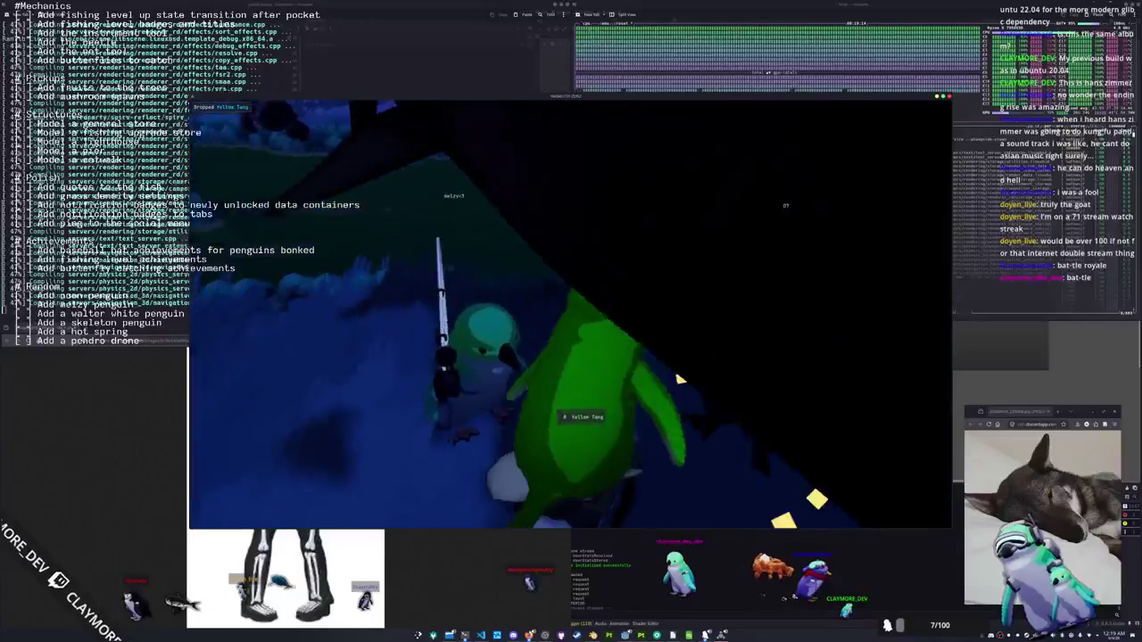
{"action": "key", "text": "w"}
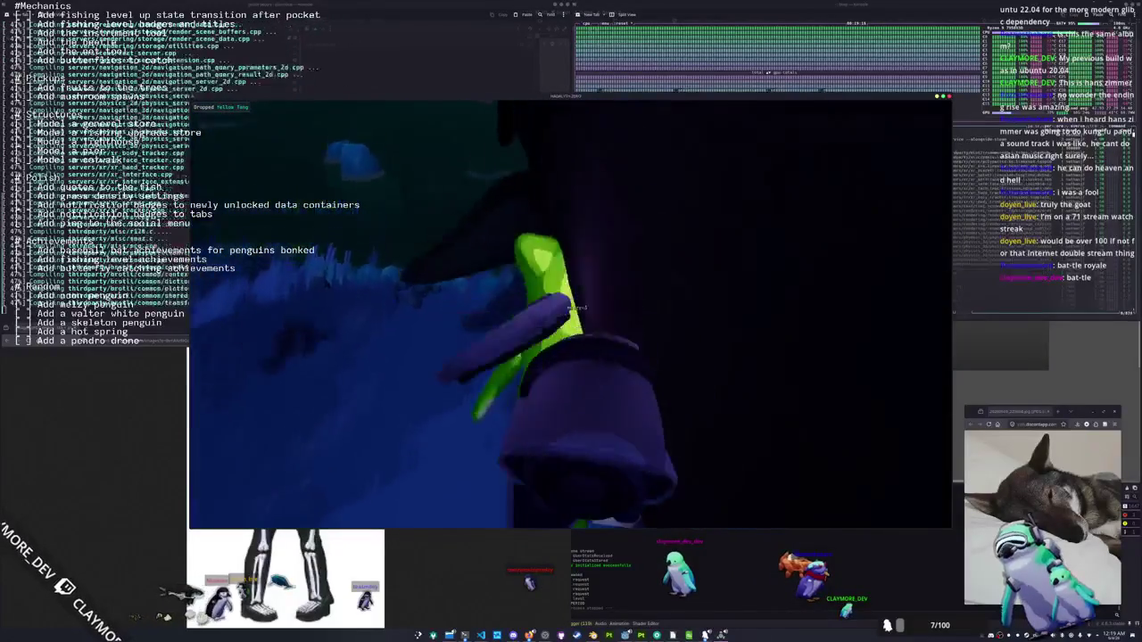
{"action": "key", "text": "s"}
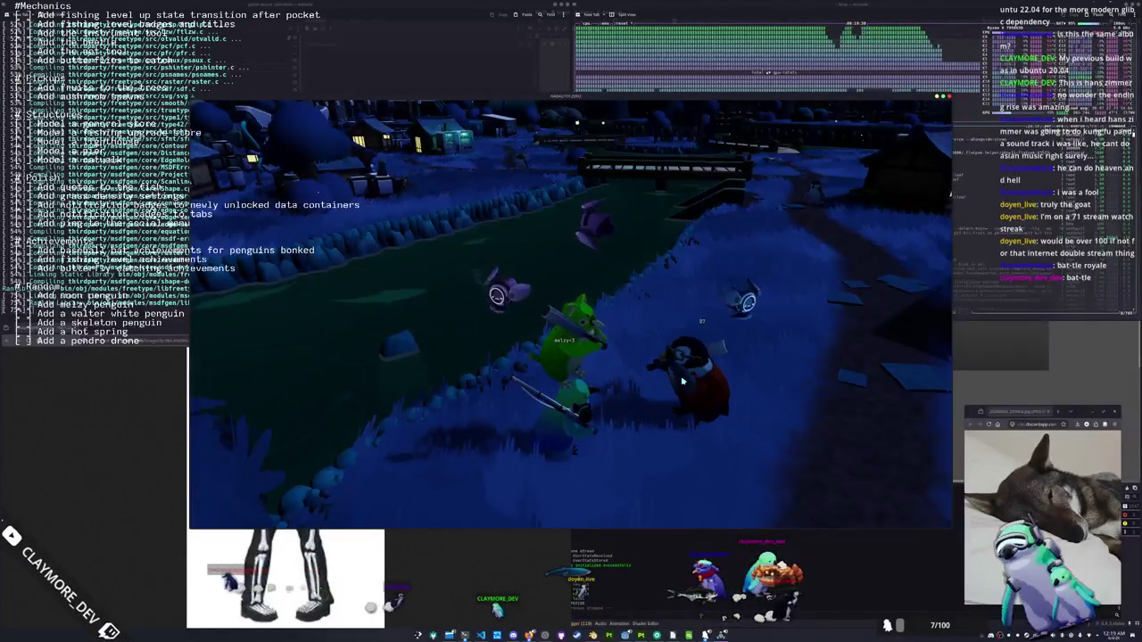
Walk past the other penguins to the building and drop the Deep Sea Anglerfish
{"action": "key", "text": "w"}
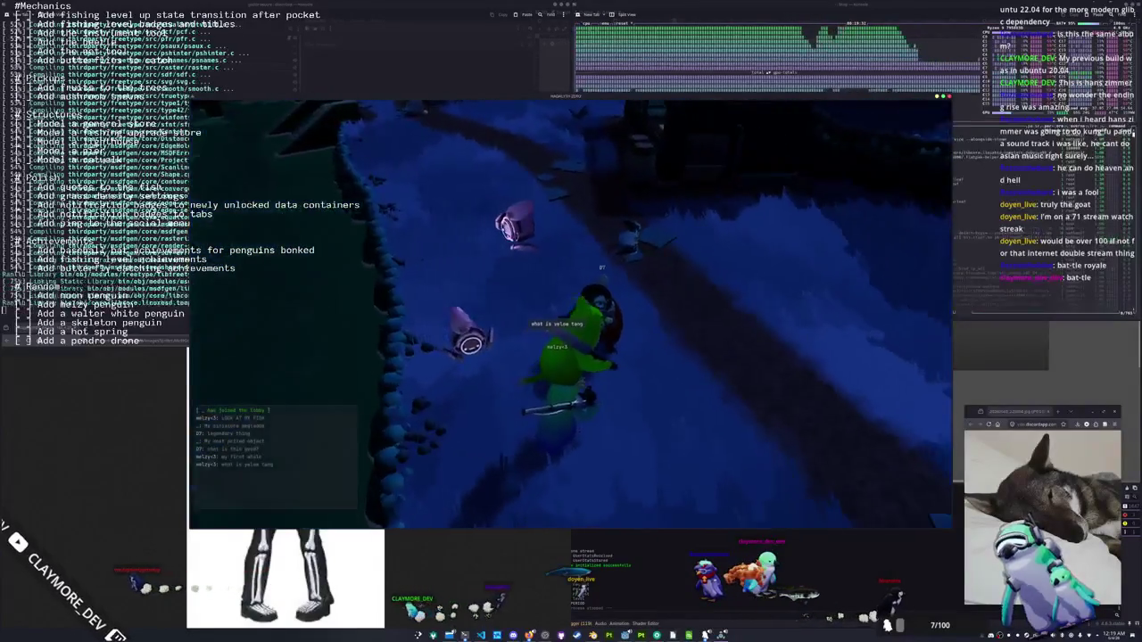
{"action": "key", "text": "w"}
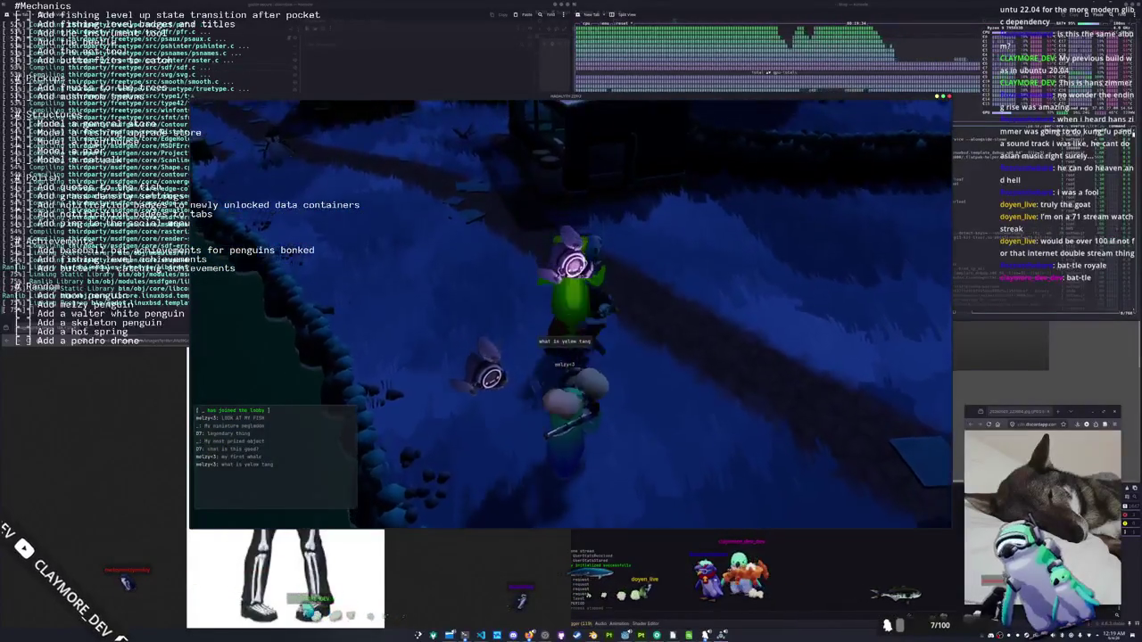
{"action": "key", "text": "w"}
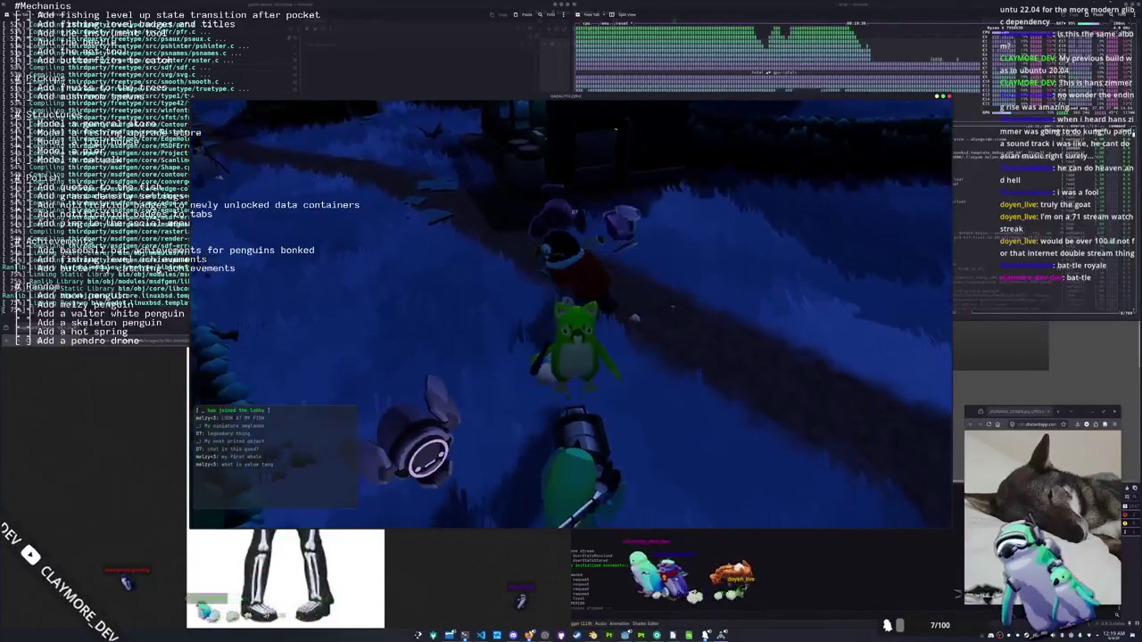
{"action": "key", "text": "w"}
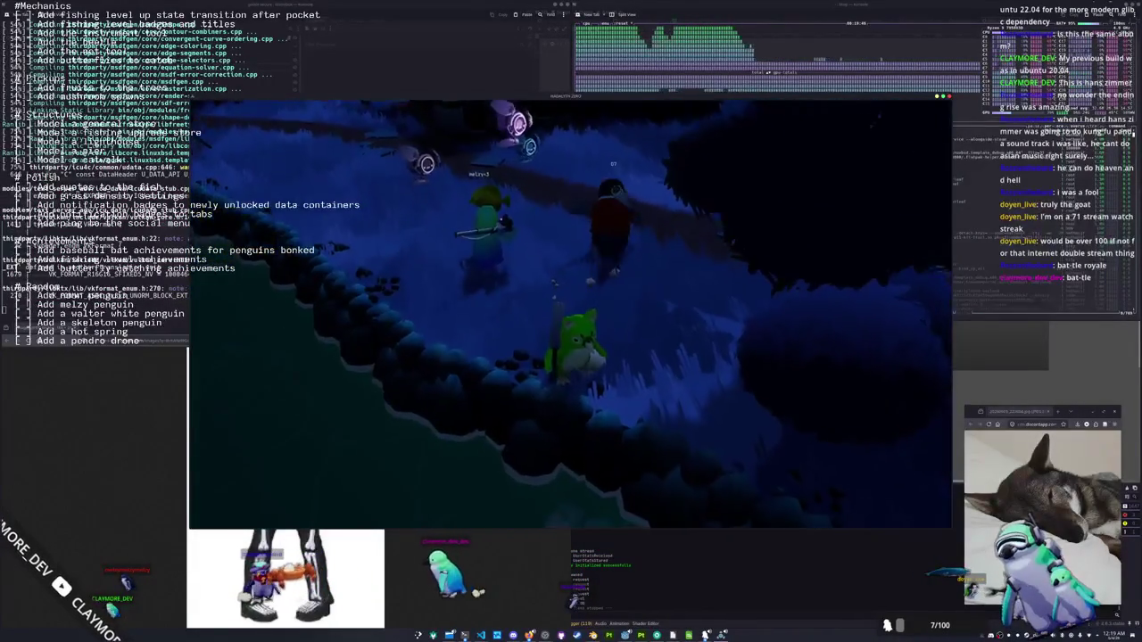
{"action": "key", "text": "Tab"}
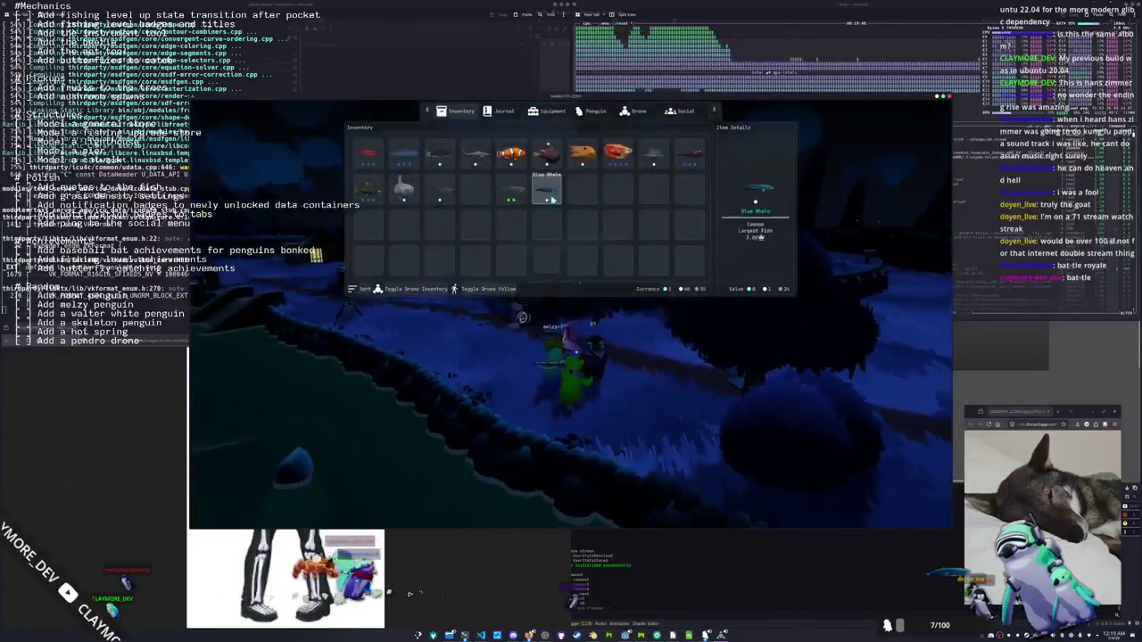
{"action": "left_click", "coordinate": [556, 177]}
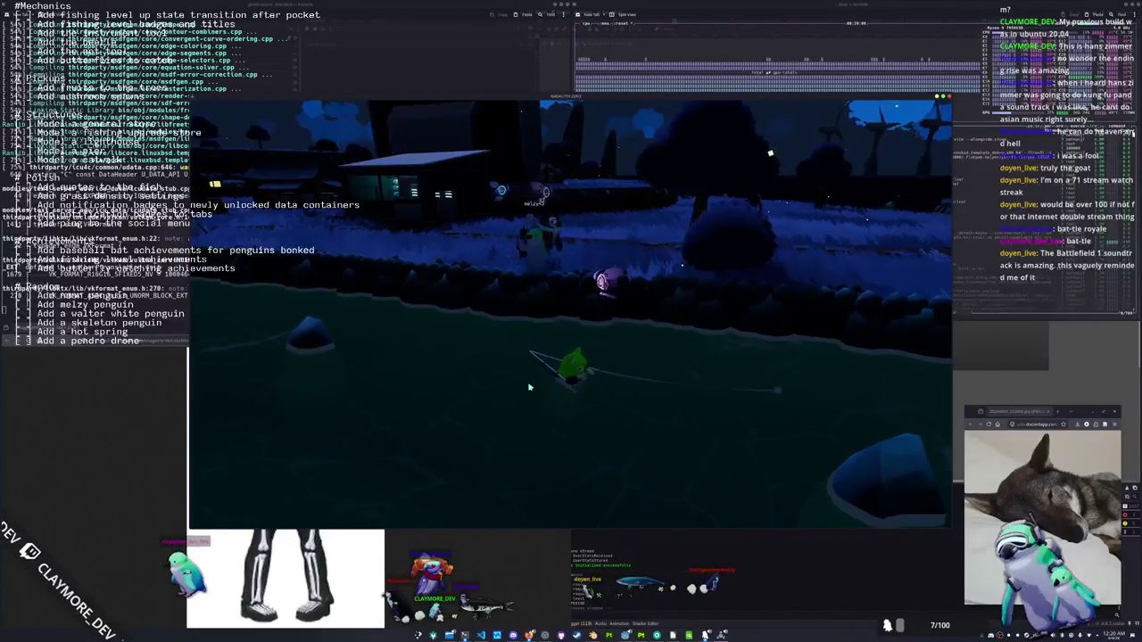
Hook the bite and match the arrows Down, Up, Down, Left, Down, Left to land a Salmon Shark
{"action": "key", "text": "Return"}
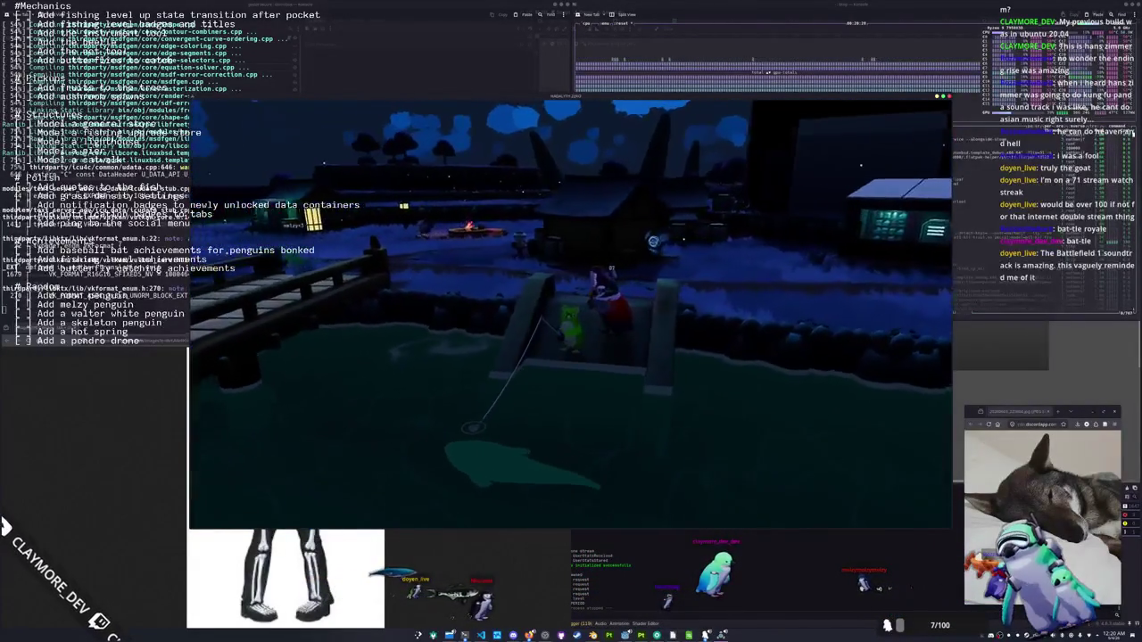
{"action": "left_click", "coordinate": [746, 409]}
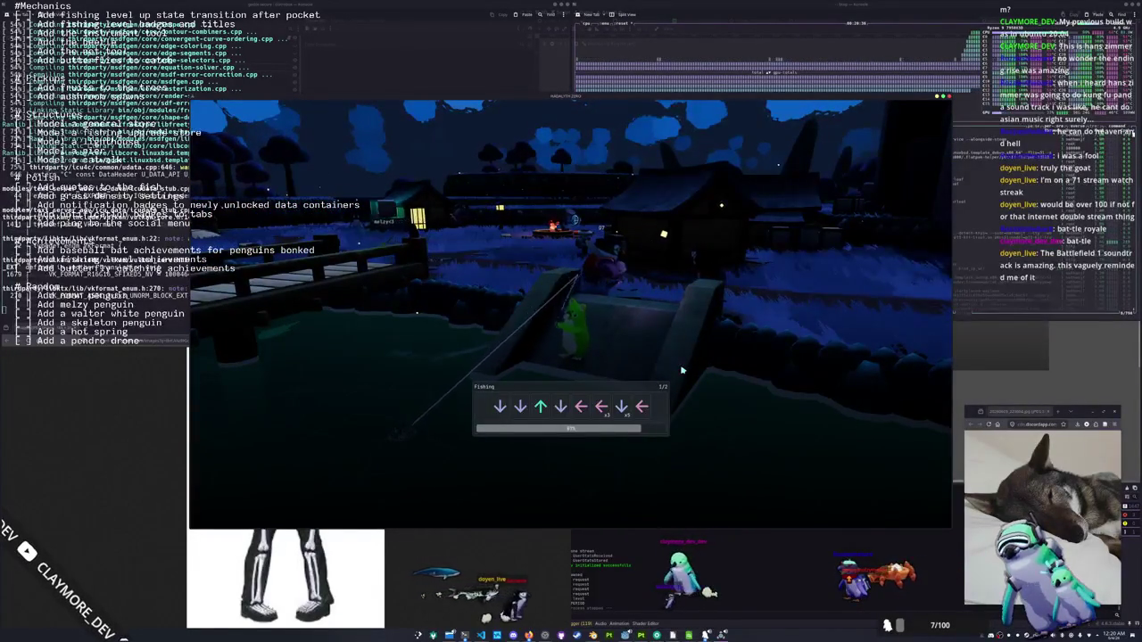
{"action": "key", "text": "Down"}
{"action": "key", "text": "Down"}
{"action": "key", "text": "Up"}
{"action": "key", "text": "Down"}
{"action": "key", "text": "Left"}
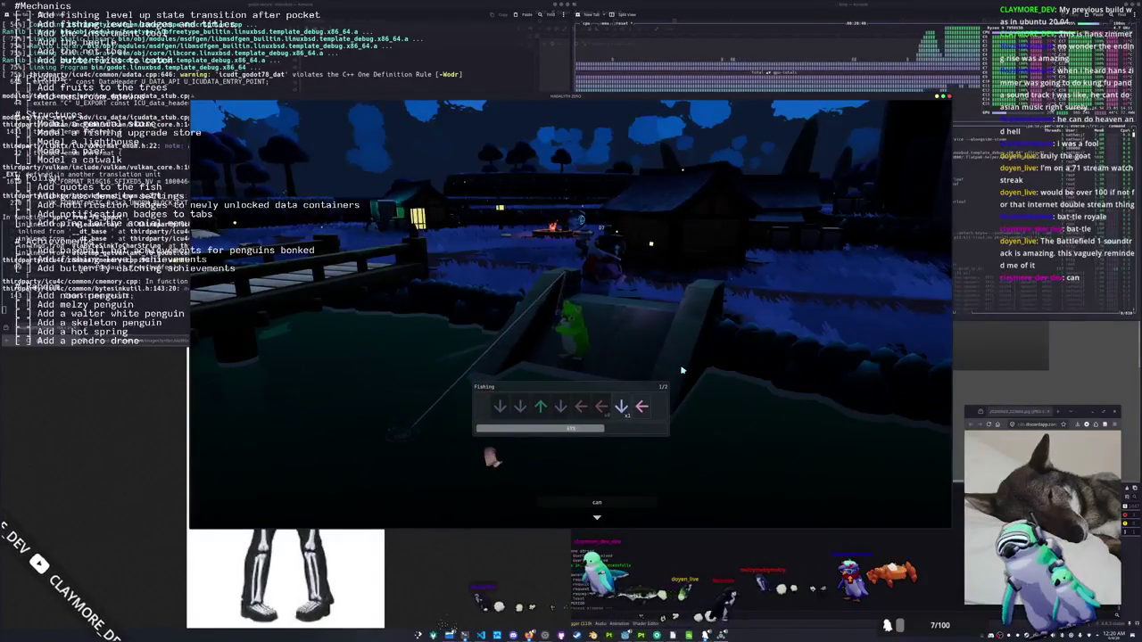
{"action": "key", "text": "Down"}
{"action": "key", "text": "Left"}
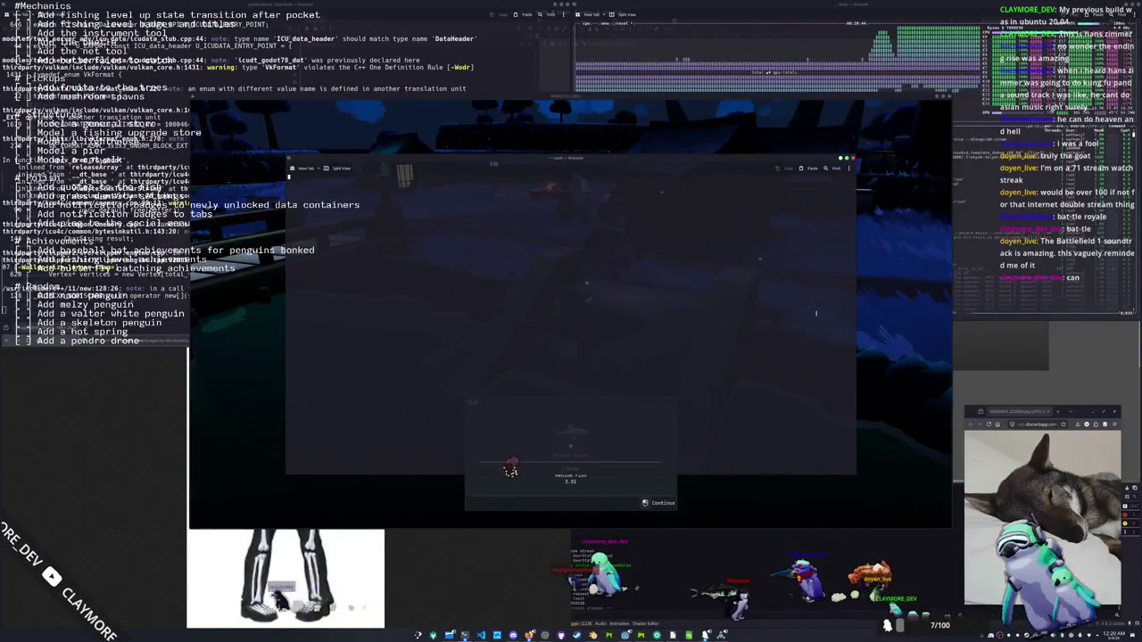
{"action": "key", "text": "e"}
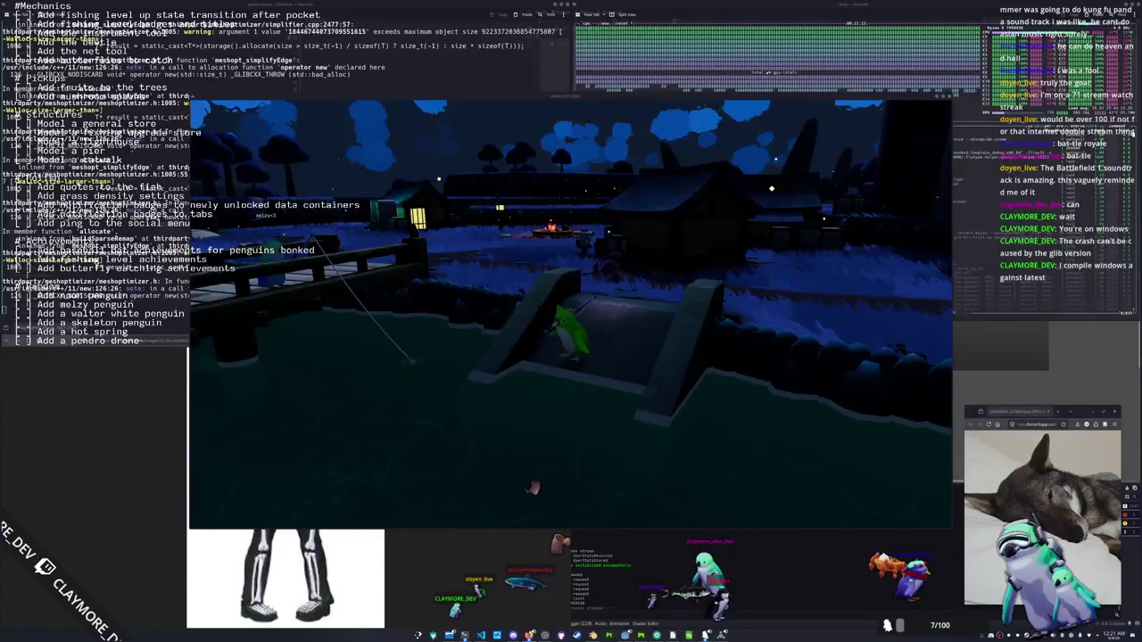
{"action": "key", "text": "ctrl+c"}
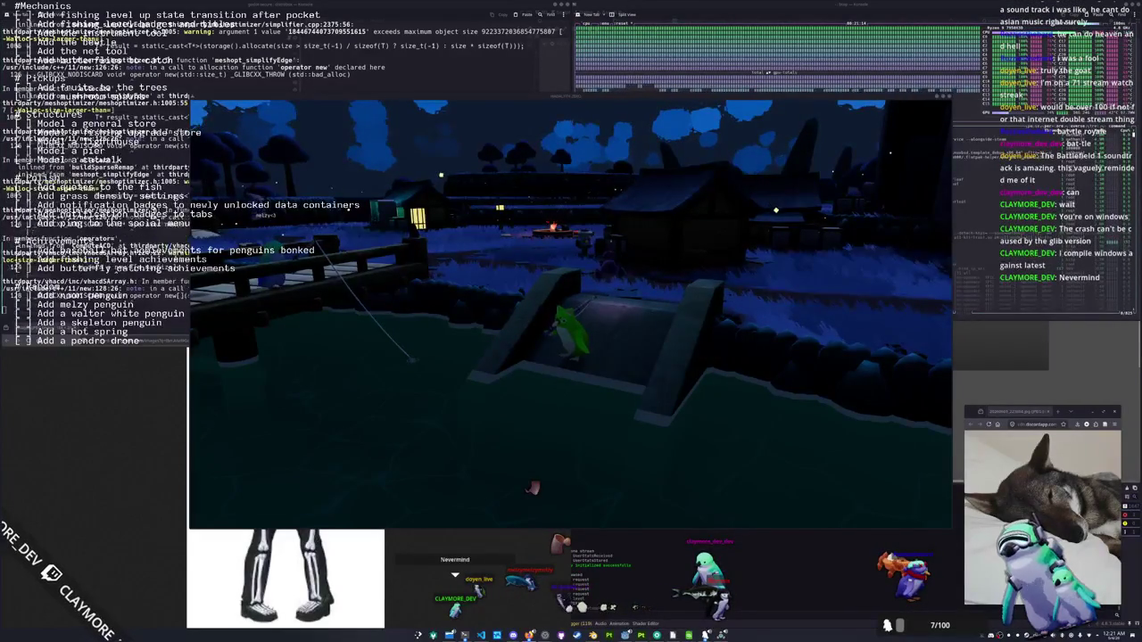
Interrupt the build, exit the inner shell, and return to the home directory
{"action": "key", "text": "ctrl+c"}
{"action": "key", "text": "ctrl+c"}
{"action": "key", "text": "ctrl+c"}
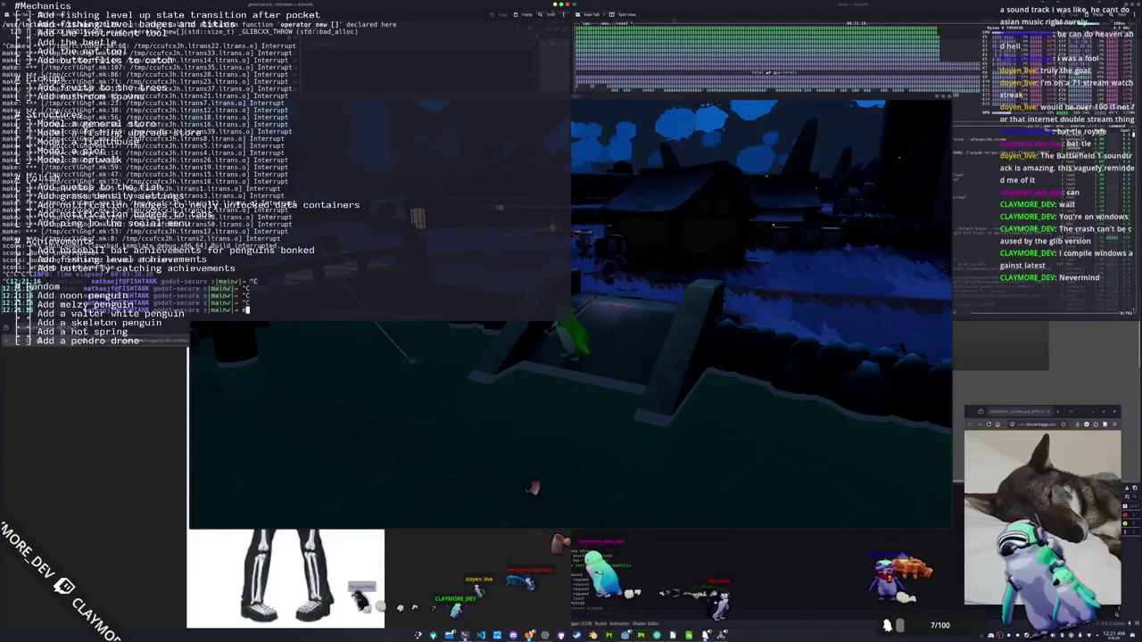
{"action": "type", "text": "exit"}
{"action": "key", "text": "Return"}
{"action": "type", "text": "ls"}
{"action": "key", "text": "Return"}
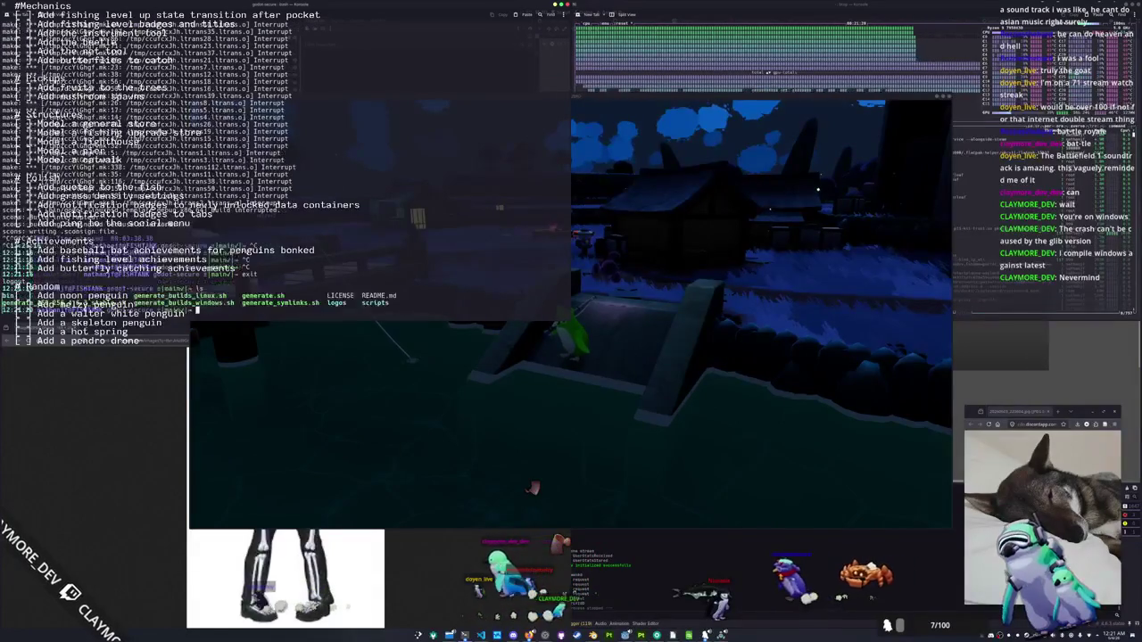
{"action": "type", "text": "cd"}
{"action": "key", "text": "Return"}
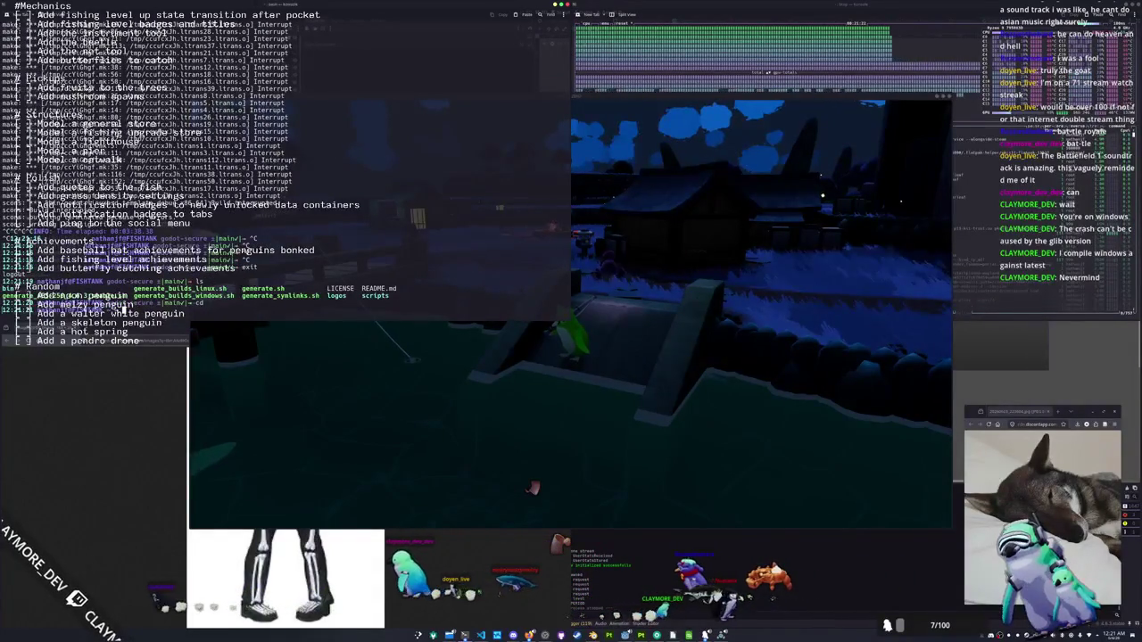
List the existing distrobox containers with distrobox list
{"action": "type", "text": "distrobox"}
{"action": "key", "text": "Tab"}
{"action": "key", "text": "Tab"}
{"action": "type", "text": "list"}
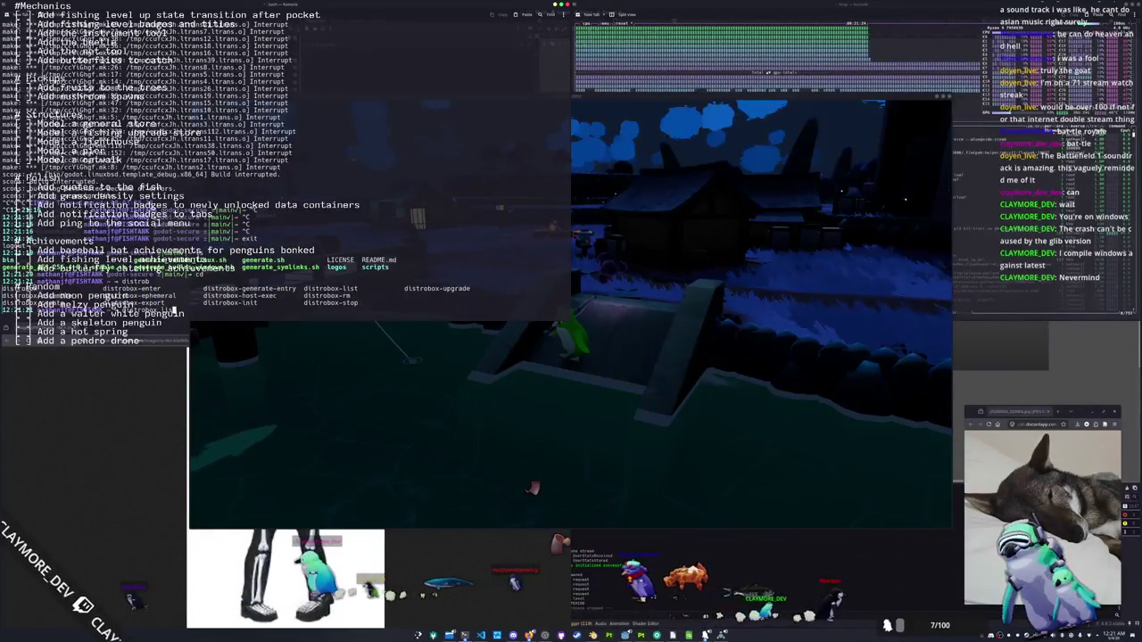
{"action": "key", "text": "Return"}
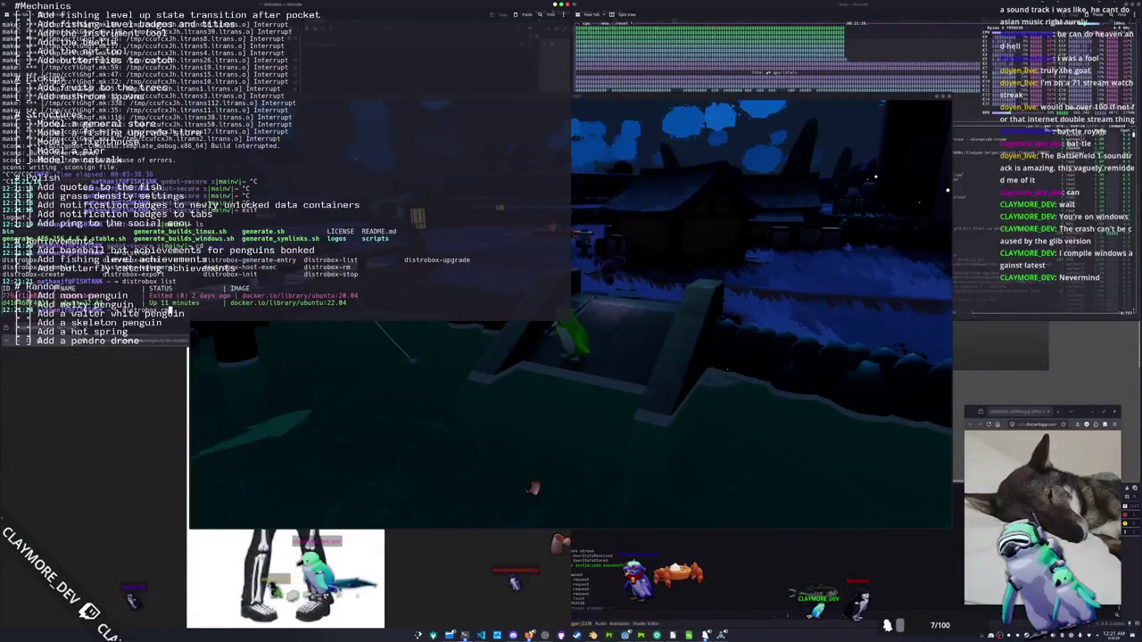
Remove the ubuntu22.04 container, answering Y to both the delete and force-delete prompts
{"action": "key", "text": "Tab"}
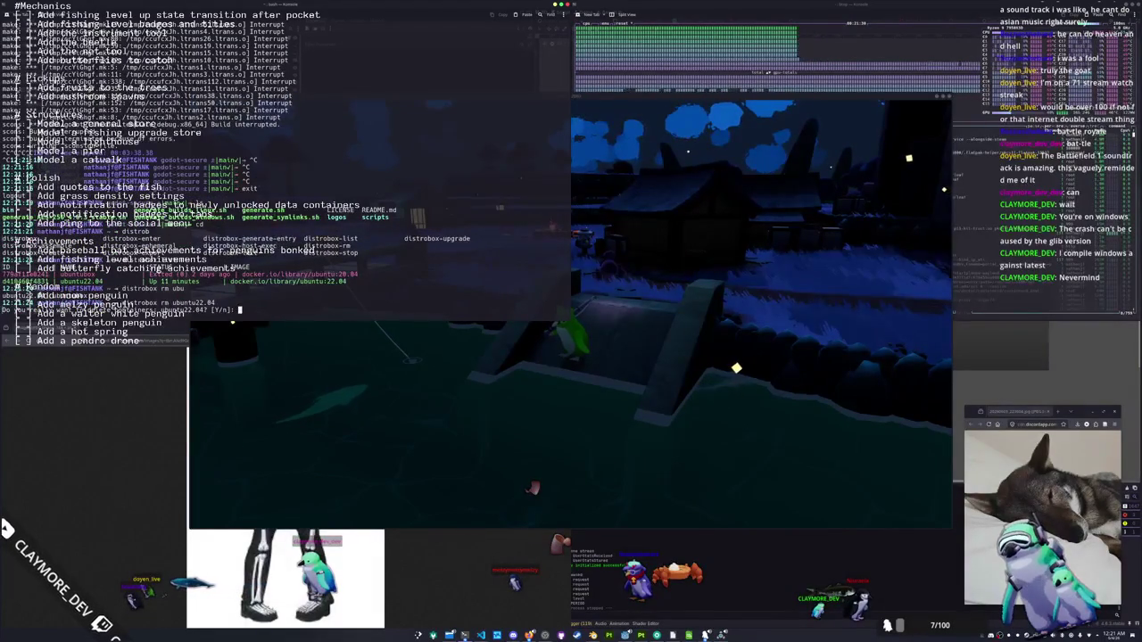
{"action": "type", "text": "Y"}
{"action": "key", "text": "Return"}
{"action": "type", "text": "Y"}
{"action": "key", "text": "Return"}
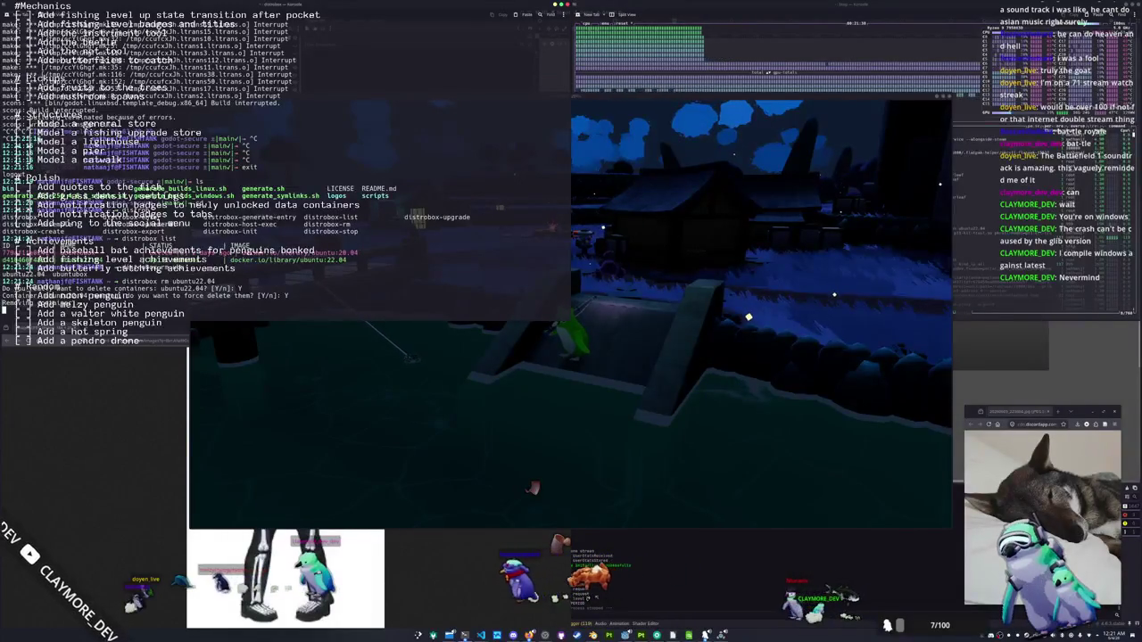
{"action": "left_click", "coordinate": [215, 365]}
Return to the main menu and start a new Multiplayer session
{"action": "key", "text": "Escape"}
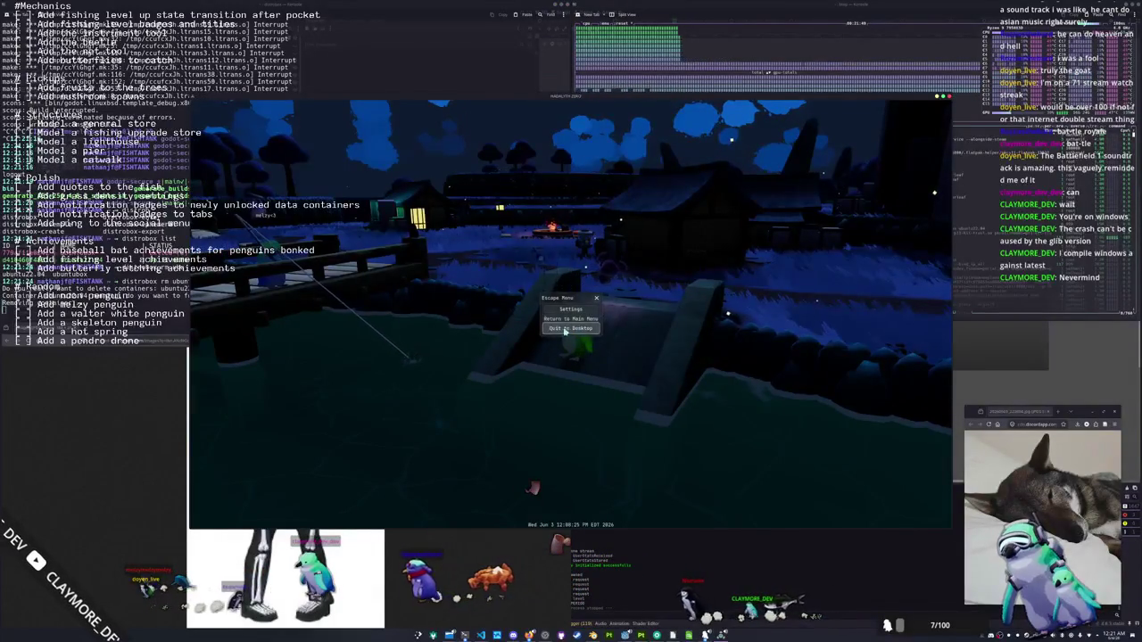
{"action": "left_click", "coordinate": [574, 319]}
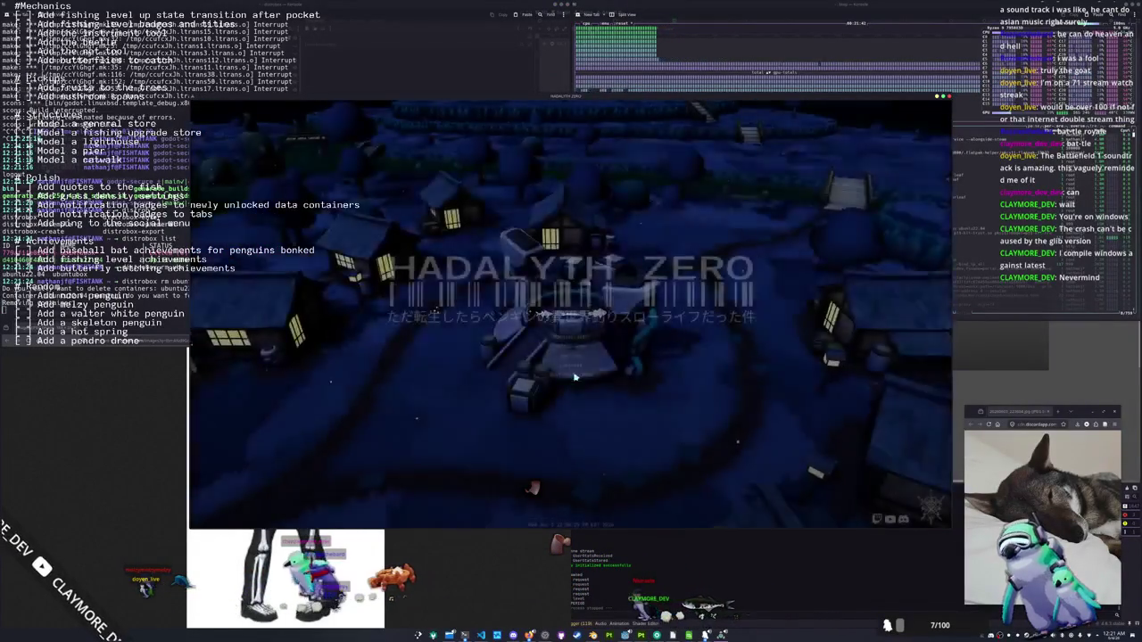
{"action": "left_click", "coordinate": [570, 347]}
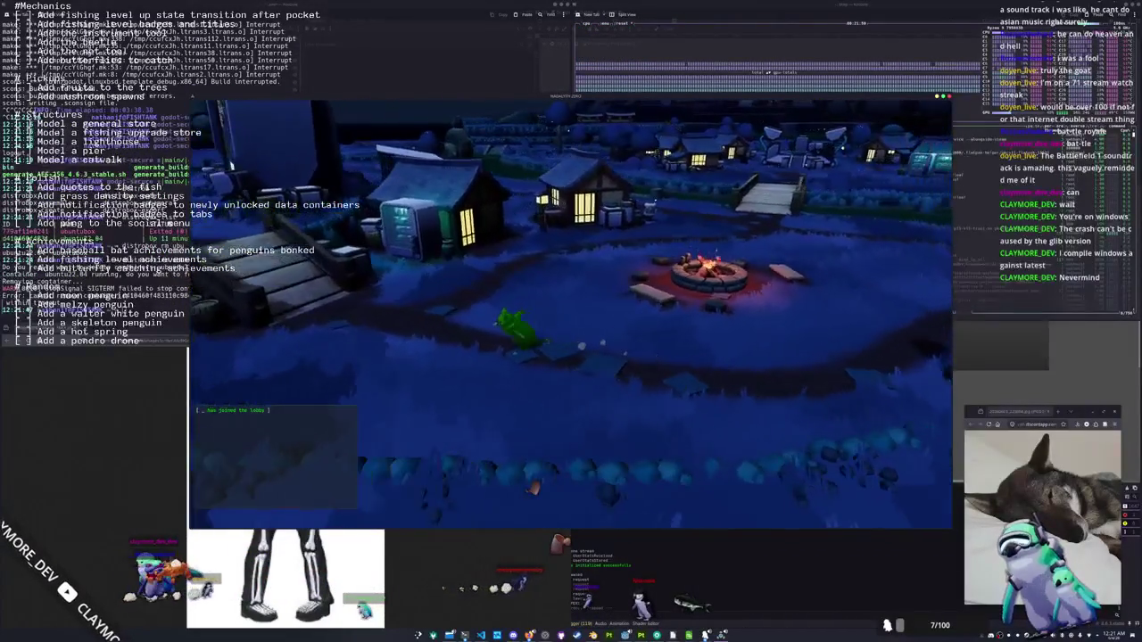
Scroll the fish journal down to the Larger category and the Whale Shark details
{"action": "key", "text": "j"}
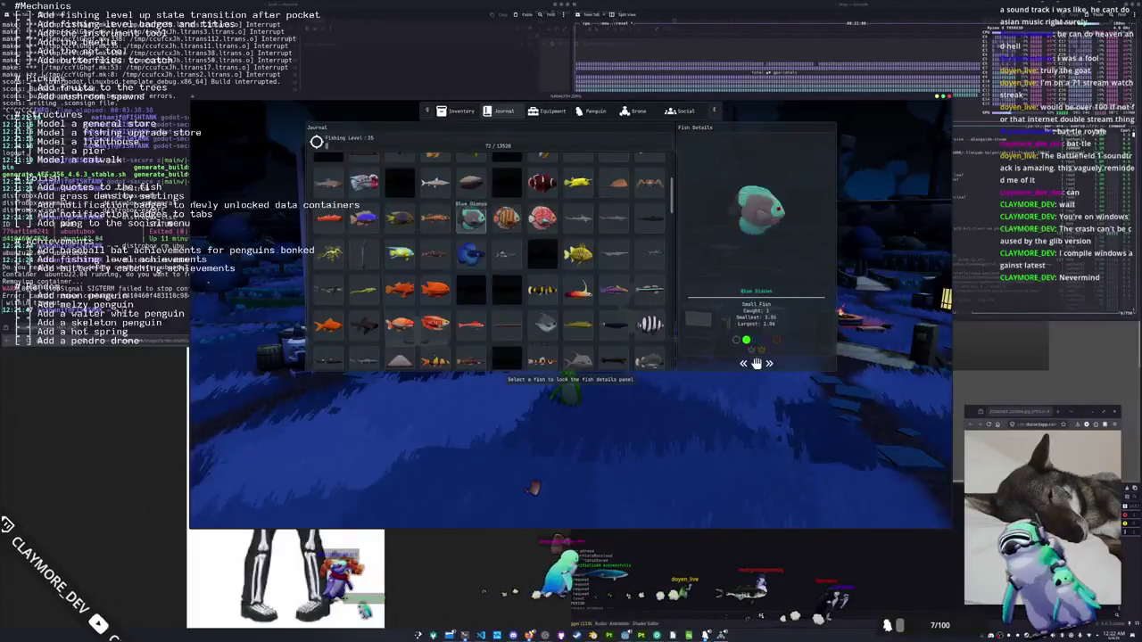
{"action": "scroll", "coordinate": [567, 221], "scroll_direction": "down", "scroll_amount": 10}
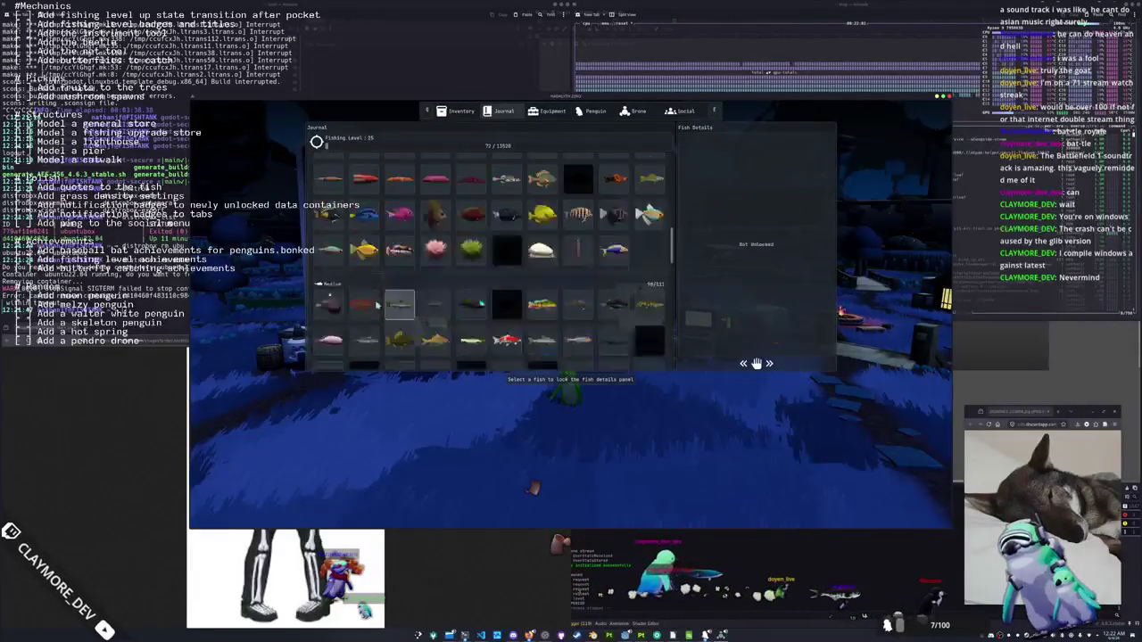
{"action": "scroll", "coordinate": [428, 341], "scroll_direction": "up", "scroll_amount": 5}
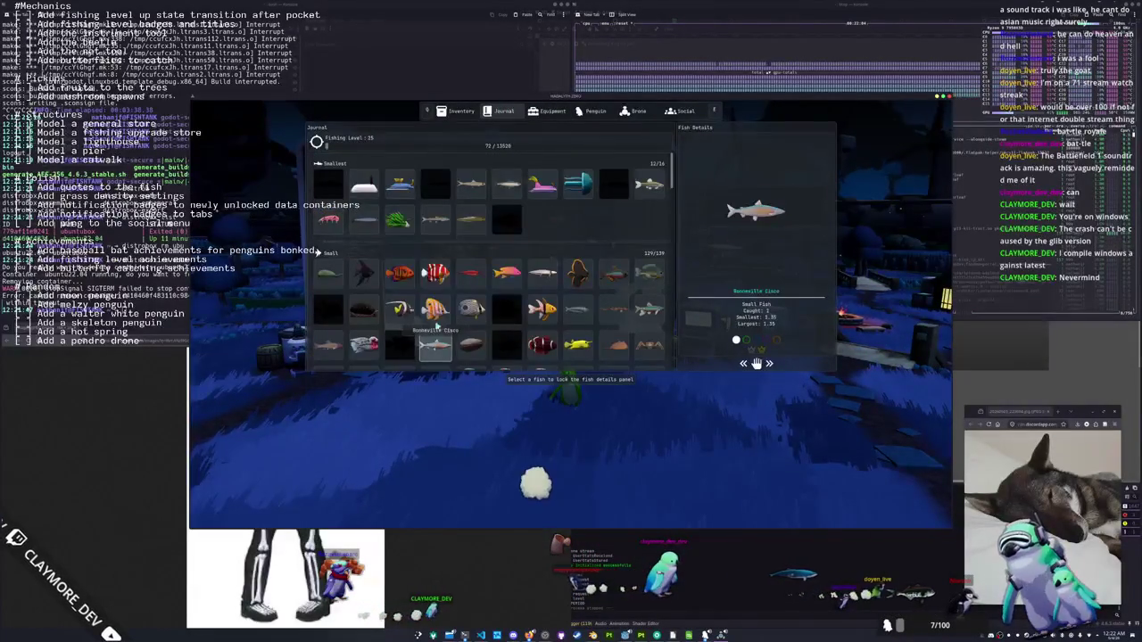
{"action": "scroll", "coordinate": [436, 285], "scroll_direction": "down", "scroll_amount": 5}
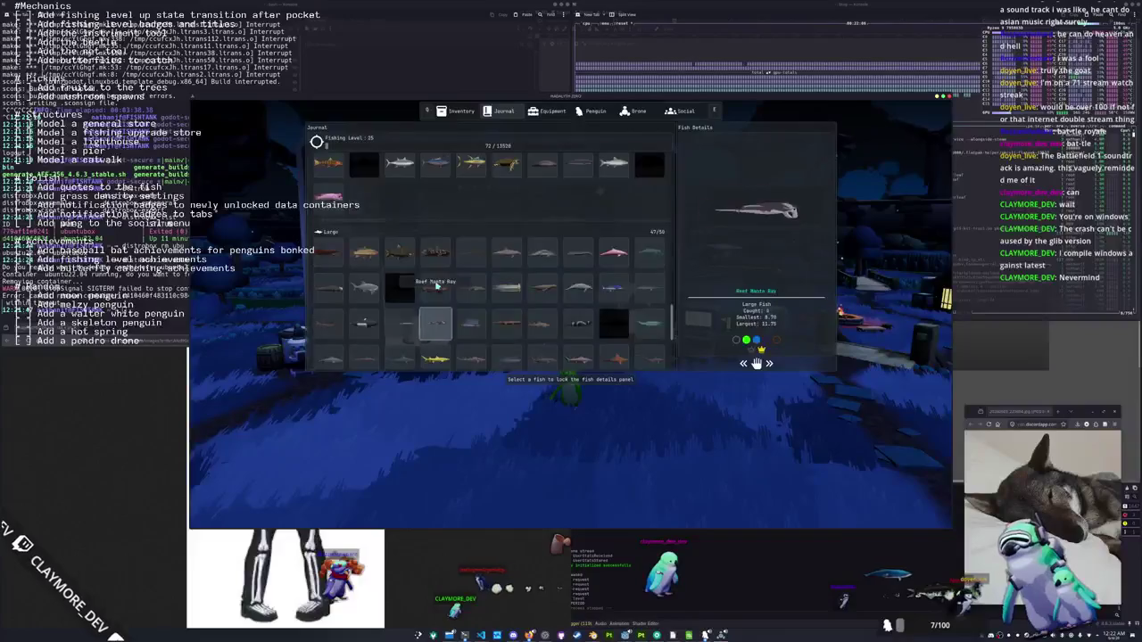
{"action": "scroll", "coordinate": [436, 285], "scroll_direction": "down", "scroll_amount": 10}
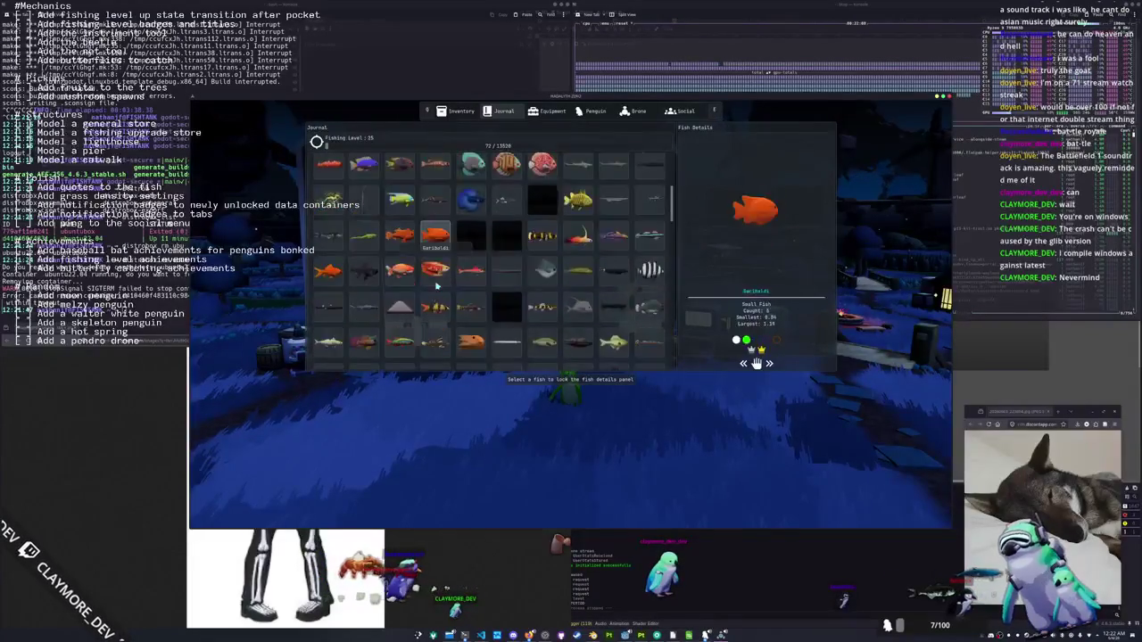
{"action": "scroll", "coordinate": [436, 285], "scroll_direction": "down", "scroll_amount": 10}
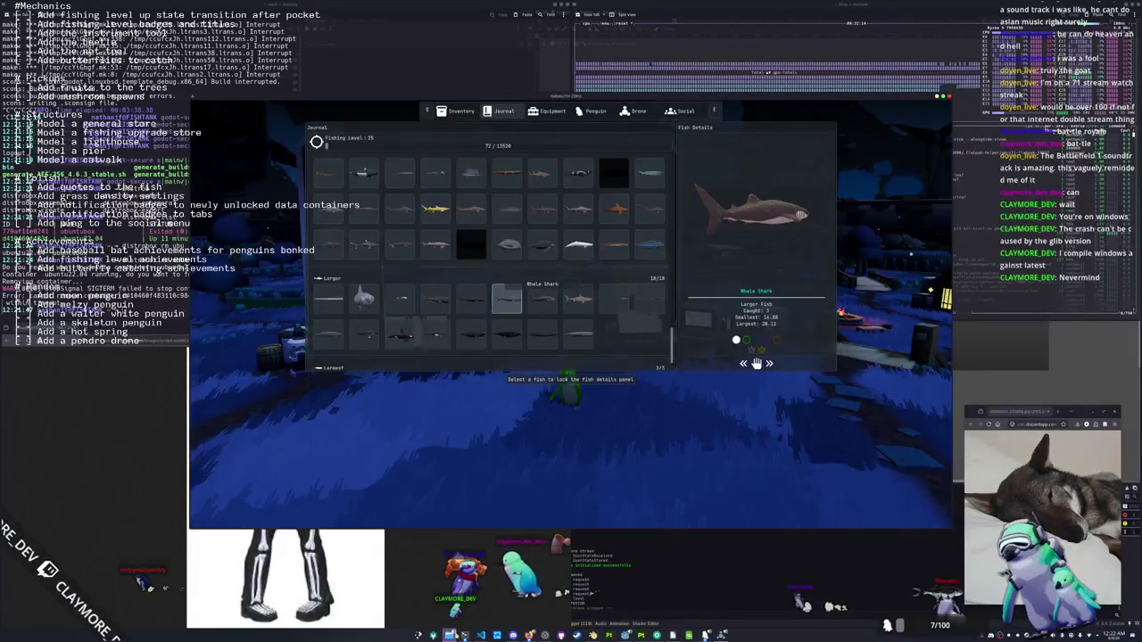
{"action": "left_click", "coordinate": [450, 636]}
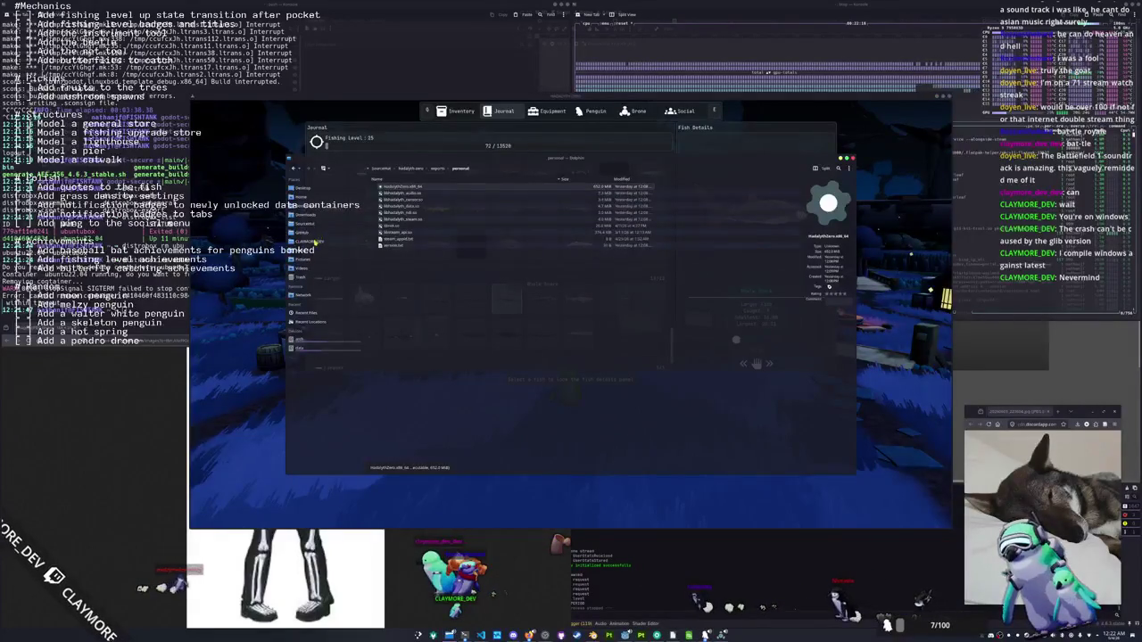
Go into HADALYTH-ZERO's logs folder, view the latest godot.log, then close it
{"action": "left_click", "coordinate": [312, 242]}
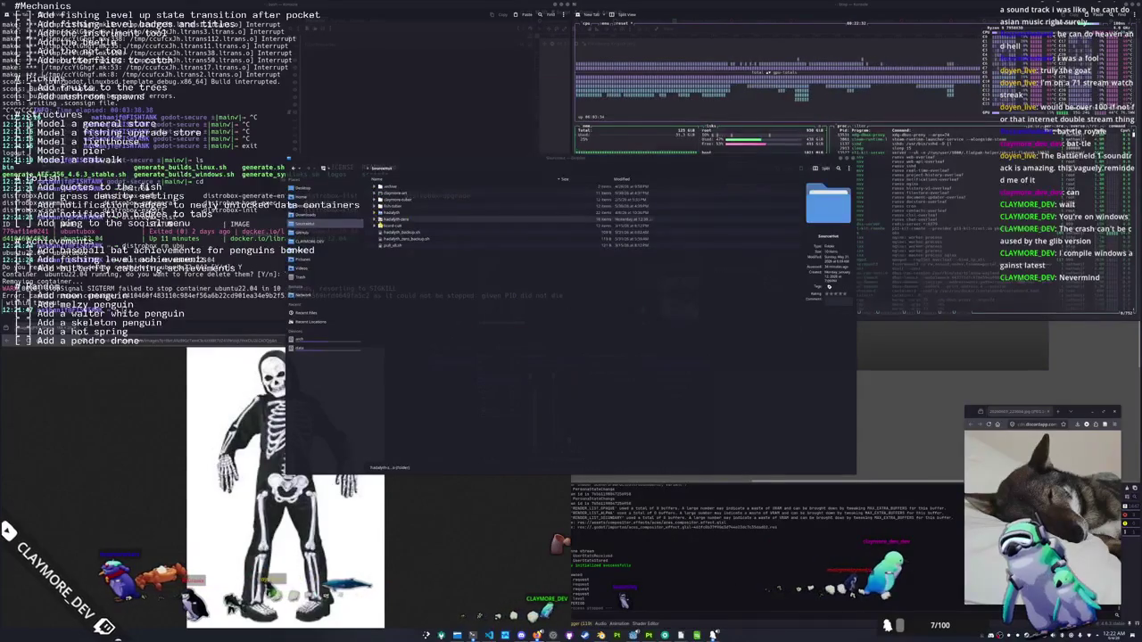
{"action": "left_click", "coordinate": [313, 232]}
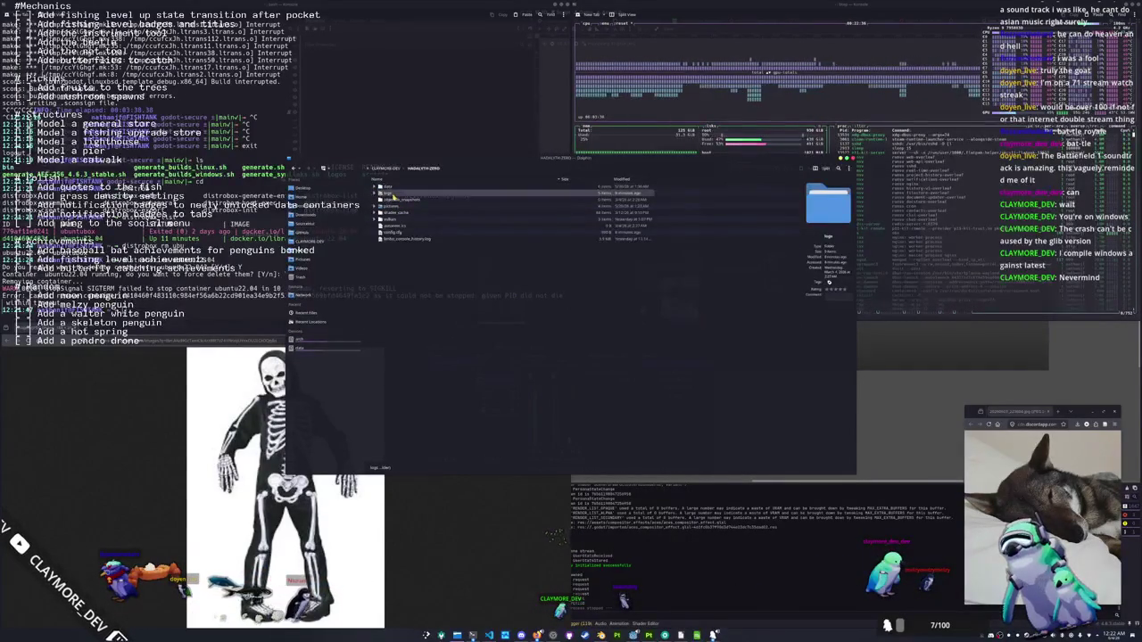
{"action": "double_click", "coordinate": [451, 194]}
{"action": "double_click", "coordinate": [453, 194]}
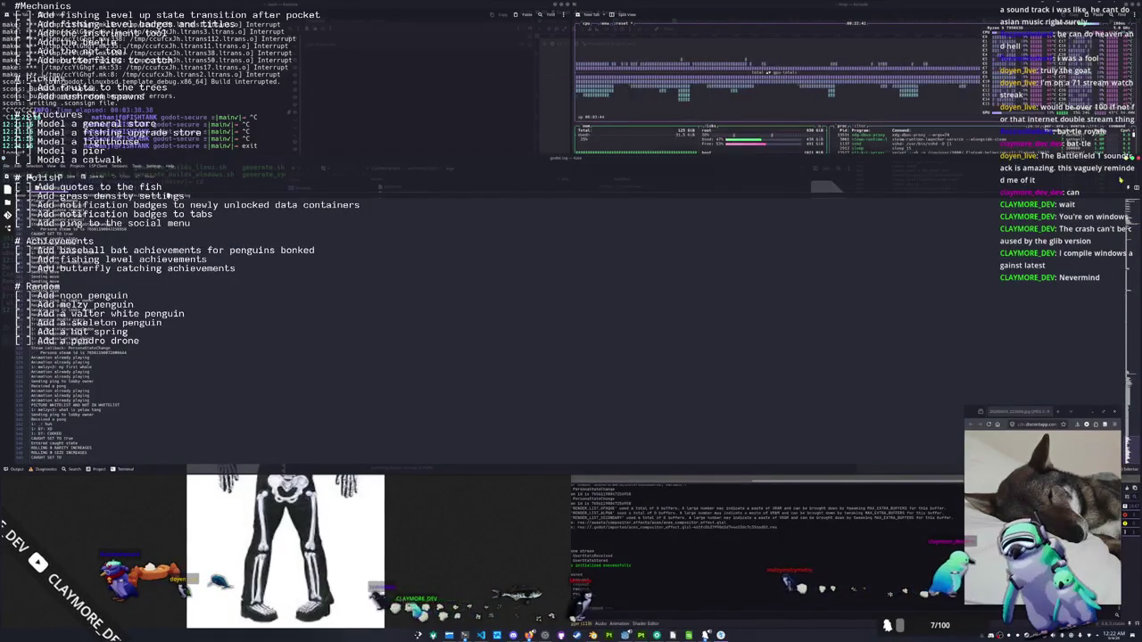
{"action": "key", "text": "ctrl+w"}
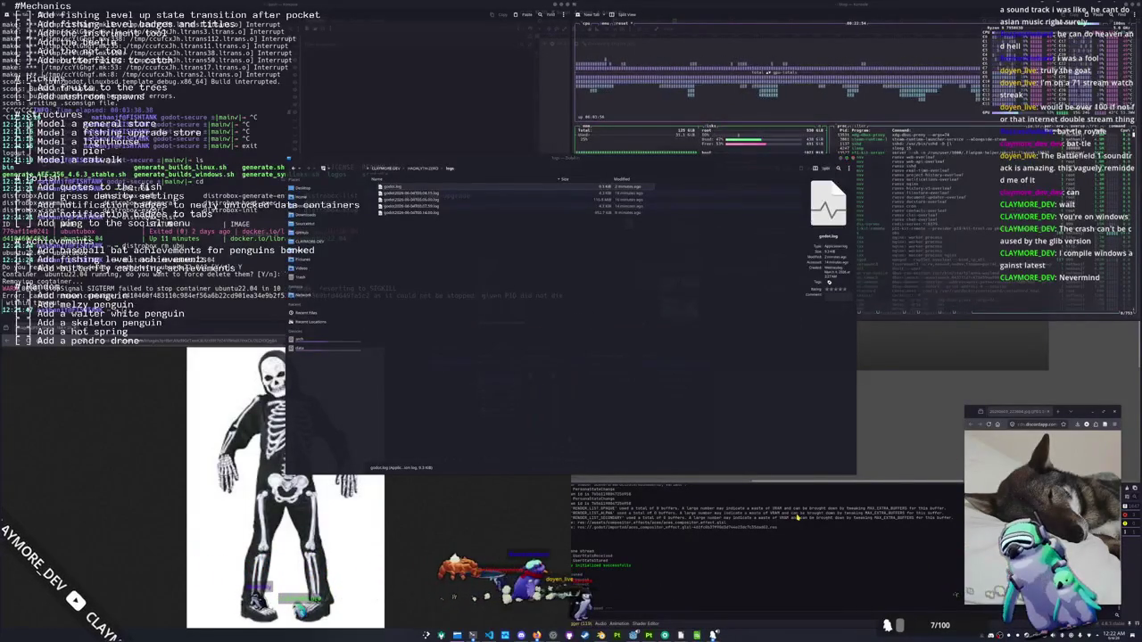
{"action": "key", "text": "alt+Tab"}
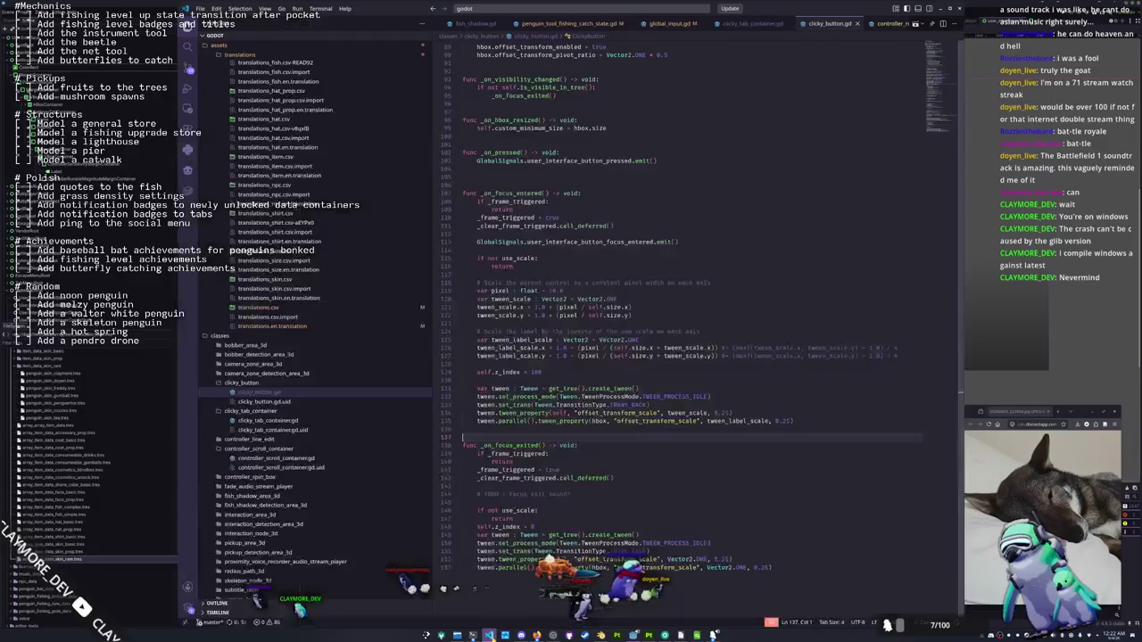
Jump to the end of clicky_button.gd and step through lines 142 to 153
{"action": "key", "text": "ctrl+End"}
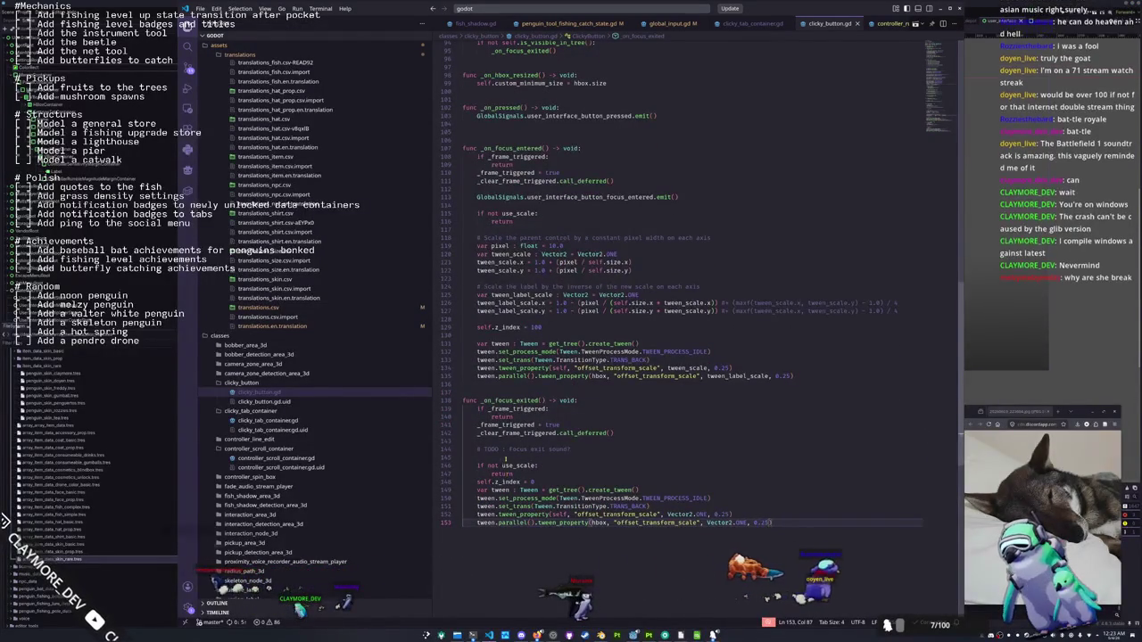
{"action": "left_click", "coordinate": [555, 432]}
{"action": "scroll", "coordinate": [548, 432], "scroll_direction": "up", "scroll_amount": 1}
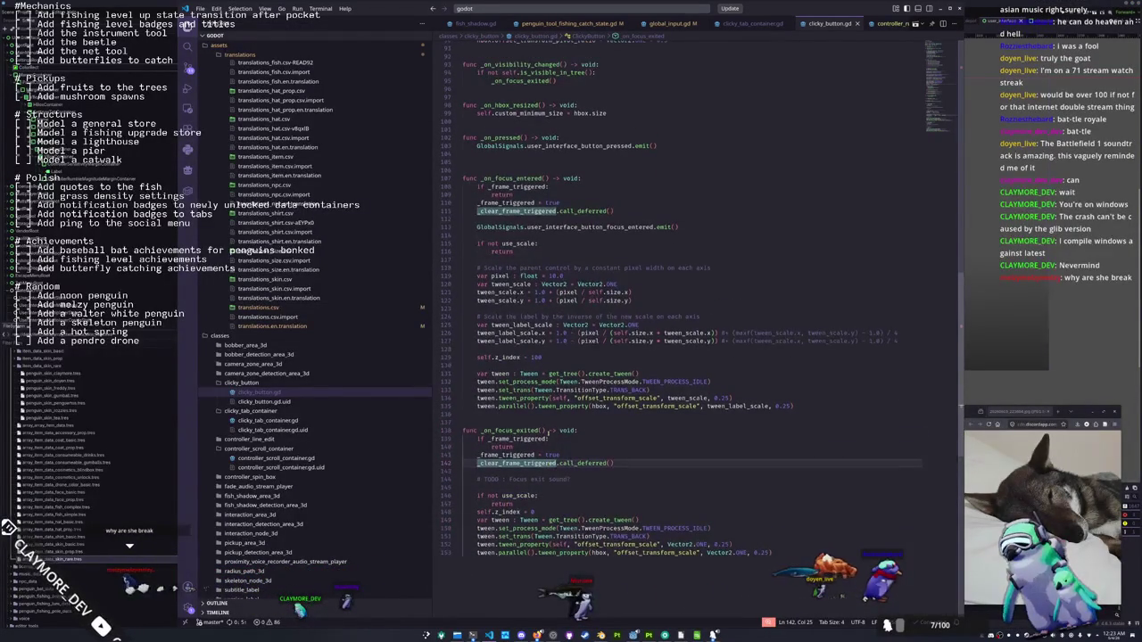
{"action": "left_click", "coordinate": [527, 474]}
{"action": "left_click", "coordinate": [521, 487]}
{"action": "scroll", "coordinate": [520, 487], "scroll_direction": "down", "scroll_amount": 2}
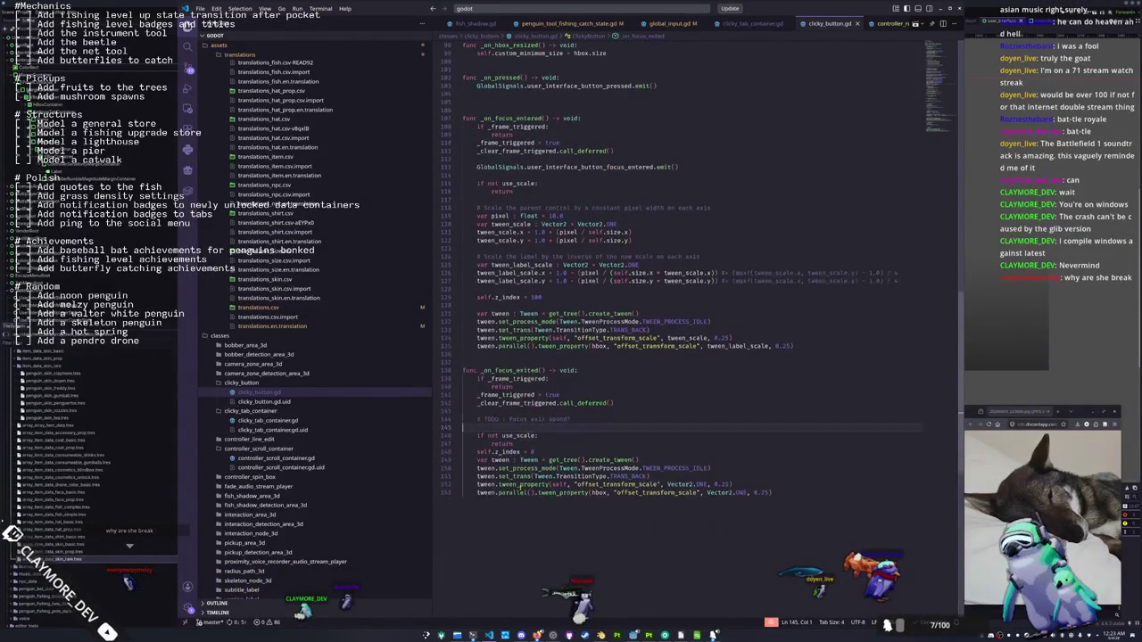
{"action": "left_click", "coordinate": [524, 502]}
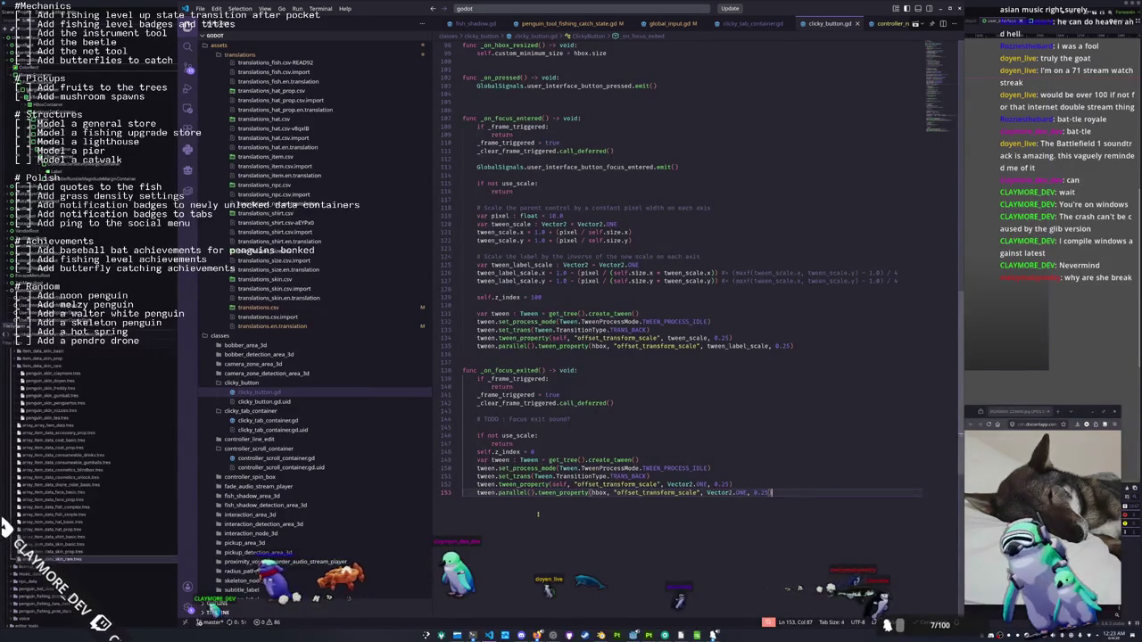
Select the _on_focus_exited and _on_focus_entered functions, then clear the selection
{"action": "mouse_move", "coordinate": [539, 511]}
{"action": "left_mouse_down"}
{"action": "mouse_move", "coordinate": [462, 369]}
{"action": "mouse_move", "coordinate": [464, 110]}
{"action": "left_mouse_up"}
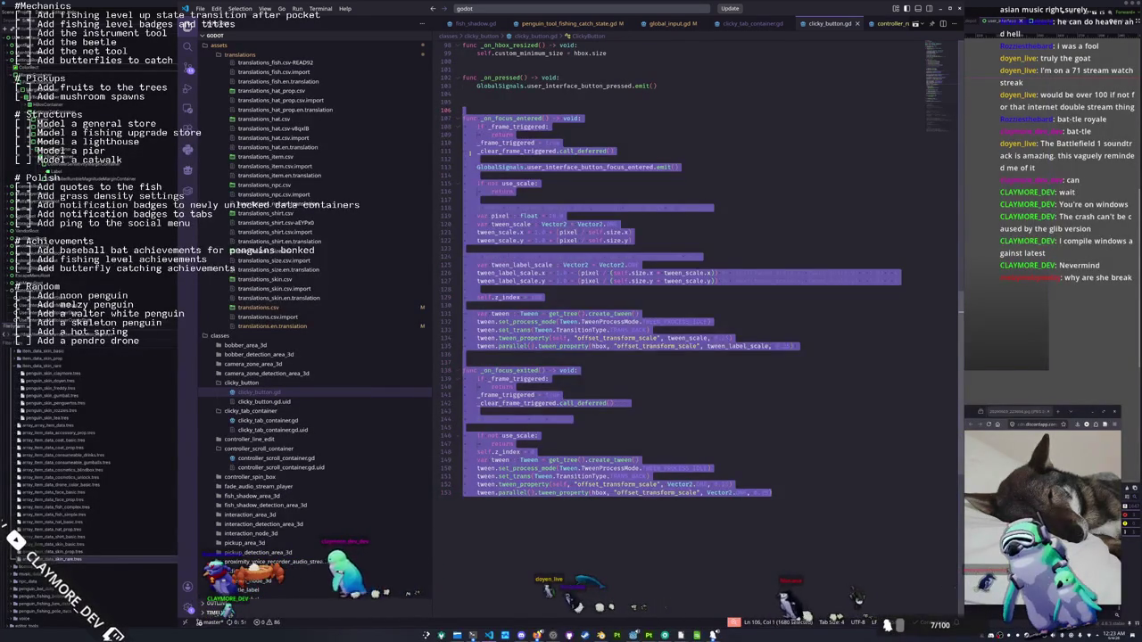
{"action": "scroll", "coordinate": [471, 154], "scroll_direction": "up", "scroll_amount": 2}
{"action": "left_click", "coordinate": [470, 157]}
{"action": "left_click_drag", "start_coordinate": [462, 163], "coordinate": [839, 538]}
{"action": "left_click", "coordinate": [766, 495]}
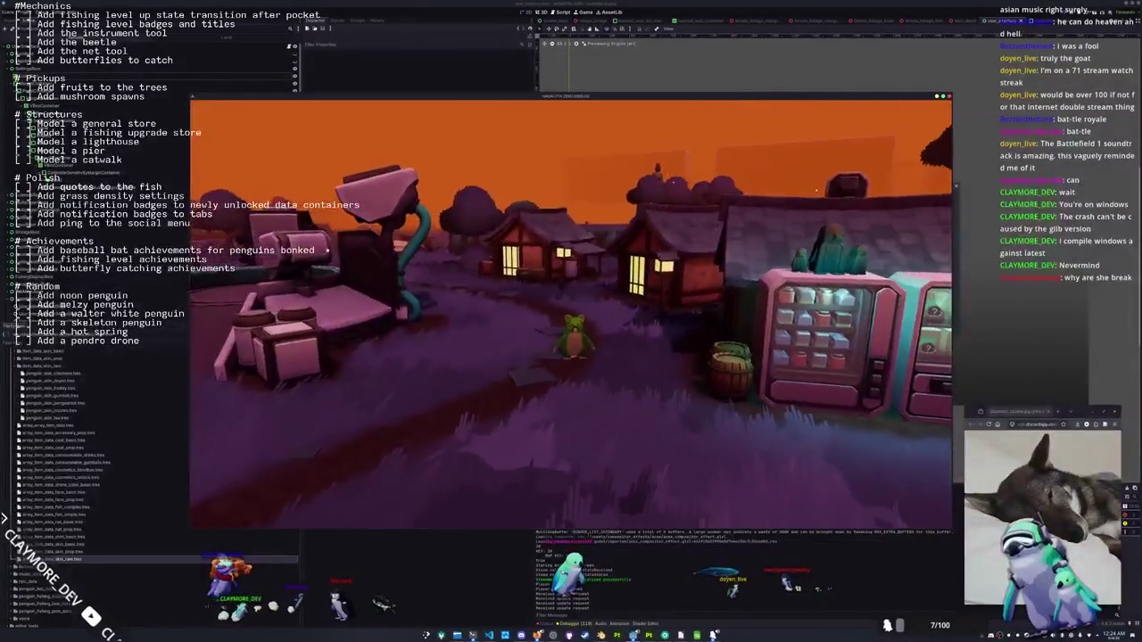
Scroll the journal's fish grid down to the Mrigal Carp, then return to Dolphin's logs folder
{"action": "key", "text": "Tab"}
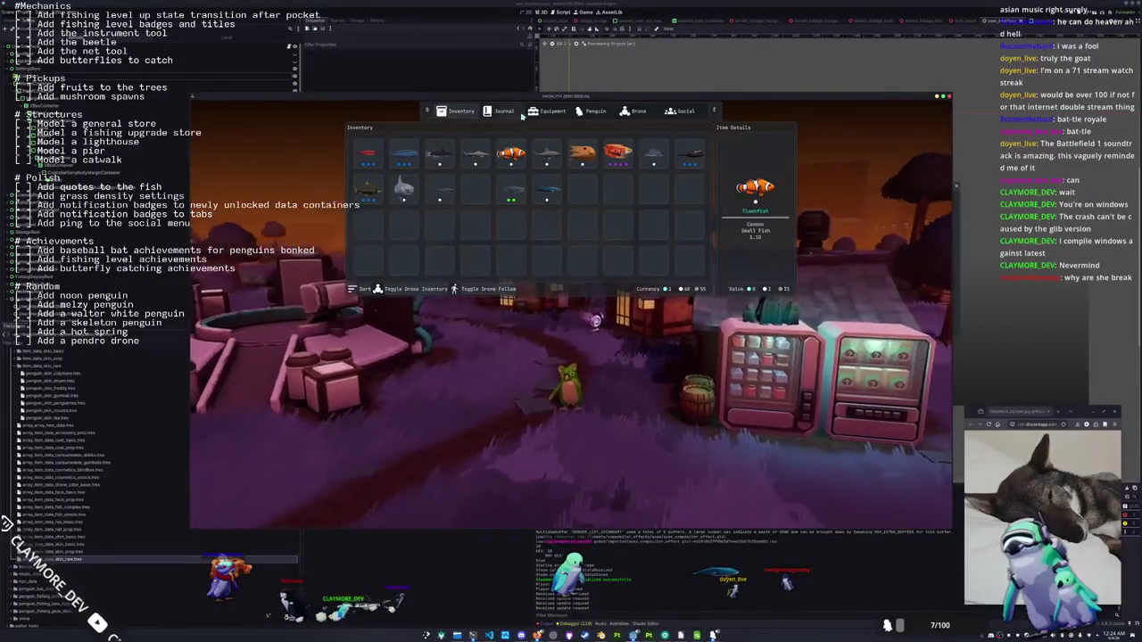
{"action": "left_click", "coordinate": [507, 112]}
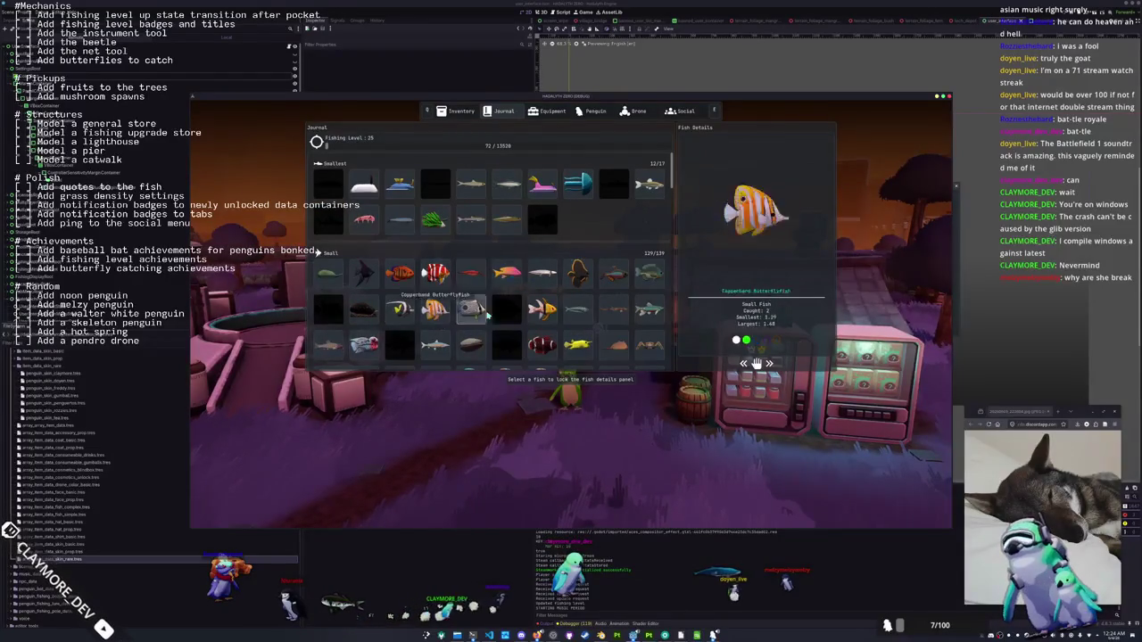
{"action": "scroll", "coordinate": [513, 314], "scroll_direction": "down", "scroll_amount": 1}
{"action": "scroll", "coordinate": [535, 317], "scroll_direction": "down", "scroll_amount": 5}
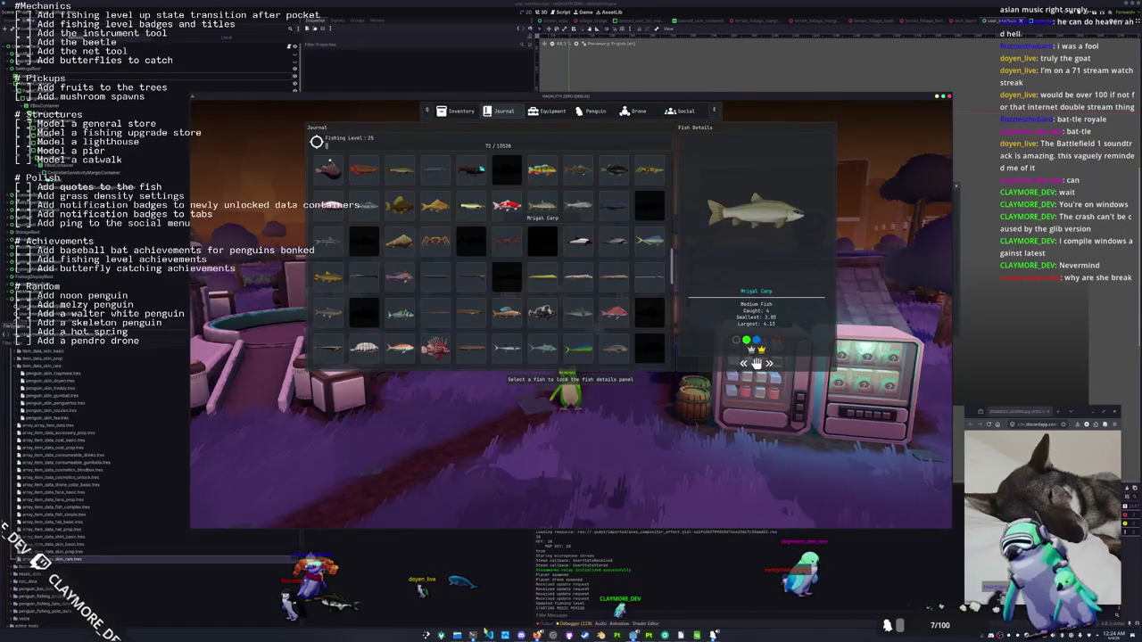
{"action": "key", "text": "alt+Tab"}
{"action": "key", "text": "alt+Tab"}
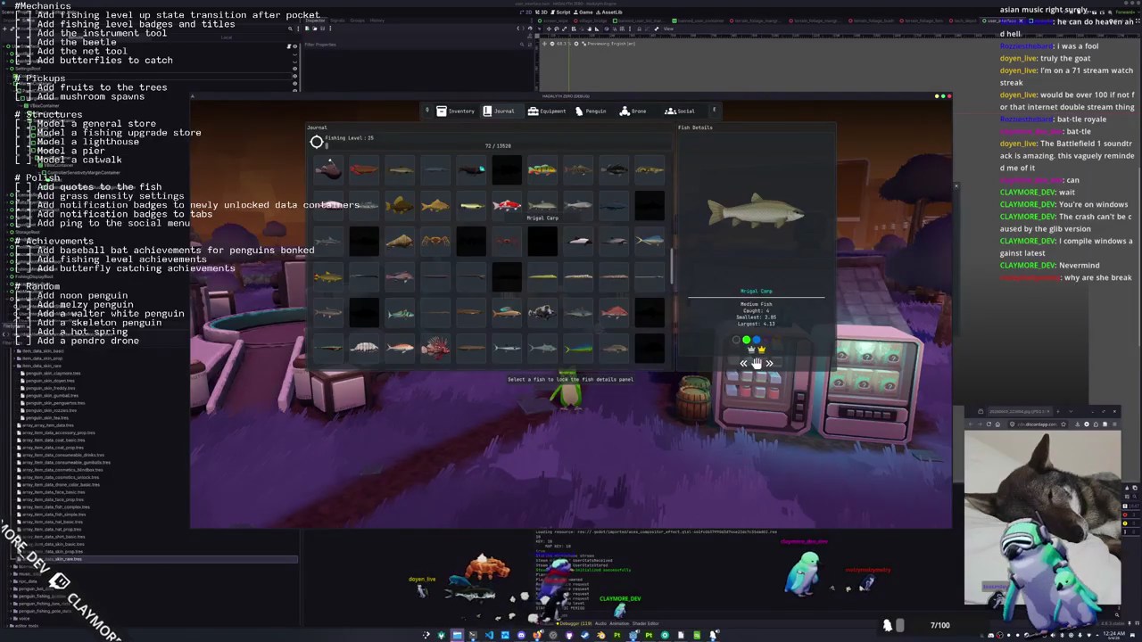
{"action": "key", "text": "alt+Tab"}
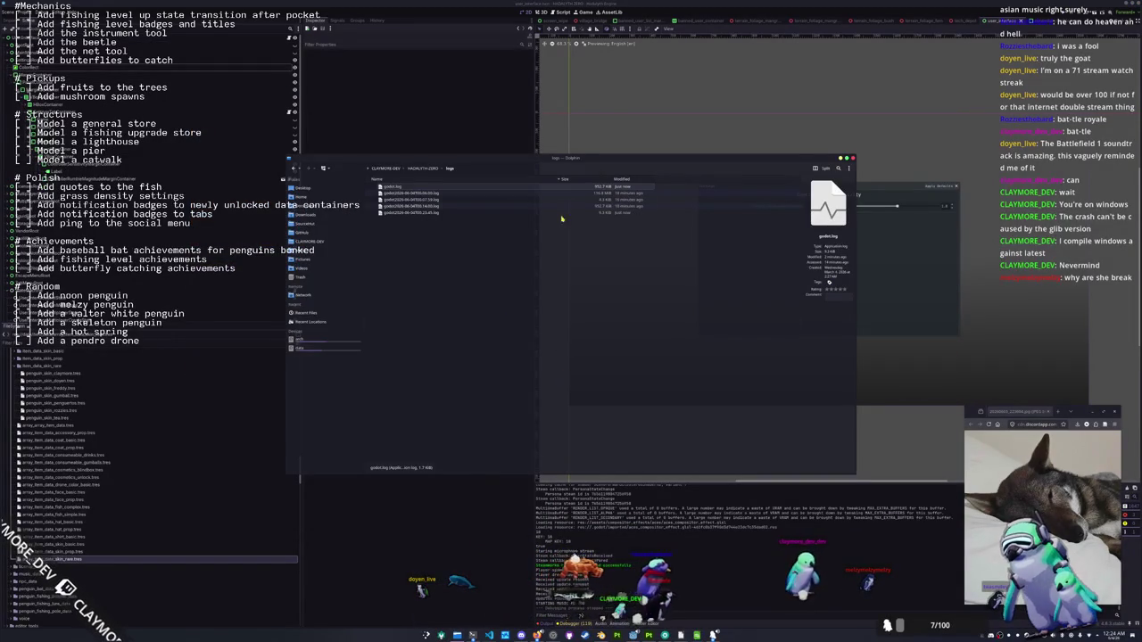
Open godot.log in Kate, find the backtrace naming user_interface_tab_menu_journal_state.gd, then return to VS Code
{"action": "double_click", "coordinate": [590, 187]}
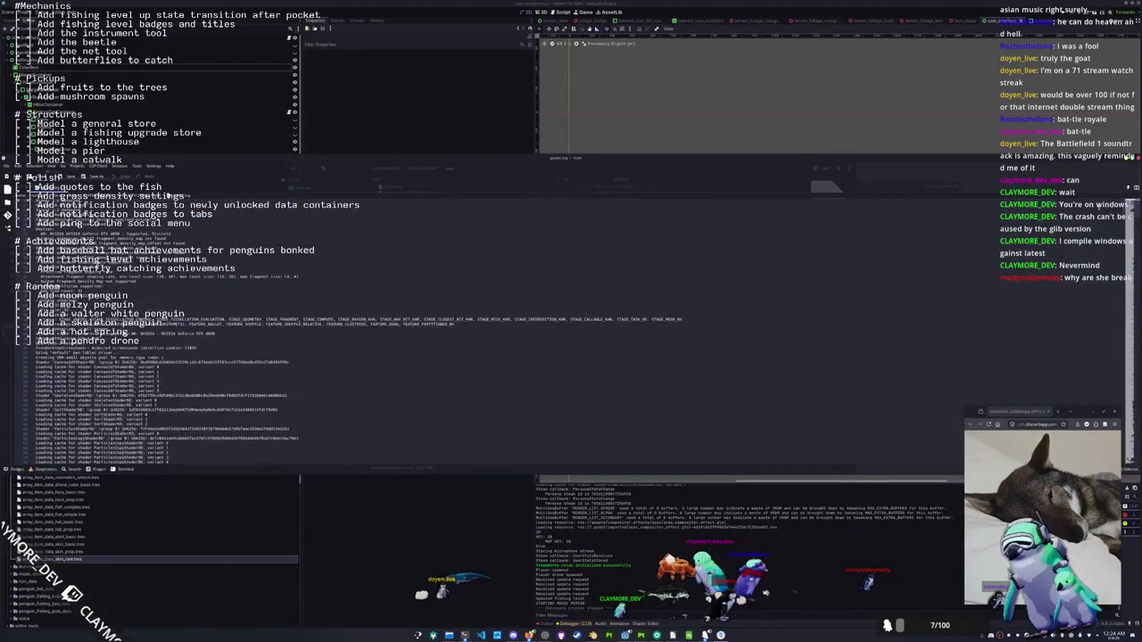
{"action": "key", "text": "ctrl+End"}
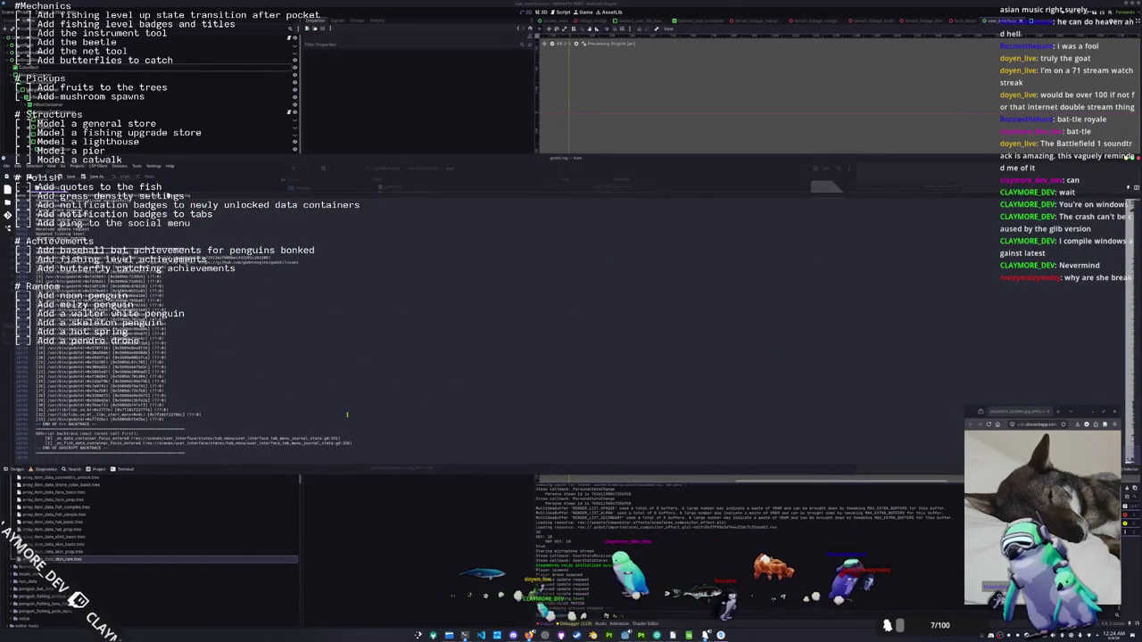
{"action": "left_click", "coordinate": [109, 448]}
{"action": "left_click", "coordinate": [113, 439]}
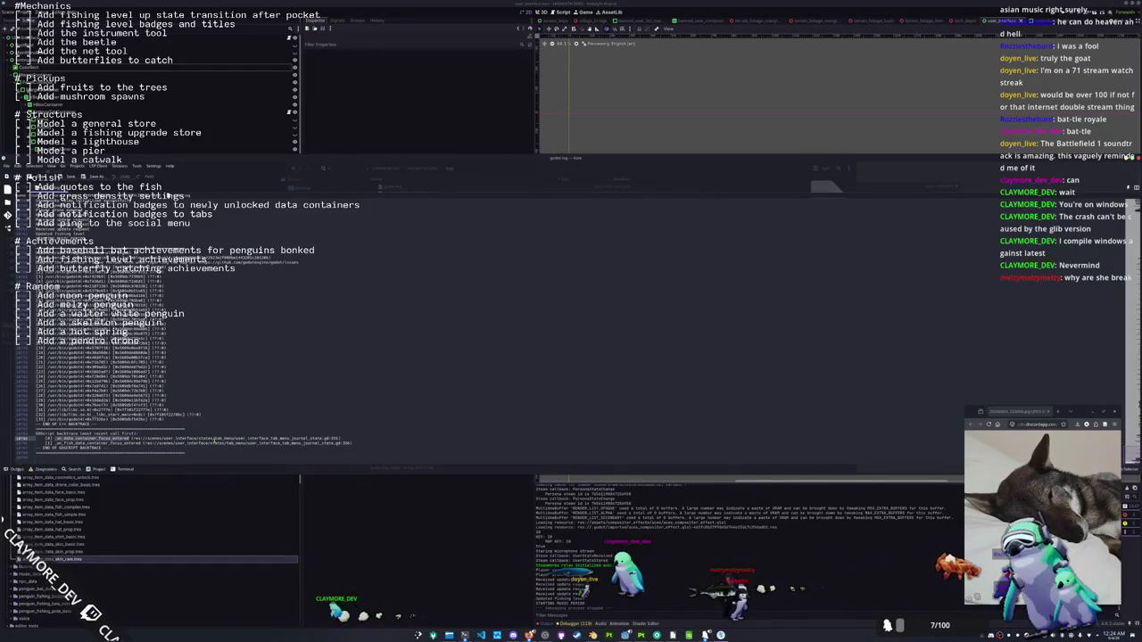
{"action": "double_click", "coordinate": [316, 438]}
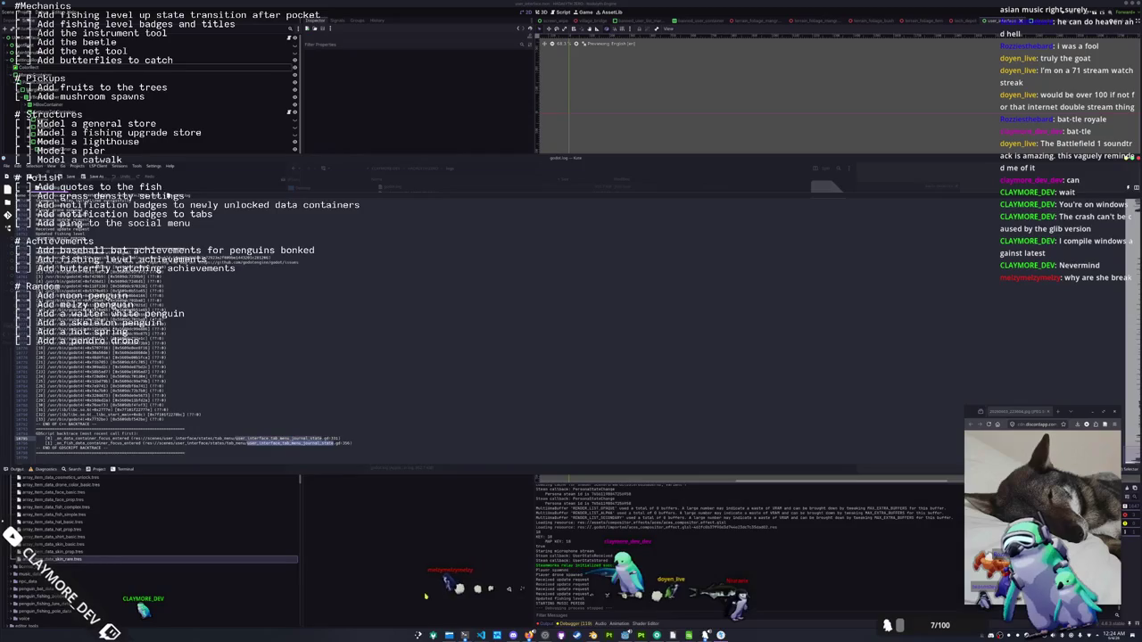
{"action": "left_click", "coordinate": [480, 635]}
{"action": "left_click", "coordinate": [556, 10]}
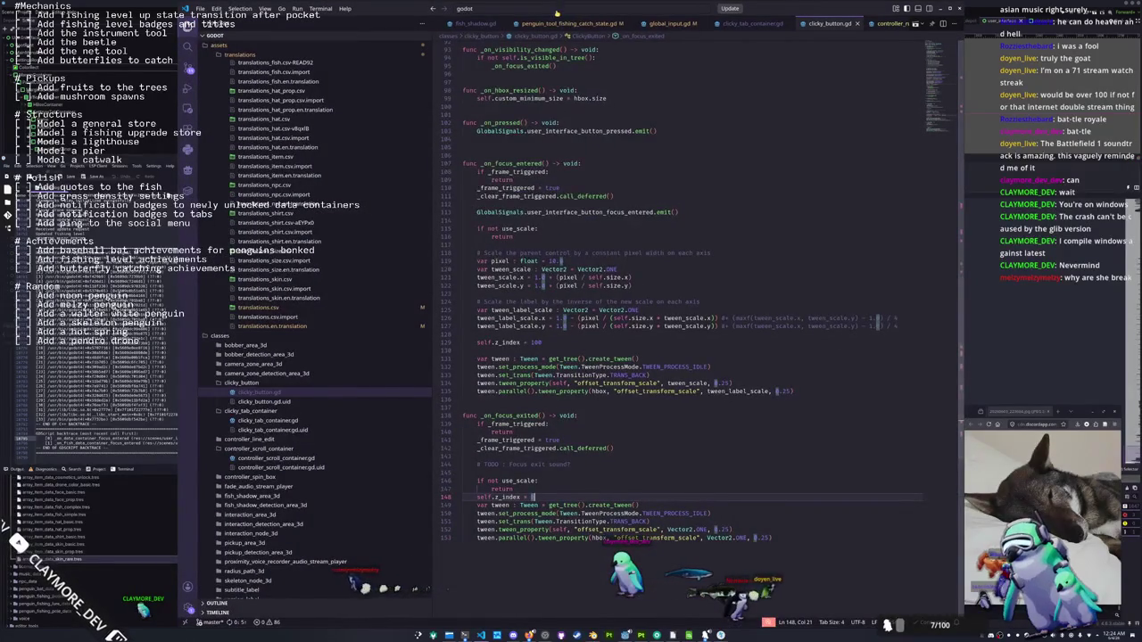
Open user_interface_tab_menu_journal_state.gd via quick open and search it for '_on_fish_f'
{"action": "type", "text": "user_interfac"}
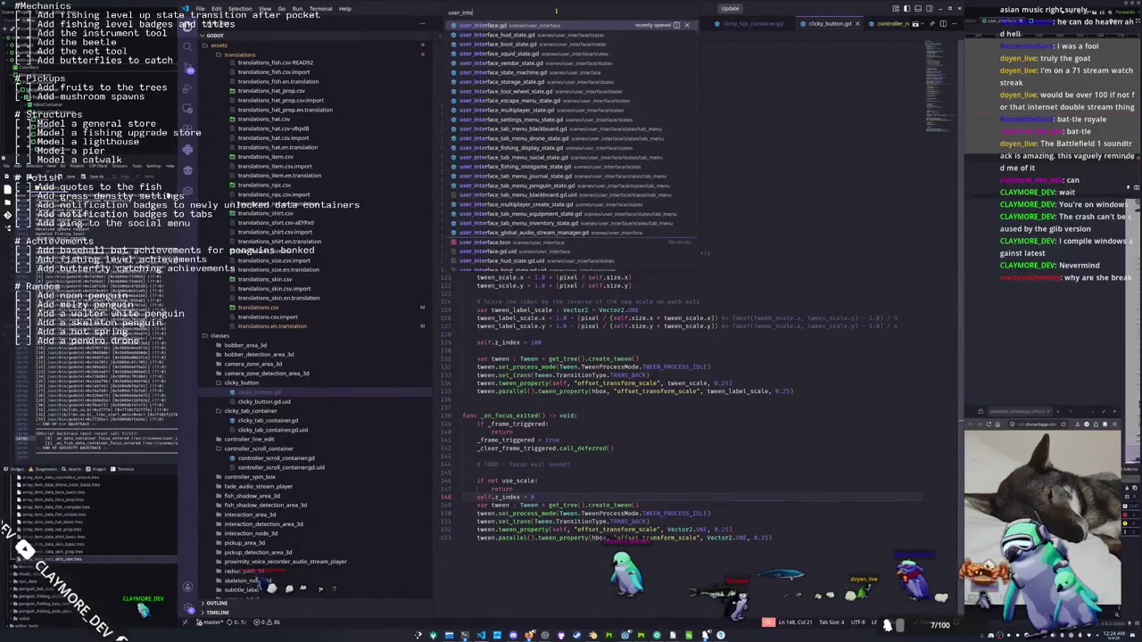
{"action": "type", "text": "e_tab_menu_jou"}
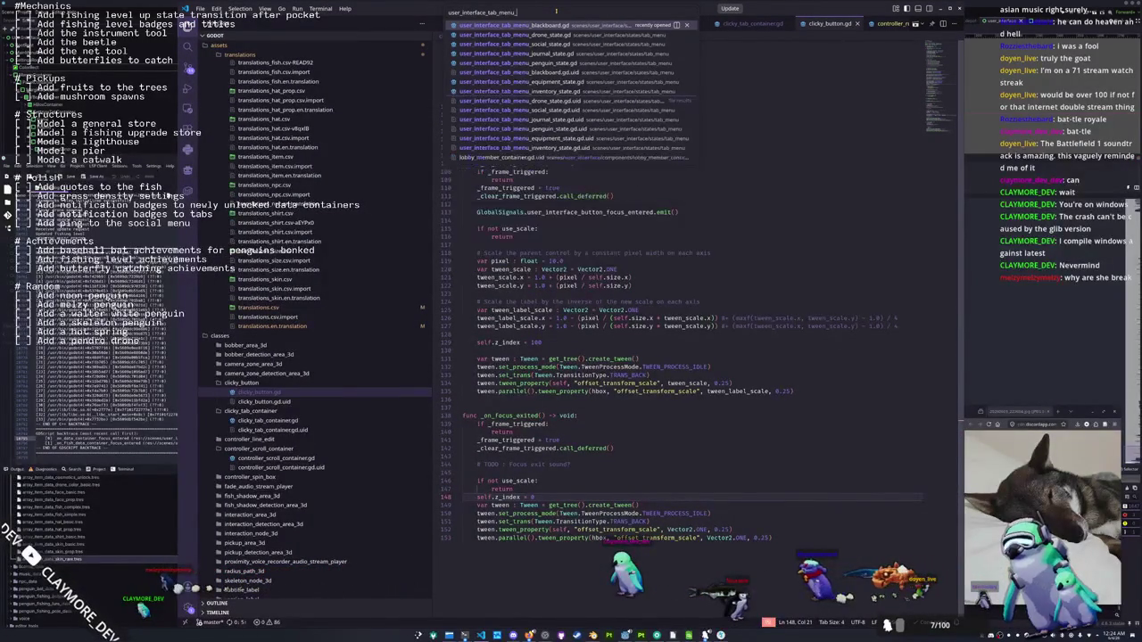
{"action": "key", "text": "Return"}
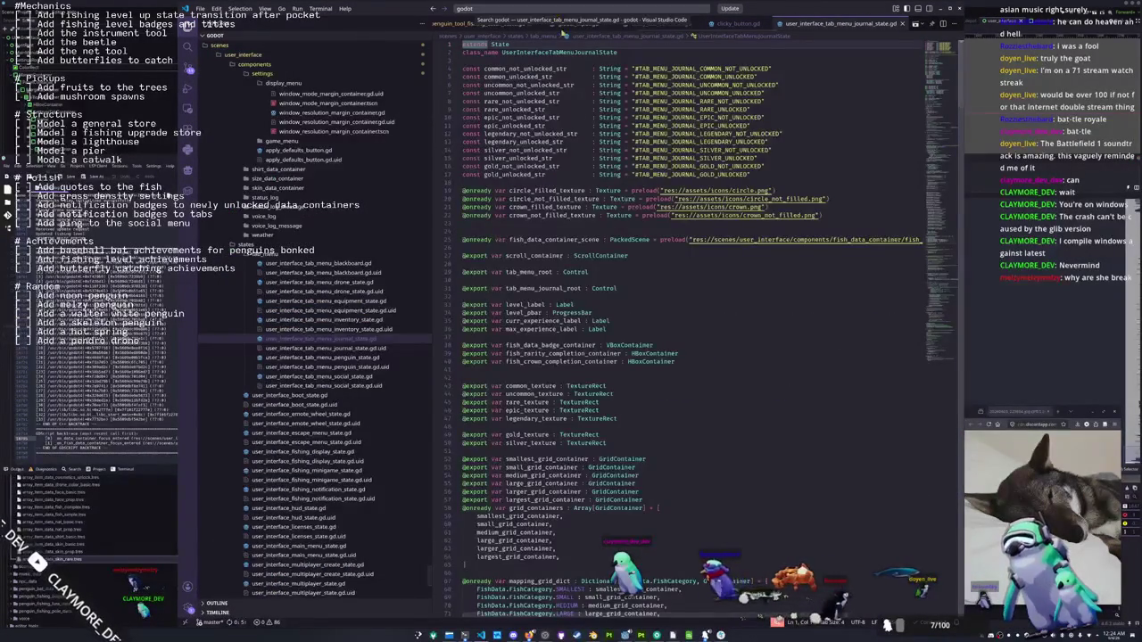
{"action": "scroll", "coordinate": [587, 230], "scroll_direction": "down", "scroll_amount": 5}
{"action": "left_click", "coordinate": [667, 249]}
{"action": "key", "text": "ctrl+f"}
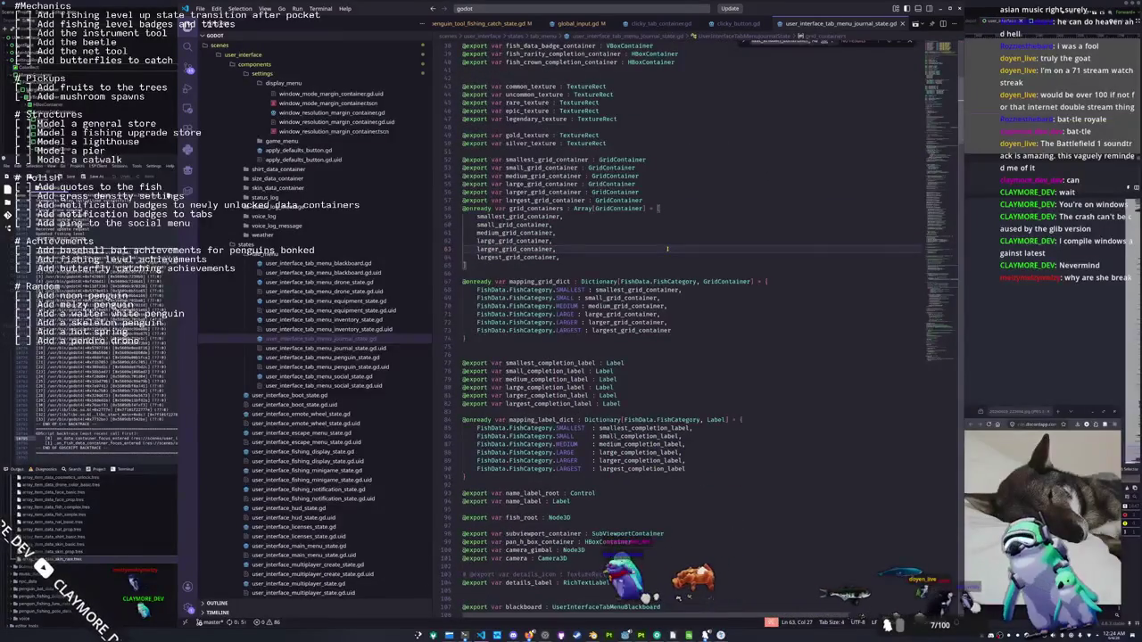
{"action": "type", "text": "_on_fish_data_container"}
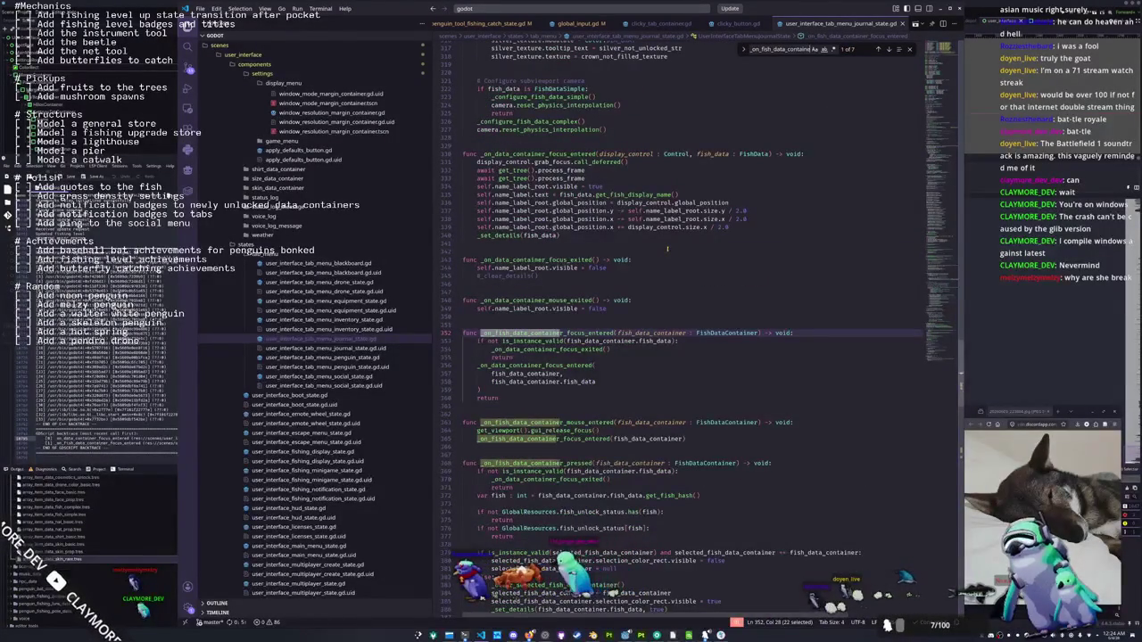
{"action": "type", "text": "_focus"}
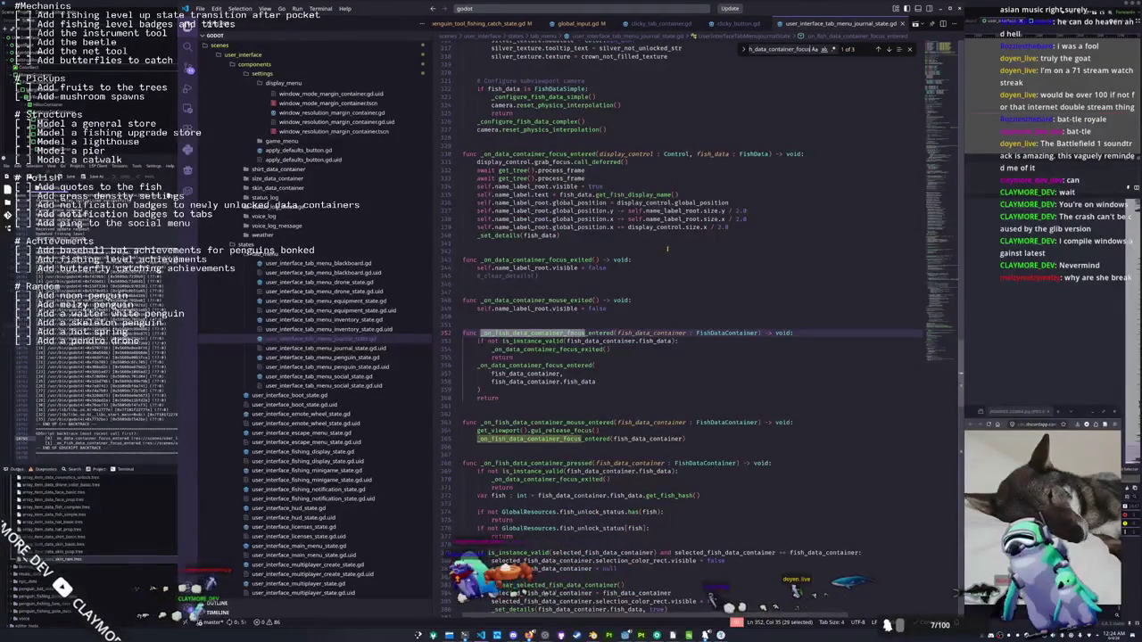
Jump to the _on_data_container_focus_entered definition and locate its process_frame await line
{"action": "left_click", "coordinate": [631, 357]}
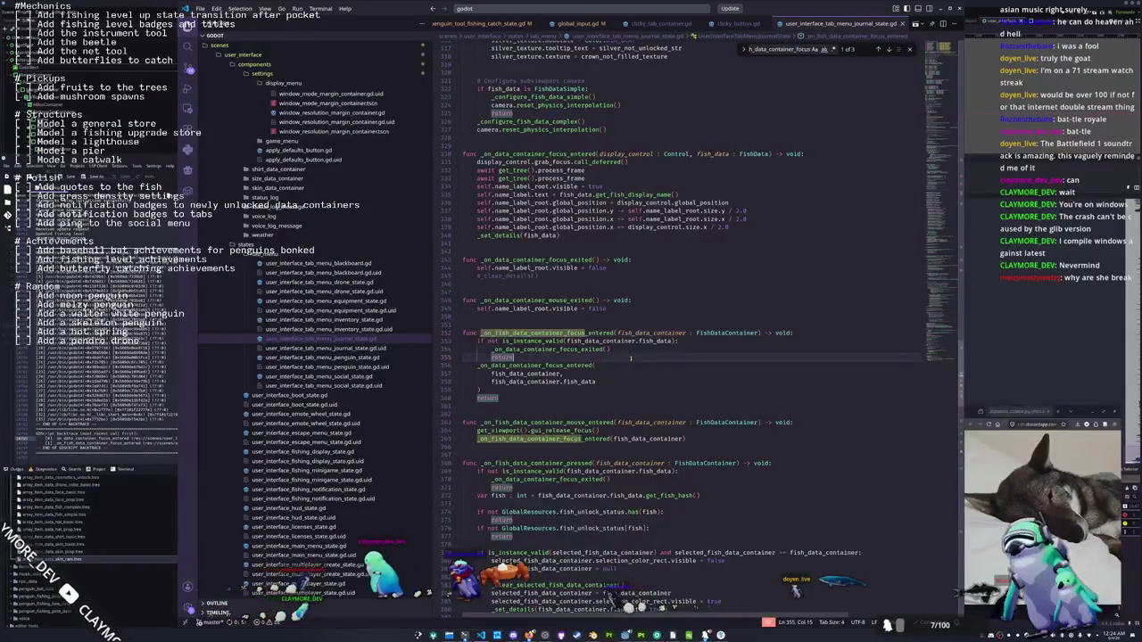
{"action": "key", "text": "Escape"}
{"action": "mouse_move", "coordinate": [542, 349]}
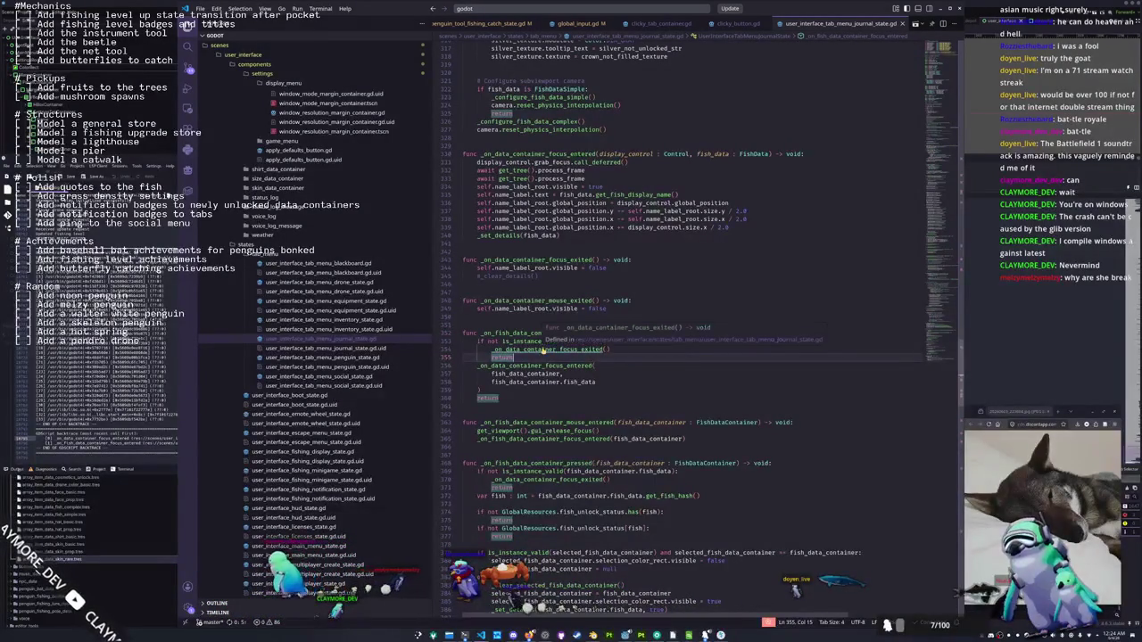
{"action": "left_click", "coordinate": [536, 366], "text": "ctrl"}
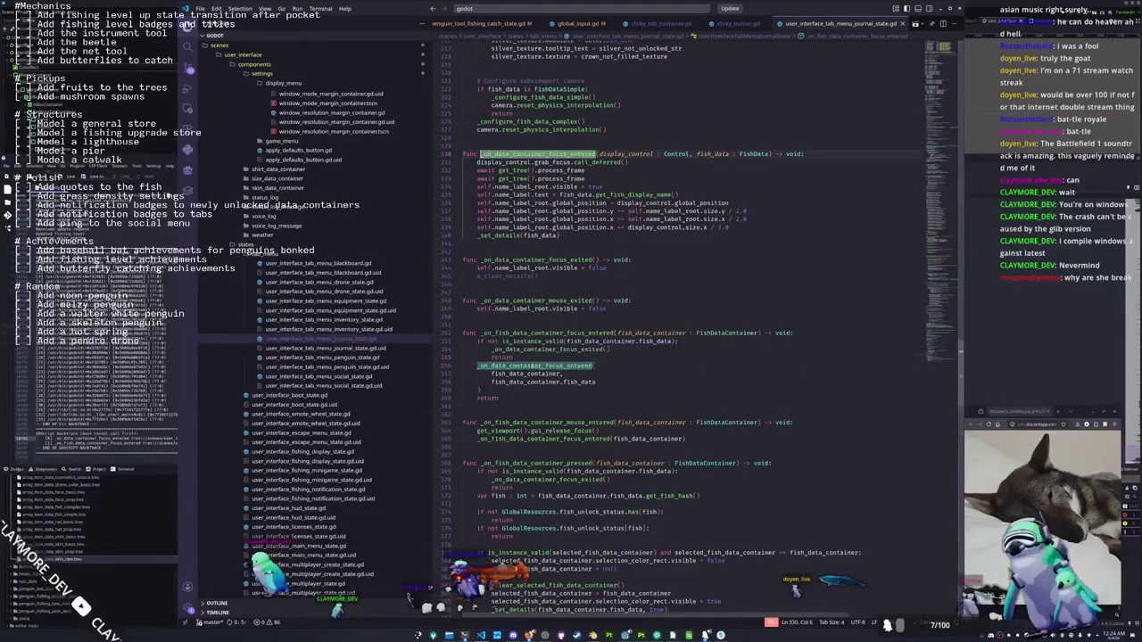
{"action": "scroll", "coordinate": [551, 331], "scroll_direction": "up", "scroll_amount": 2}
{"action": "left_click", "coordinate": [580, 288]}
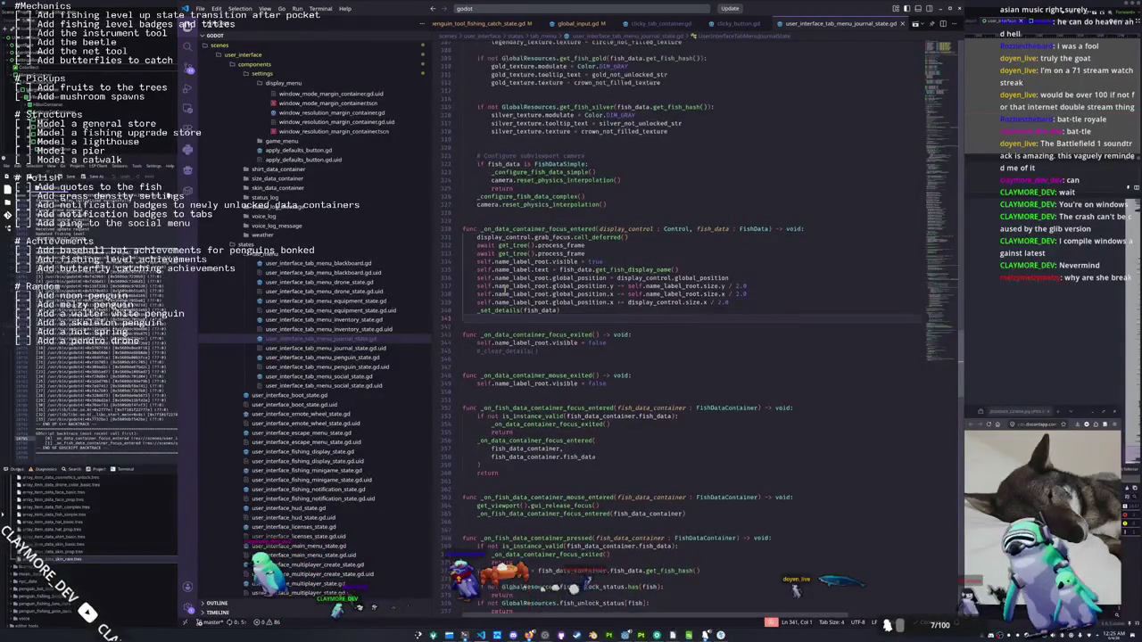
{"action": "scroll", "coordinate": [585, 276], "scroll_direction": "up", "scroll_amount": 2}
{"action": "left_click", "coordinate": [586, 269]}
{"action": "mouse_move", "coordinate": [557, 252]}
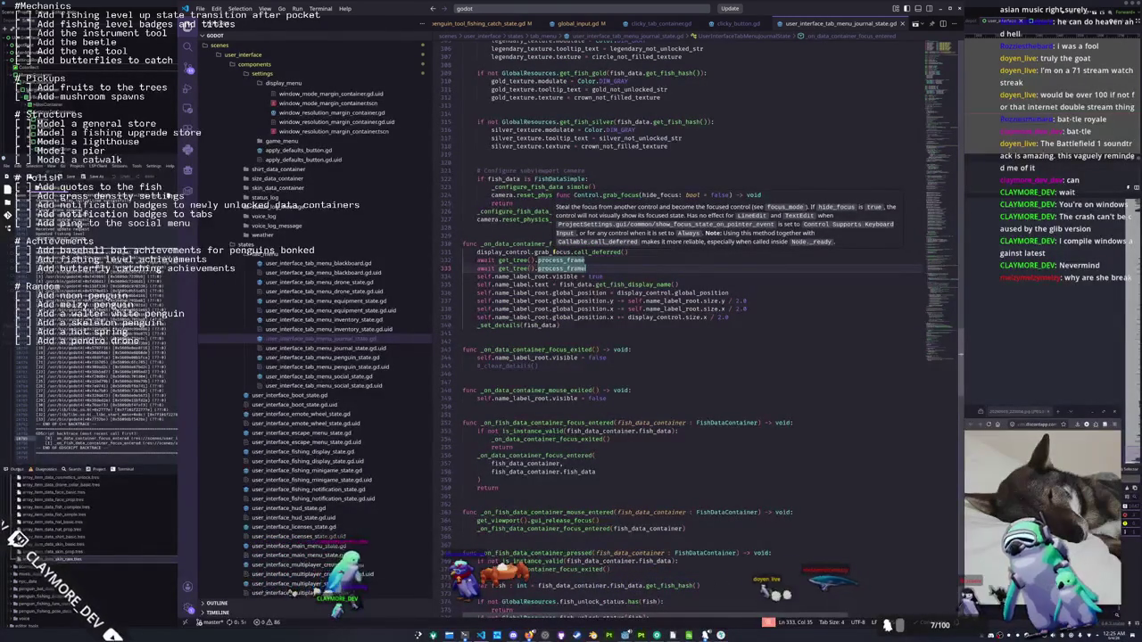
Move to the end of the grab_focus line and recheck the crash backtrace
{"action": "left_click", "coordinate": [553, 254]}
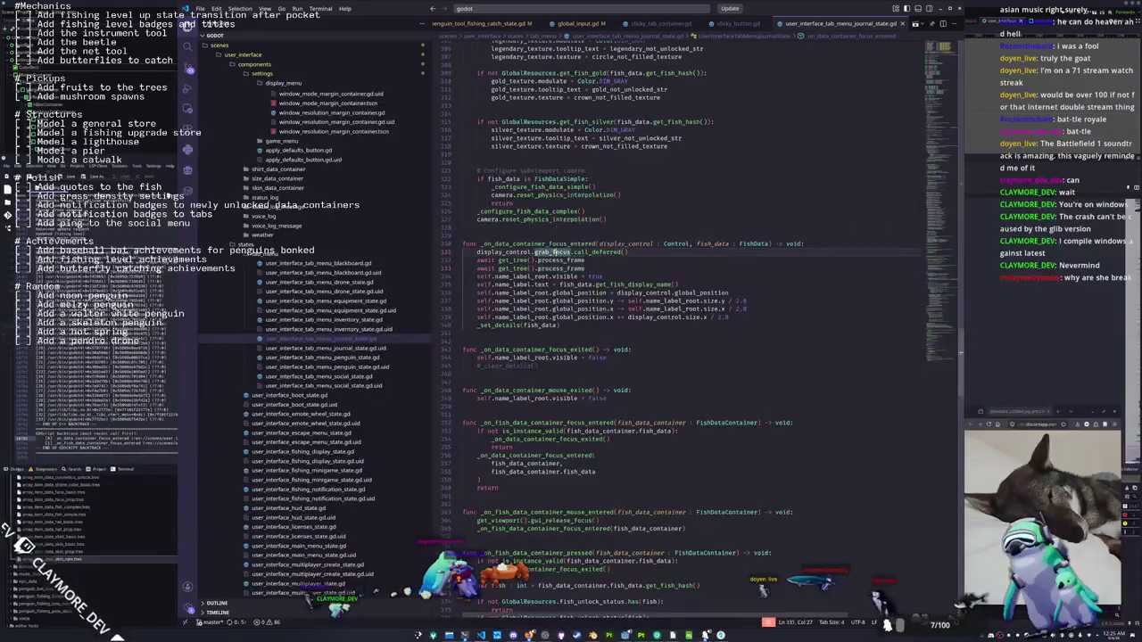
{"action": "mouse_move", "coordinate": [609, 252]}
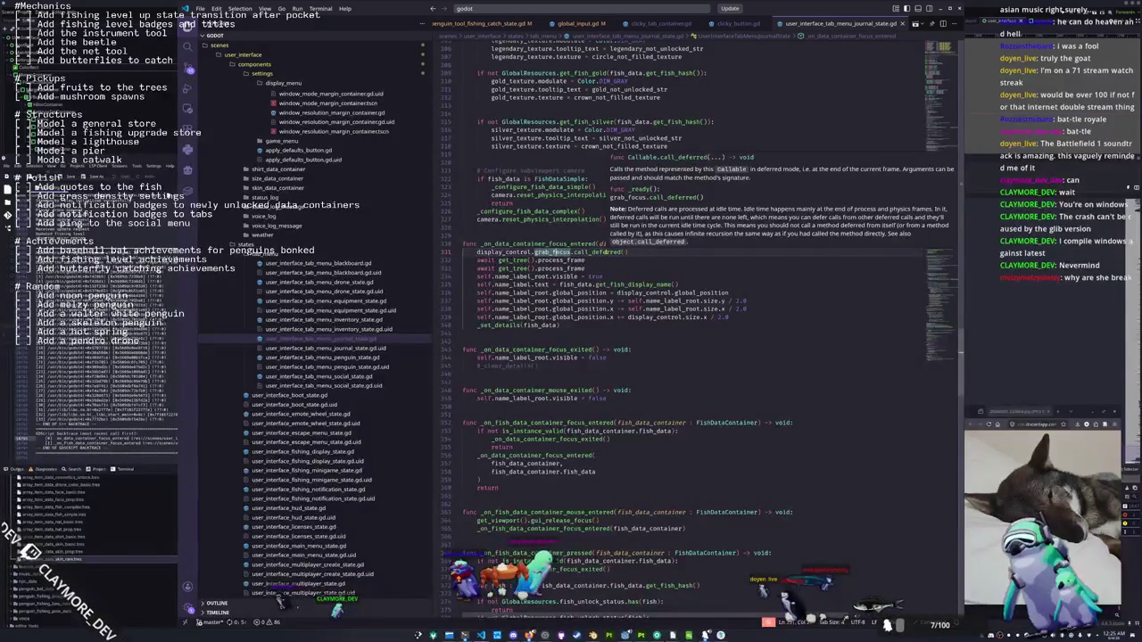
{"action": "left_click", "coordinate": [625, 253]}
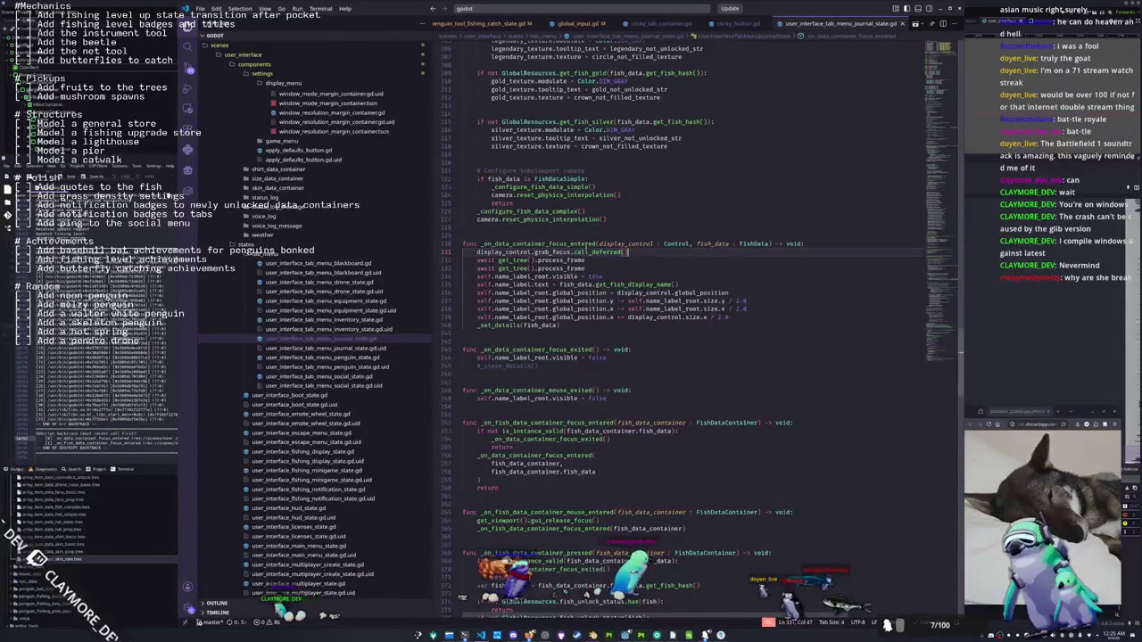
{"action": "mouse_move", "coordinate": [550, 254]}
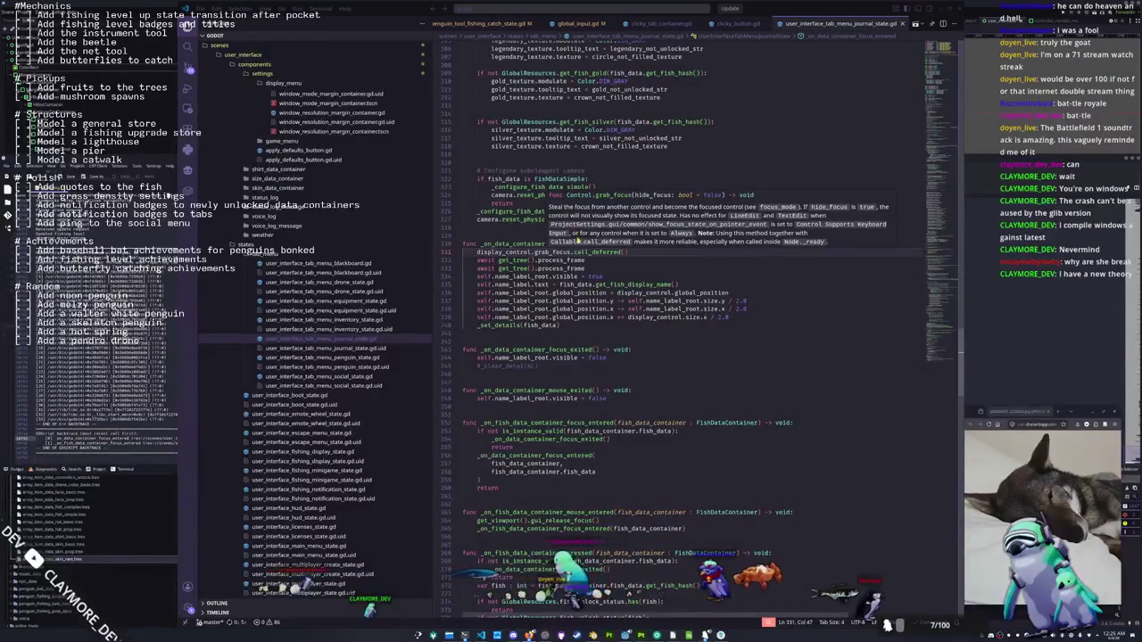
{"action": "left_click", "coordinate": [166, 194]}
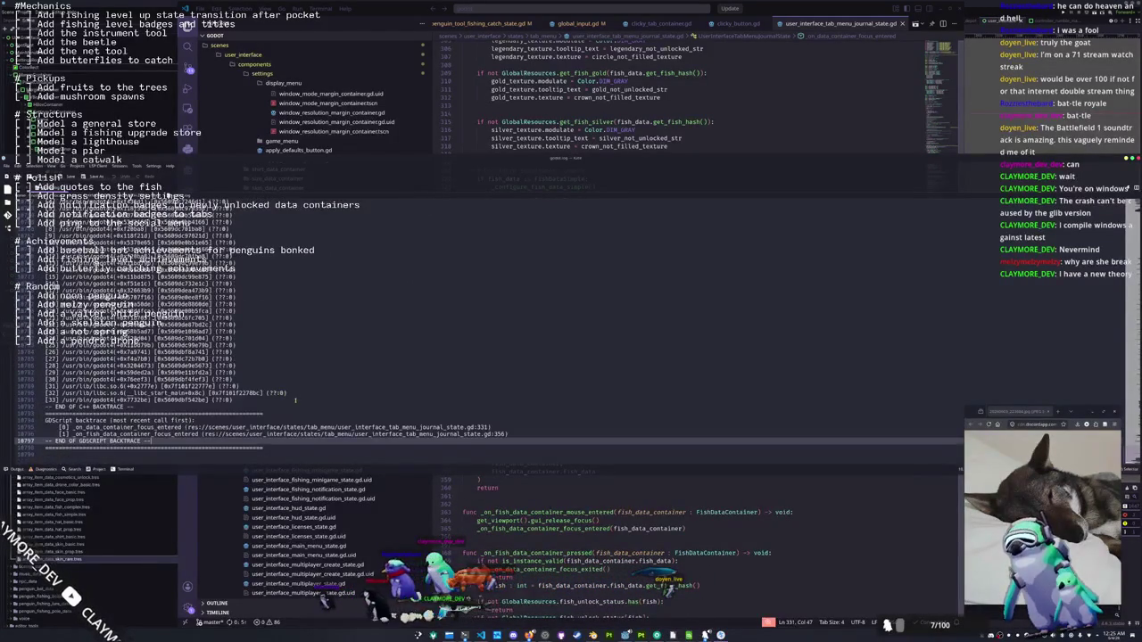
{"action": "left_click", "coordinate": [597, 145]}
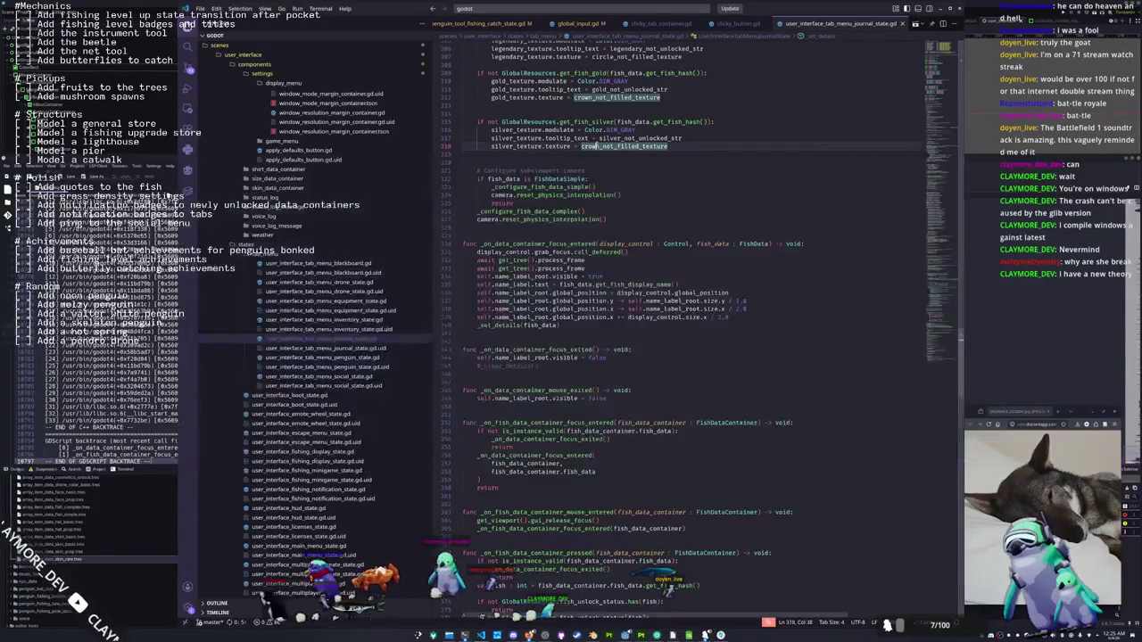
Review focus handlers on lines 330–359, then open a new line below the two process_frame awaits
{"action": "mouse_move", "coordinate": [556, 240]}
{"action": "left_mouse_down"}
{"action": "mouse_move", "coordinate": [768, 321]}
{"action": "mouse_move", "coordinate": [812, 472]}
{"action": "mouse_move", "coordinate": [827, 477]}
{"action": "left_mouse_up"}
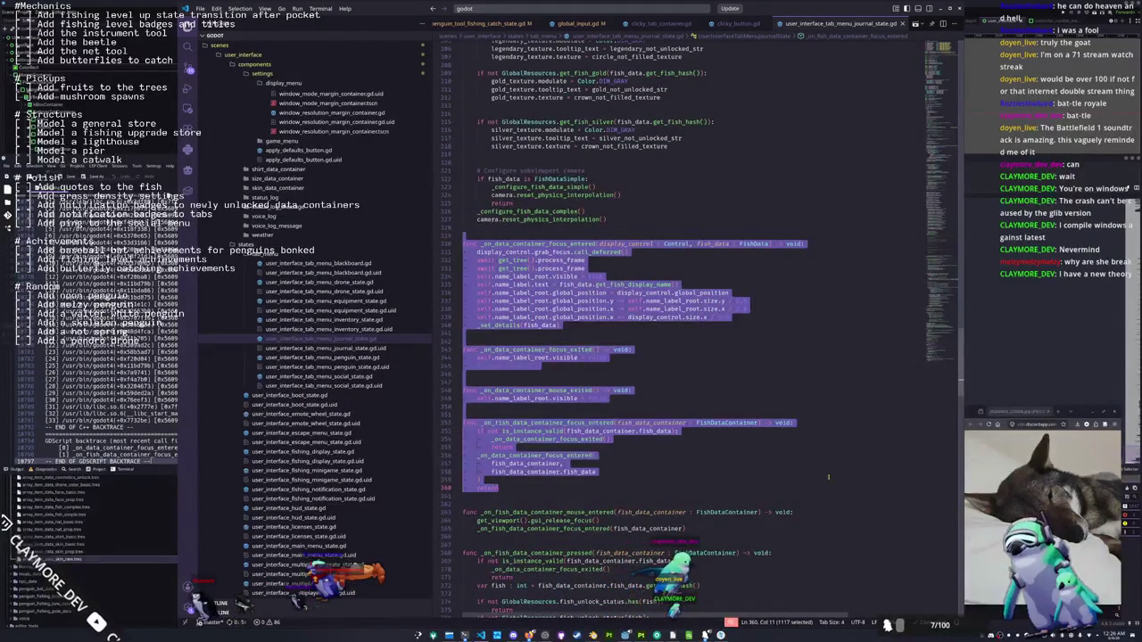
{"action": "scroll", "coordinate": [588, 440], "scroll_direction": "down", "scroll_amount": 2}
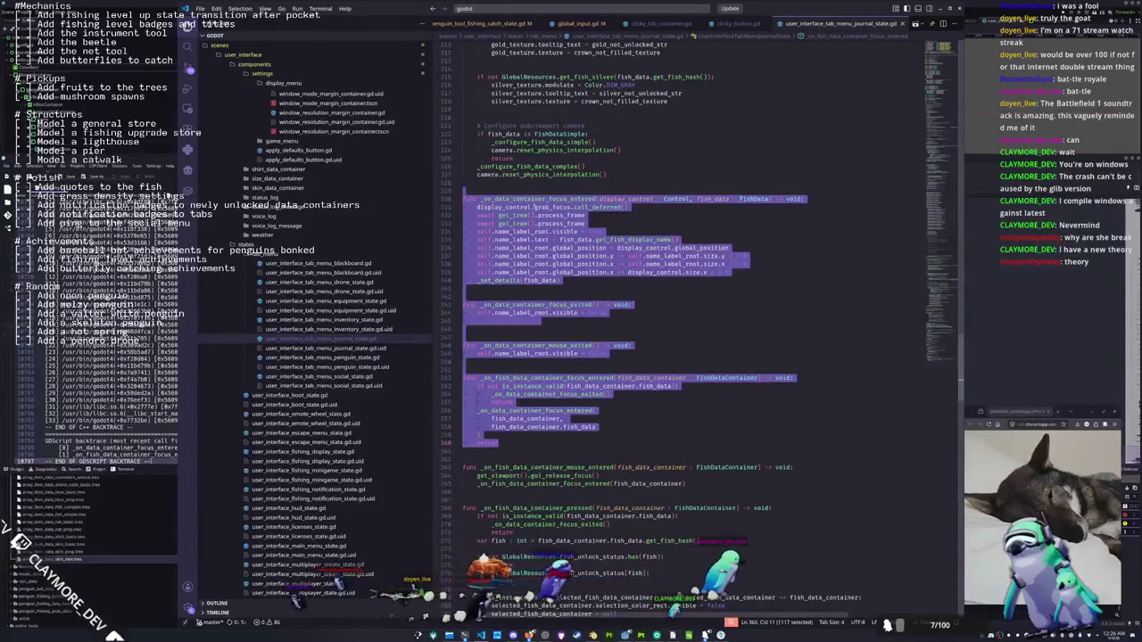
{"action": "left_click", "coordinate": [535, 190]}
{"action": "left_click_drag", "start_coordinate": [630, 207], "coordinate": [476, 207]}
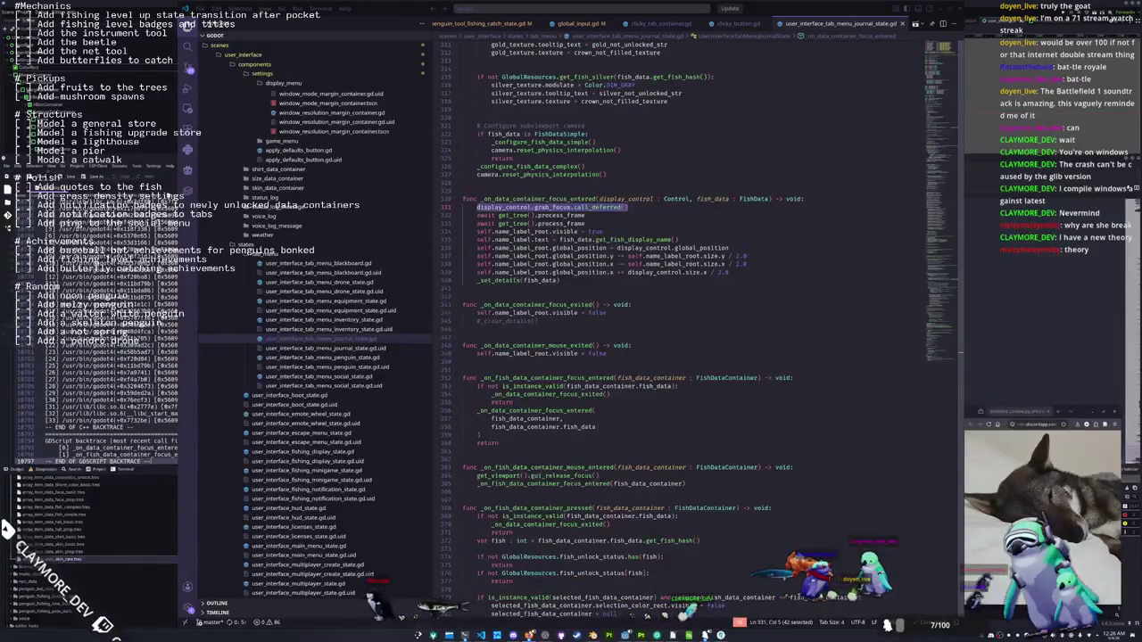
{"action": "left_click", "coordinate": [719, 318]}
{"action": "left_click", "coordinate": [598, 223]}
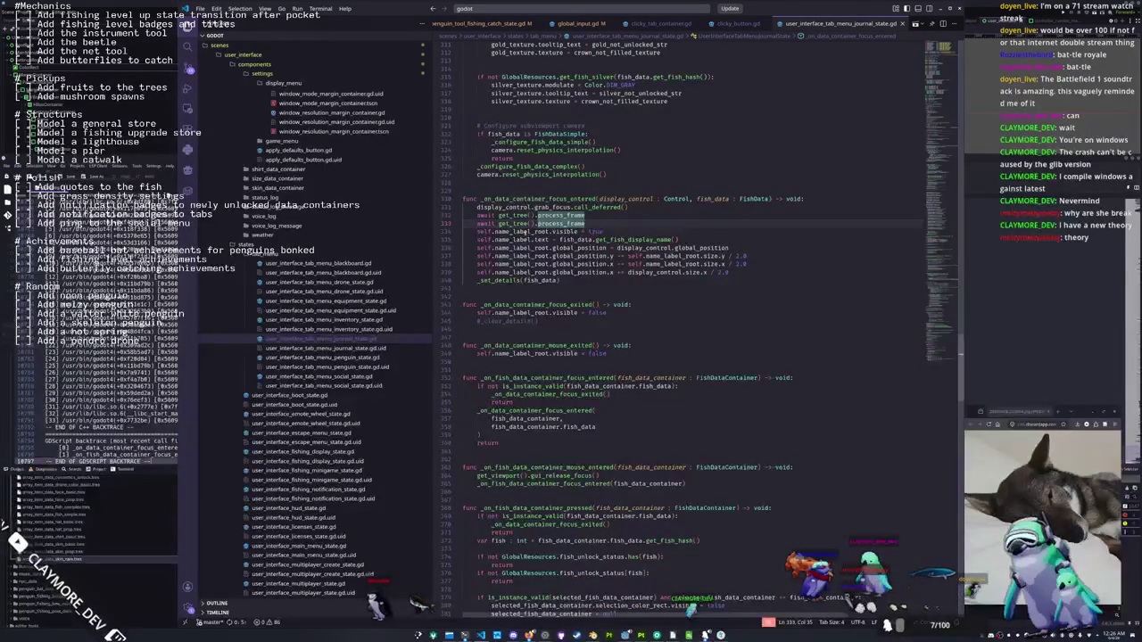
{"action": "left_click", "coordinate": [505, 215]}
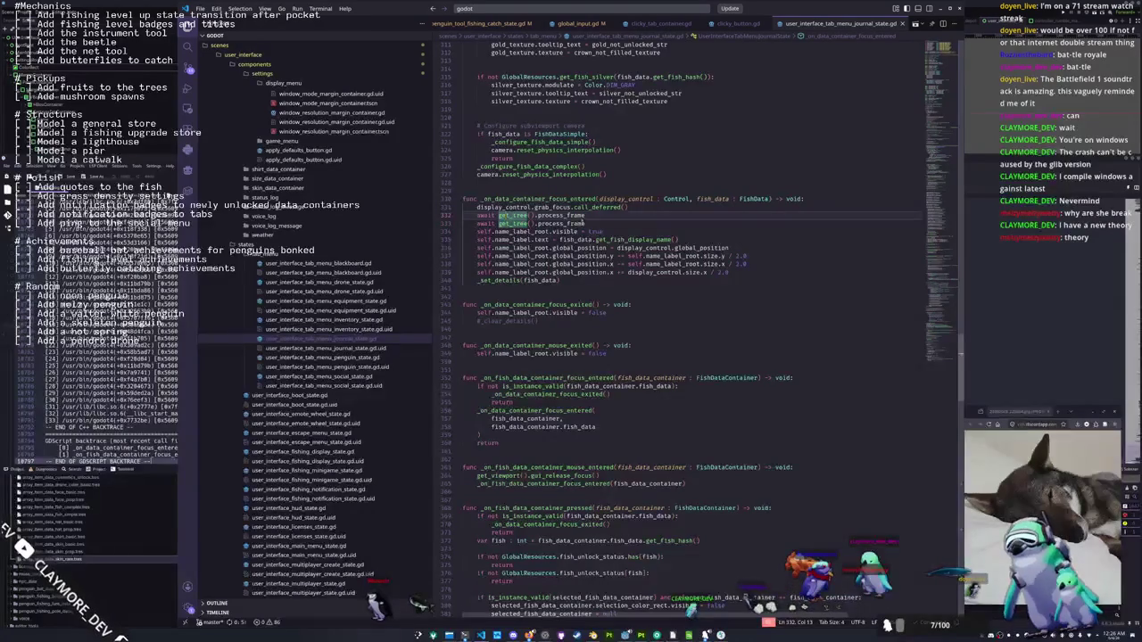
{"action": "left_click", "coordinate": [604, 224]}
{"action": "key", "text": "Return"}
{"action": "key", "text": "Return"}
{"action": "type", "text": "# All differ"}
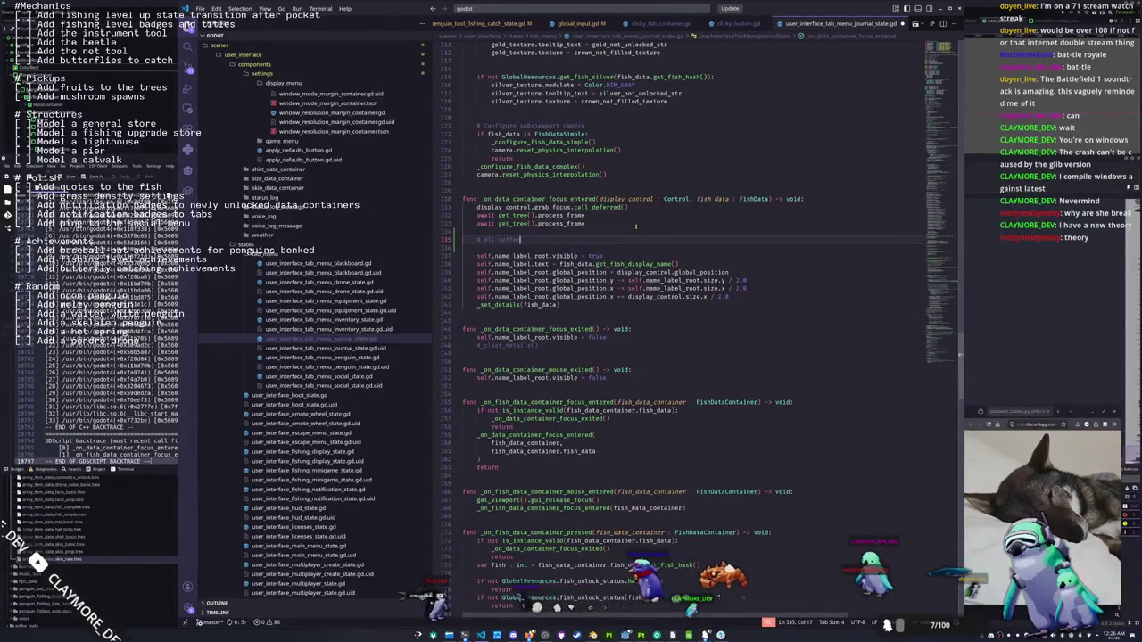
Write two comments: deferred calls process 'all at once', and dropping stale timered-element calls
{"action": "key", "text": "BackSpace"}
{"action": "key", "text": "BackSpace"}
{"action": "key", "text": "BackSpace"}
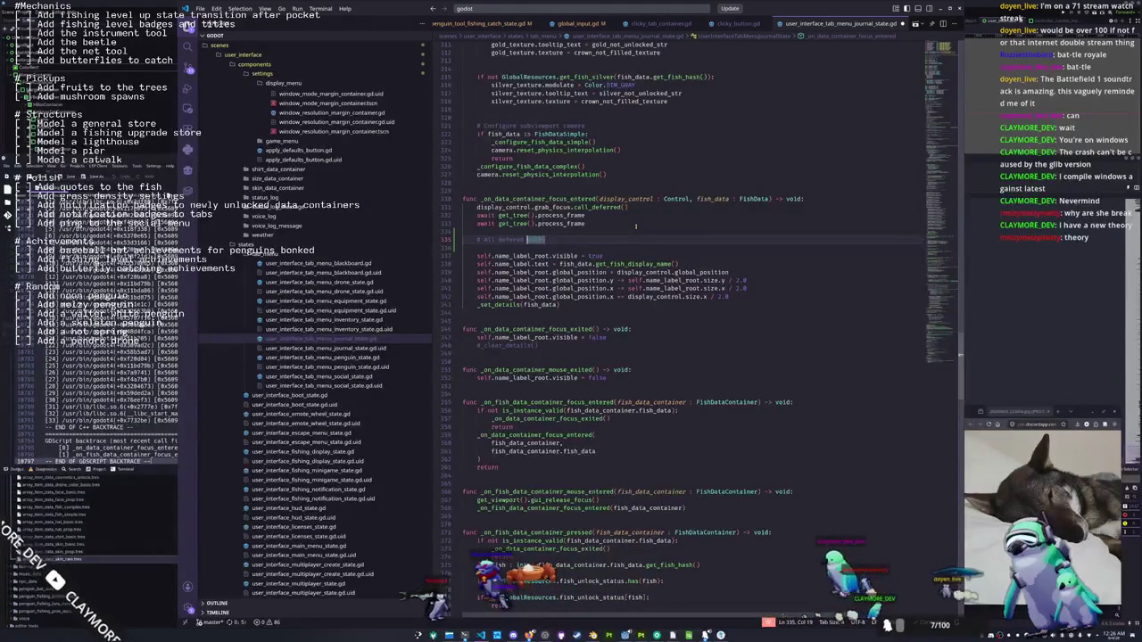
{"action": "type", "text": "calls process right here all at once"}
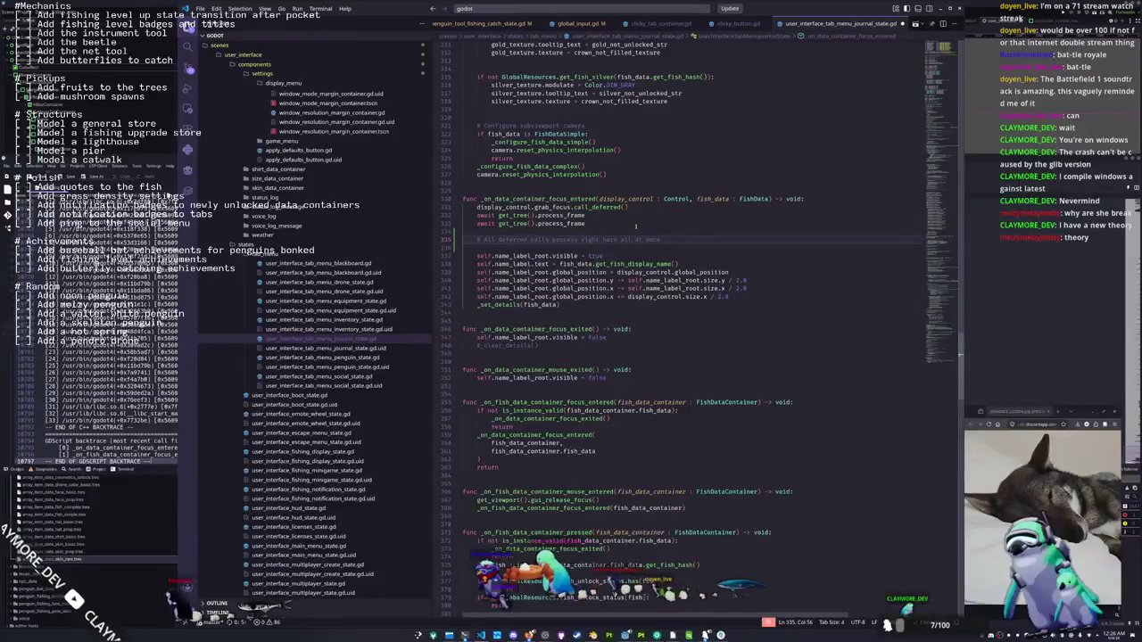
{"action": "key", "text": "Return"}
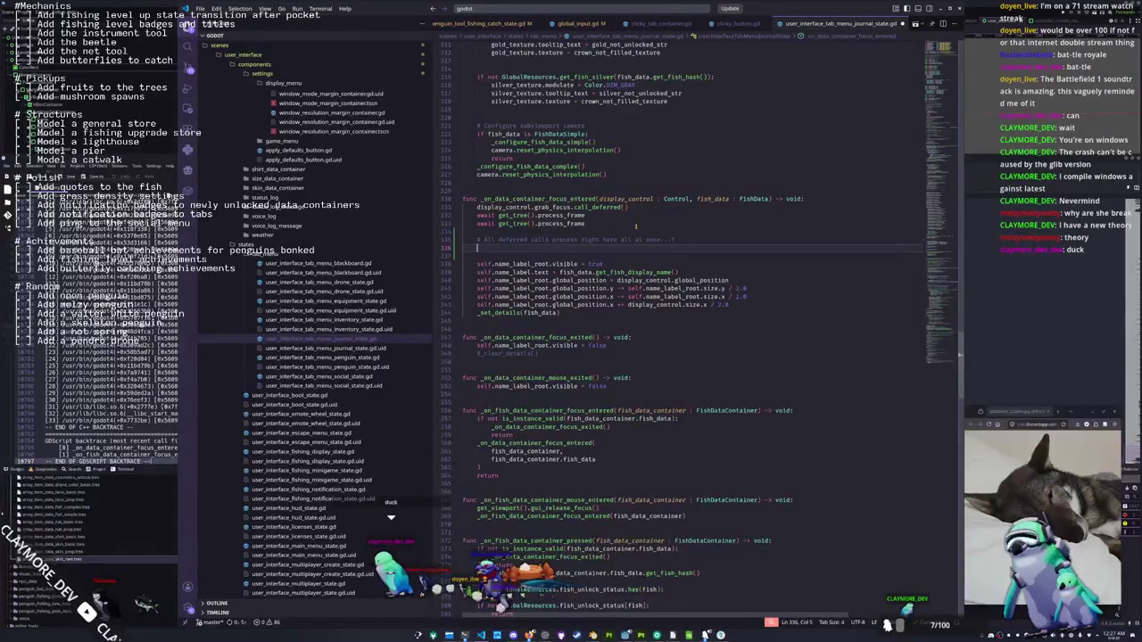
{"action": "key", "text": "Return"}
{"action": "type", "text": "# "}
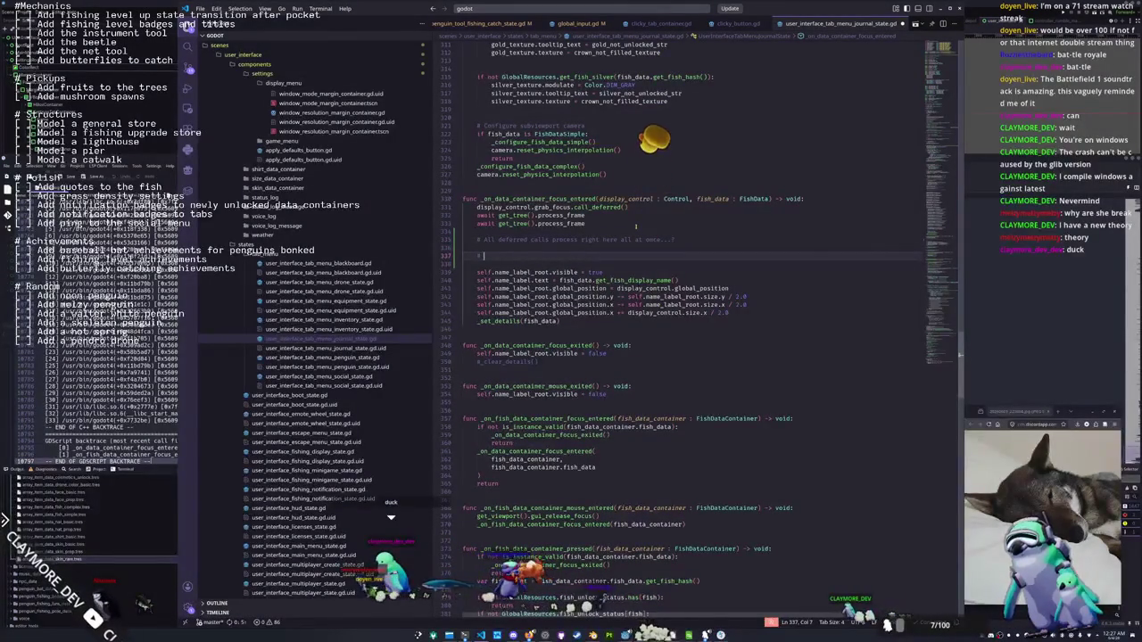
{"action": "type", "text": "Drop the "}
{"action": "type", "text": "call if "}
{"action": "type", "text": "they ca"}
{"action": "type", "text": "st time"}
{"action": "type", "text": "red"}
{"action": "type", "text": " element doesn"}
{"action": "type", "text": "'t match"}
{"action": "type", "text": " when the ex"}
{"action": "type", "text": "cute is reached"}
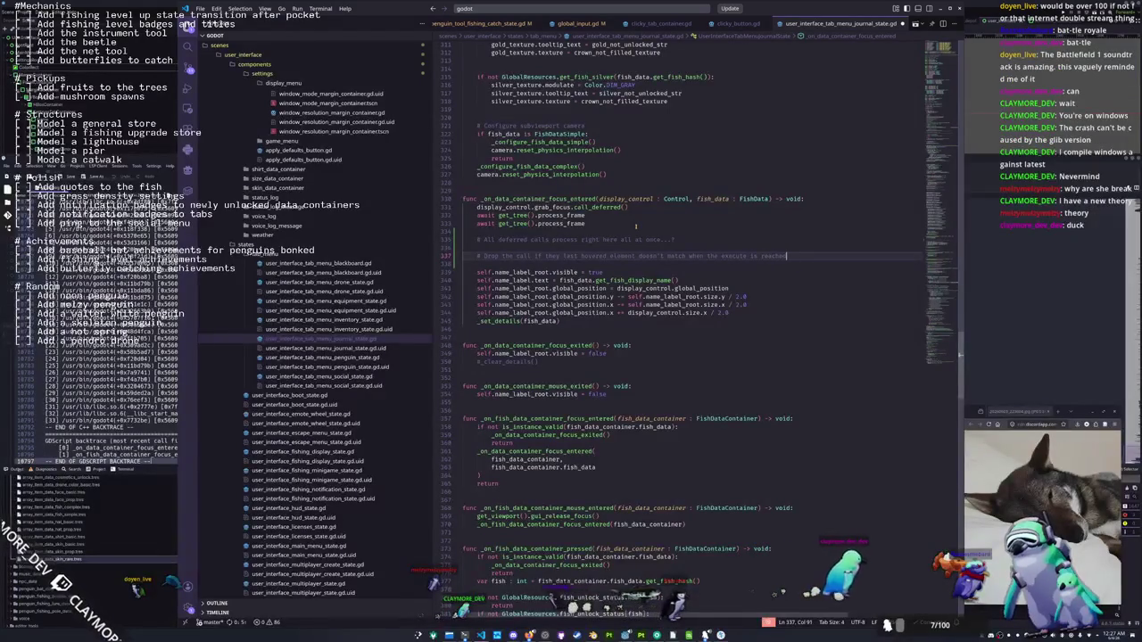
{"action": "type", "text": "?"}
Delete both await process_frame lines above the new comments
{"action": "key", "text": "Up"}
{"action": "key", "text": "Up"}
{"action": "key", "text": "Up"}
{"action": "key", "text": "shift+Up"}
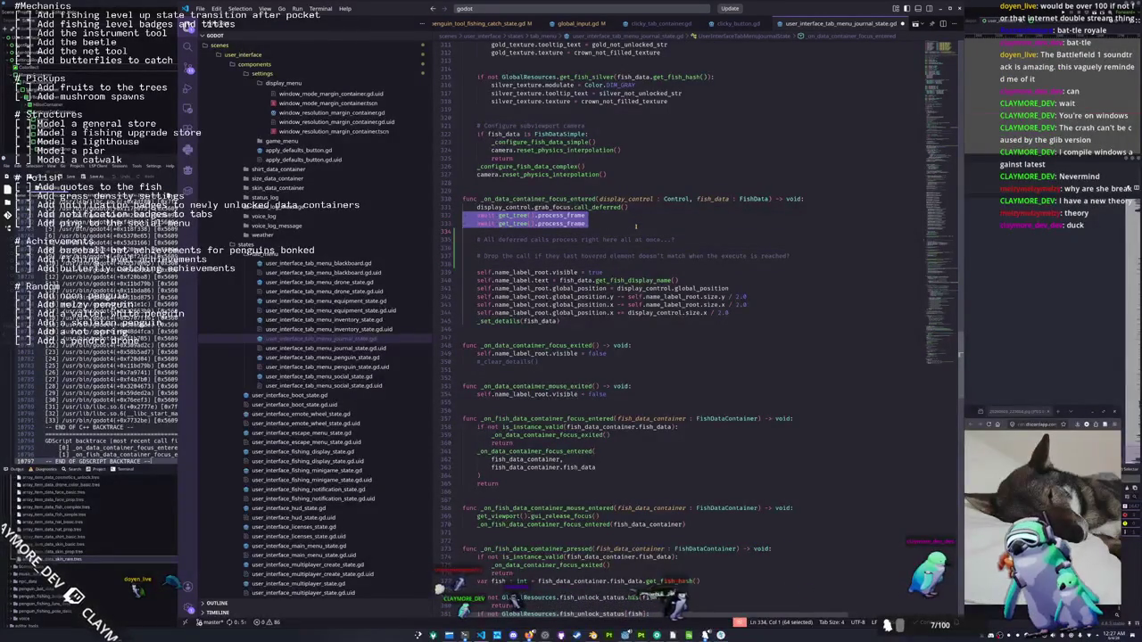
{"action": "key", "text": "BackSpace"}
{"action": "key", "text": "ctrl+z"}
{"action": "key", "text": "Right"}
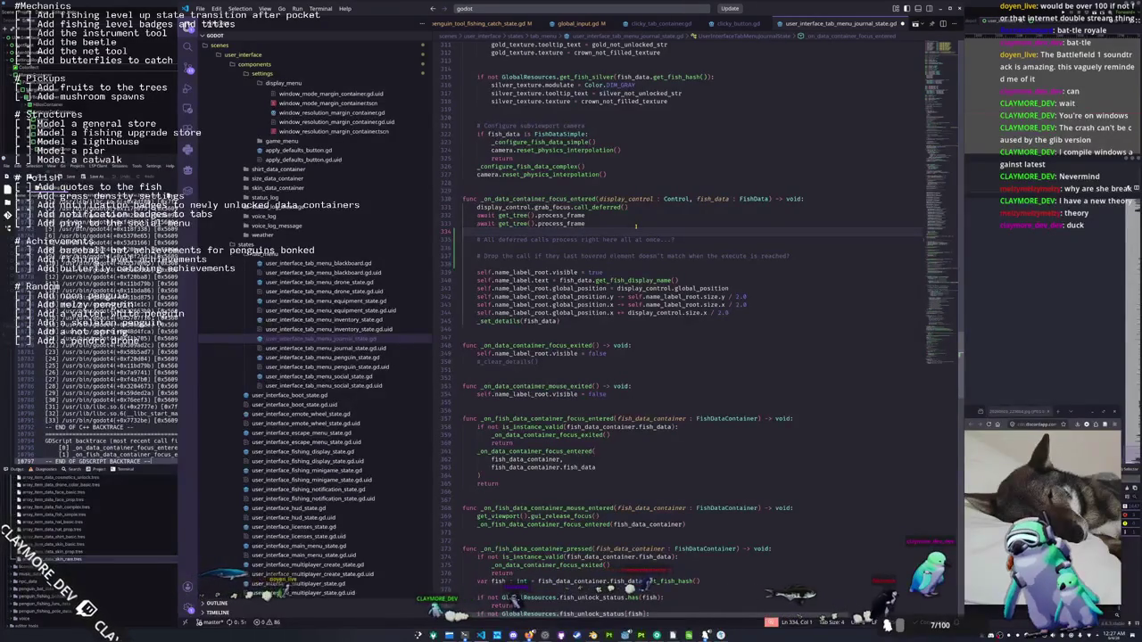
{"action": "key", "text": "shift+Up"}
{"action": "key", "text": "shift+Up"}
{"action": "key", "text": "ctrl+c"}
{"action": "key", "text": "BackSpace"}
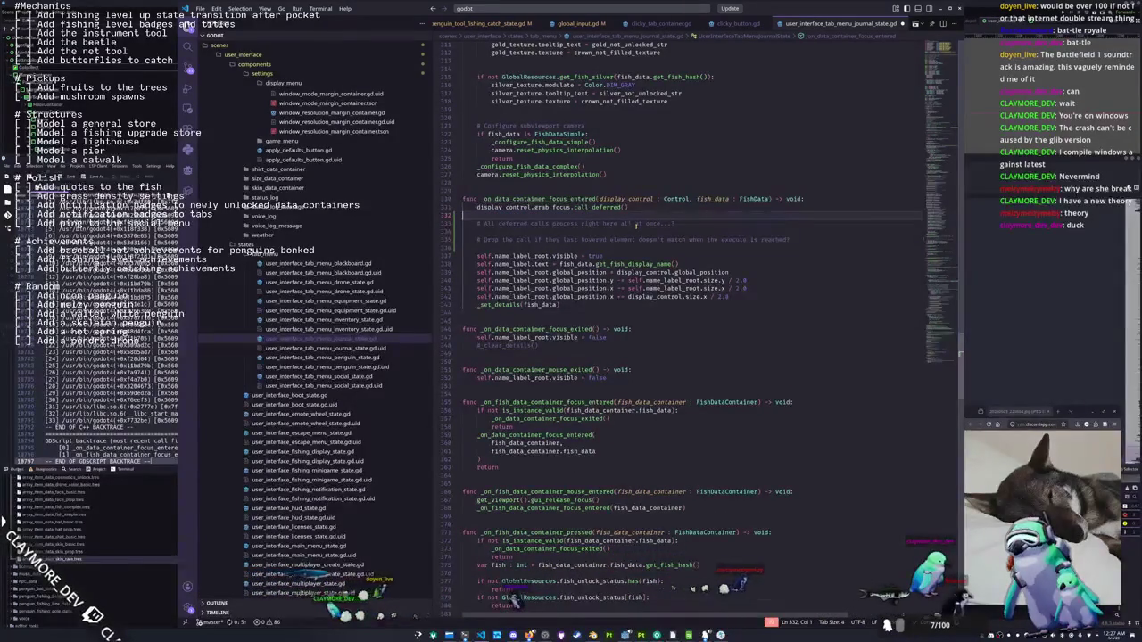
Try adding a 'var focus_target' line above the focus handler, then undo it
{"action": "key", "text": "Up"}
{"action": "key", "text": "Up"}
{"action": "key", "text": "Up"}
{"action": "key", "text": "Return"}
{"action": "type", "text": "var "}
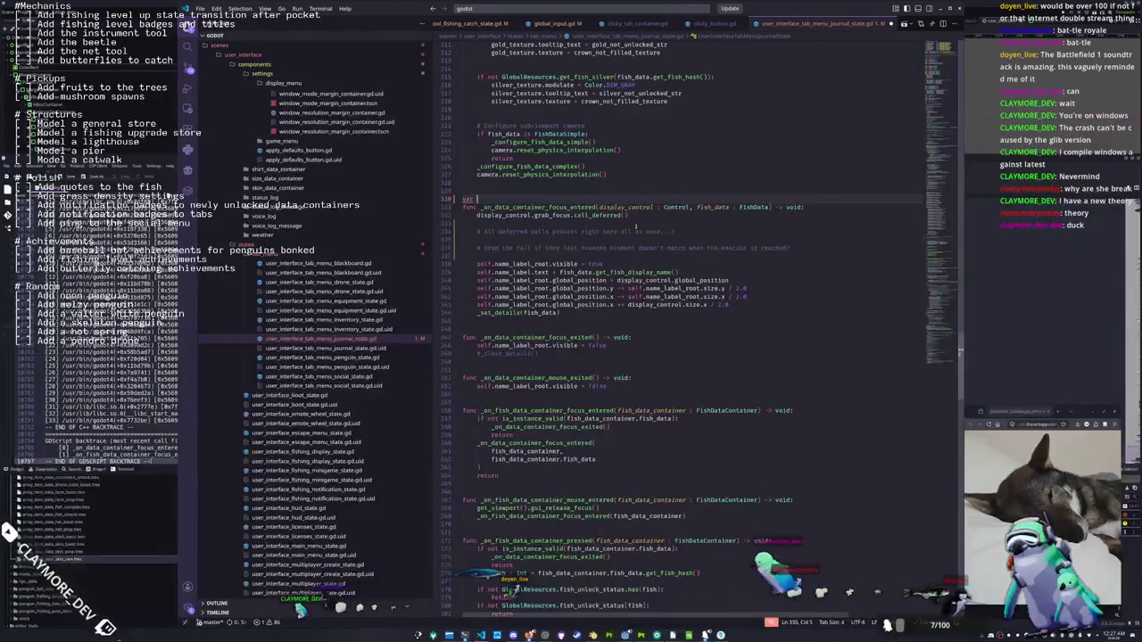
{"action": "type", "text": "focus_"}
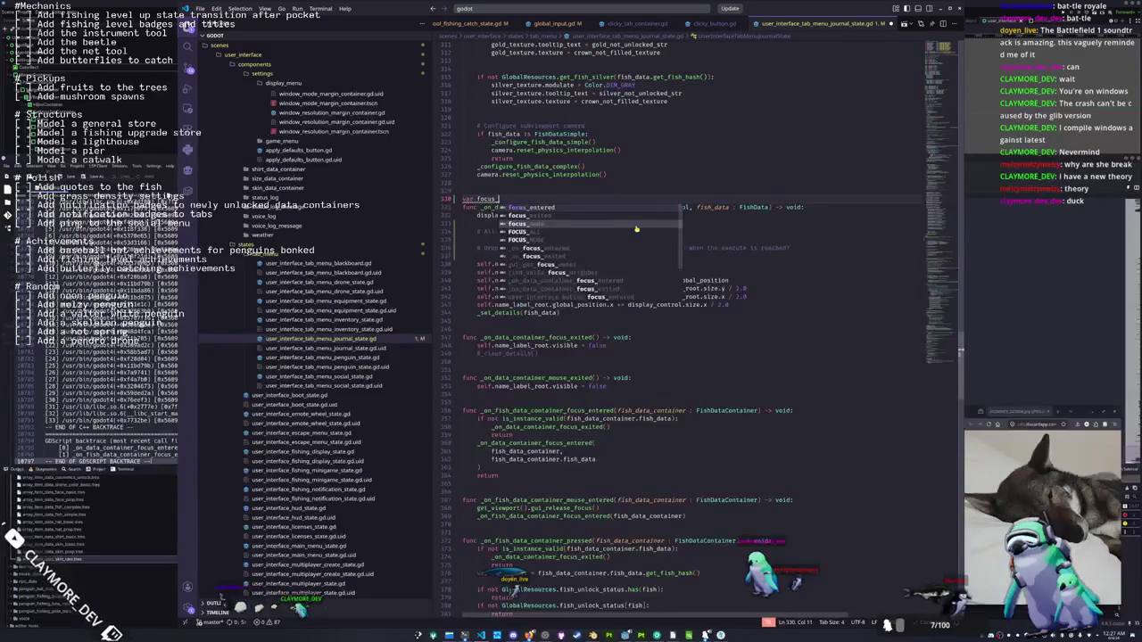
{"action": "type", "text": "el"}
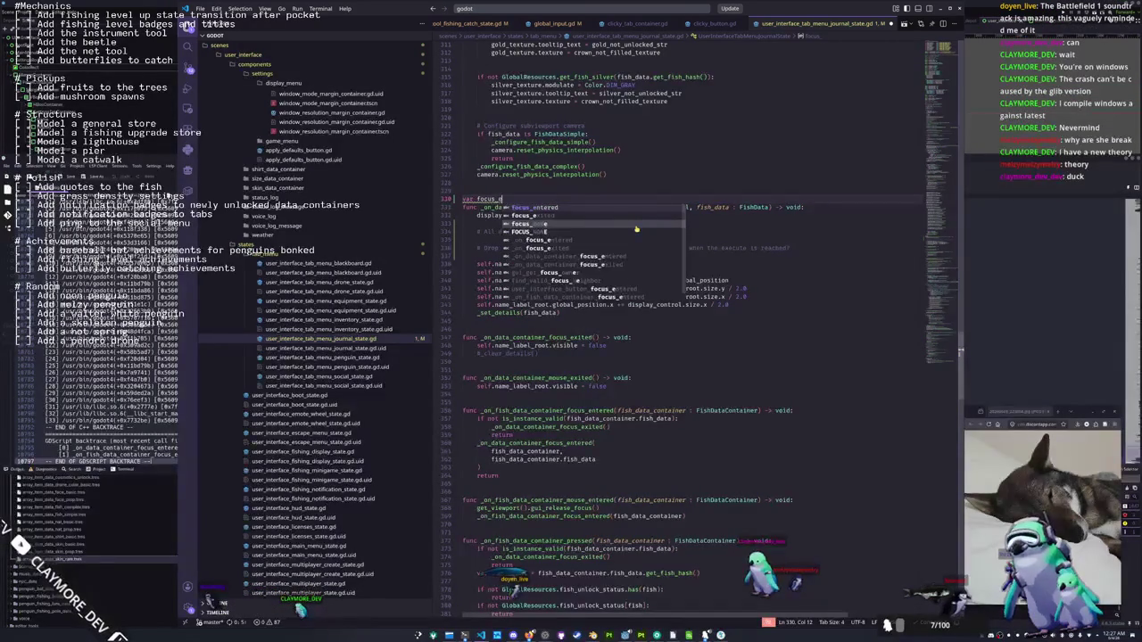
{"action": "key", "text": "BackSpace"}
{"action": "key", "text": "BackSpace"}
{"action": "key", "text": "BackSpace"}
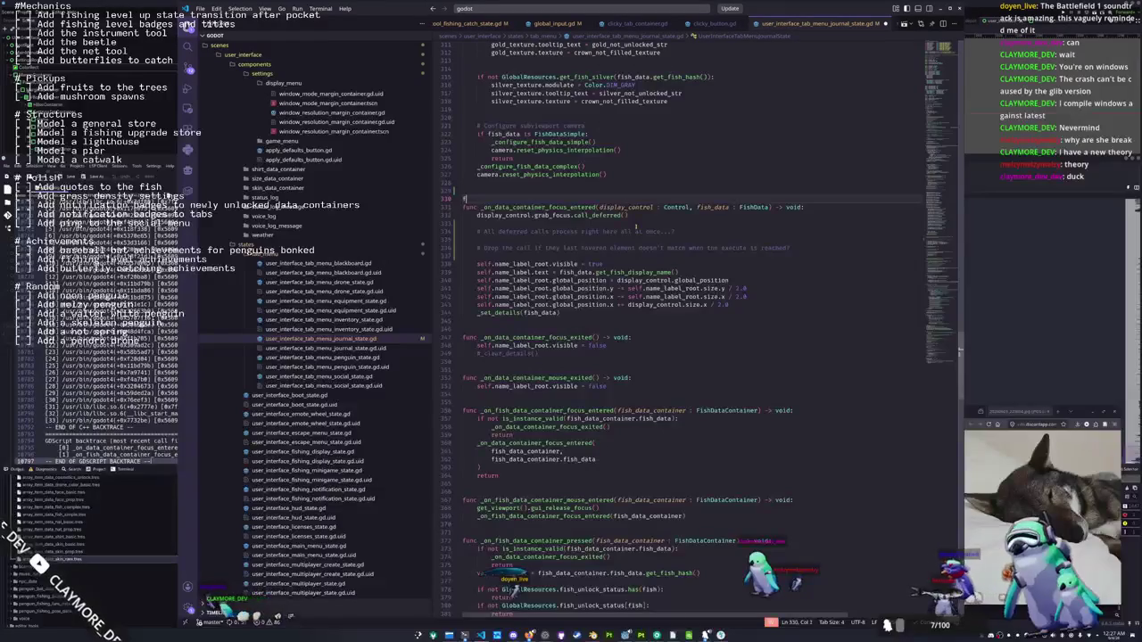
{"action": "type", "text": "focus"}
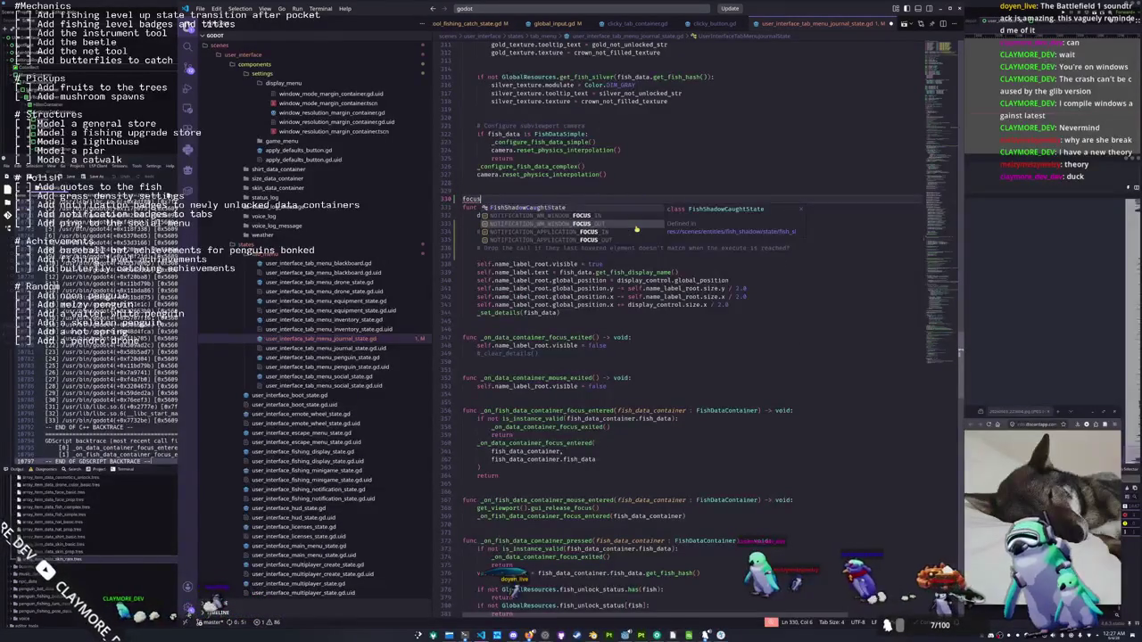
{"action": "type", "text": "_"}
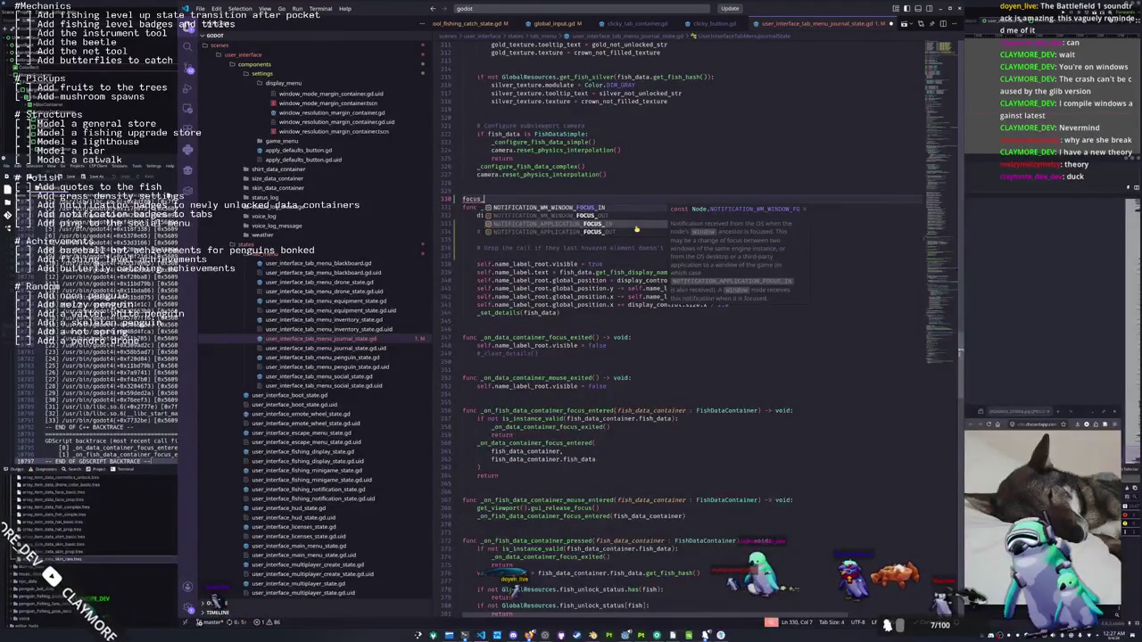
{"action": "type", "text": "target"}
{"action": "key", "text": "shift+Up"}
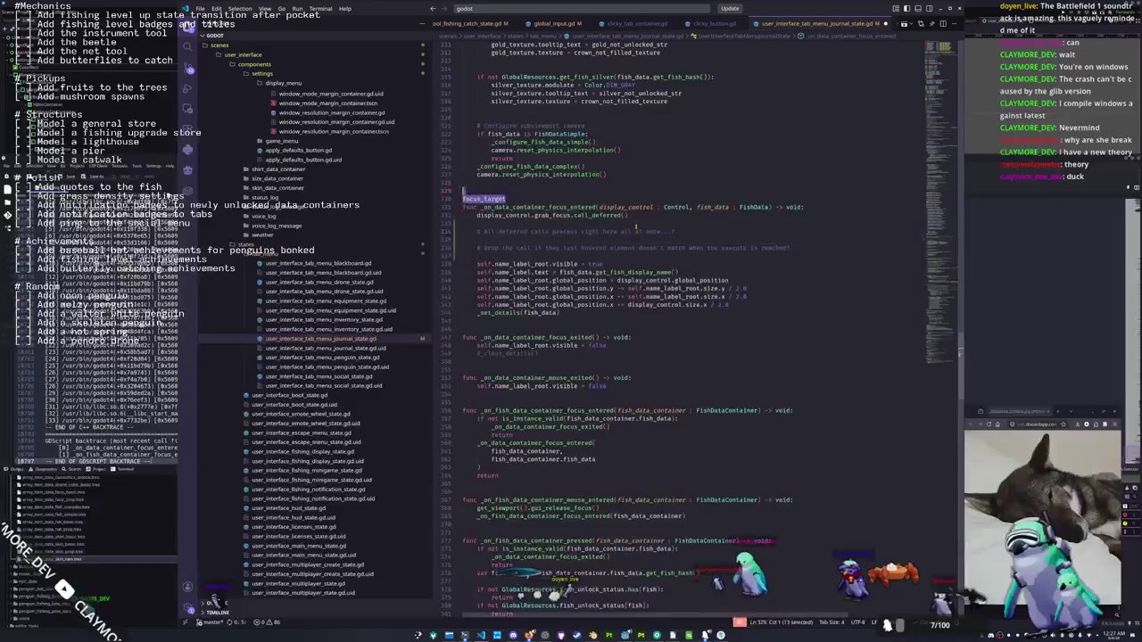
{"action": "type", "text": "var"}
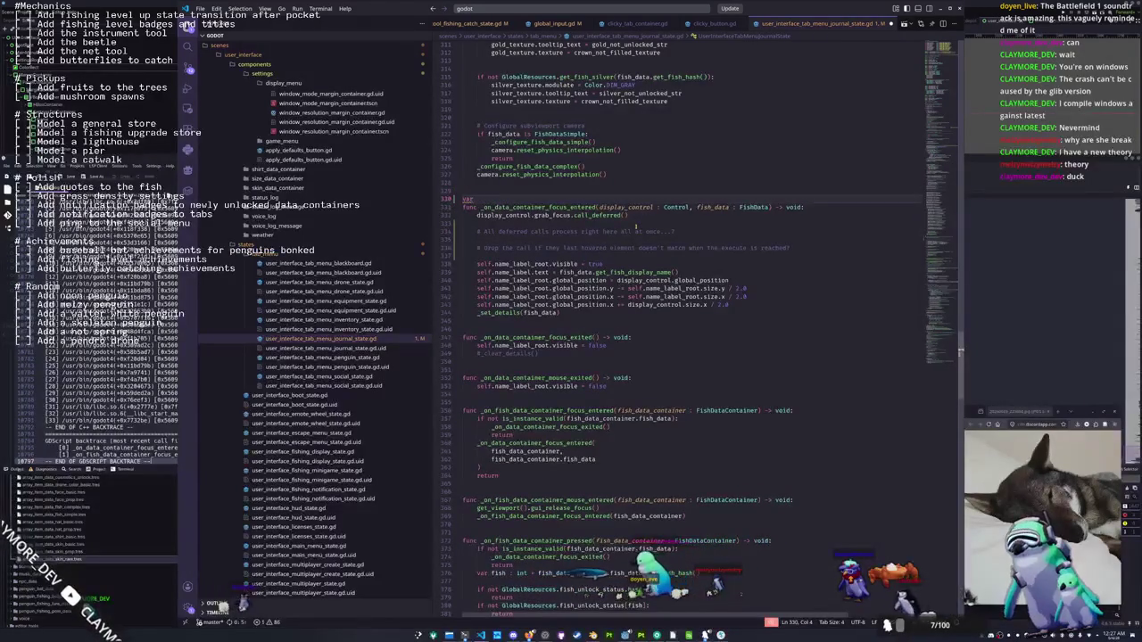
{"action": "key", "text": "ctrl+z"}
Remove the two frame-wait lines again and launch the game with F5
{"action": "key", "text": "ctrl+v"}
{"action": "key", "text": "shift+Down"}
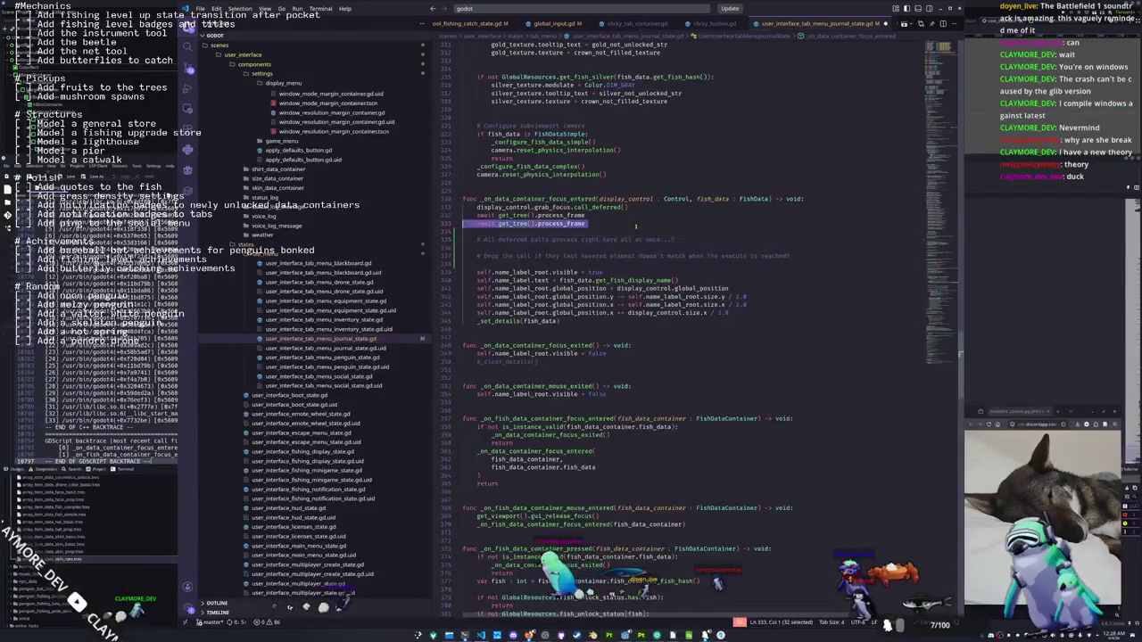
{"action": "key", "text": "shift+Up"}
{"action": "key", "text": "BackSpace"}
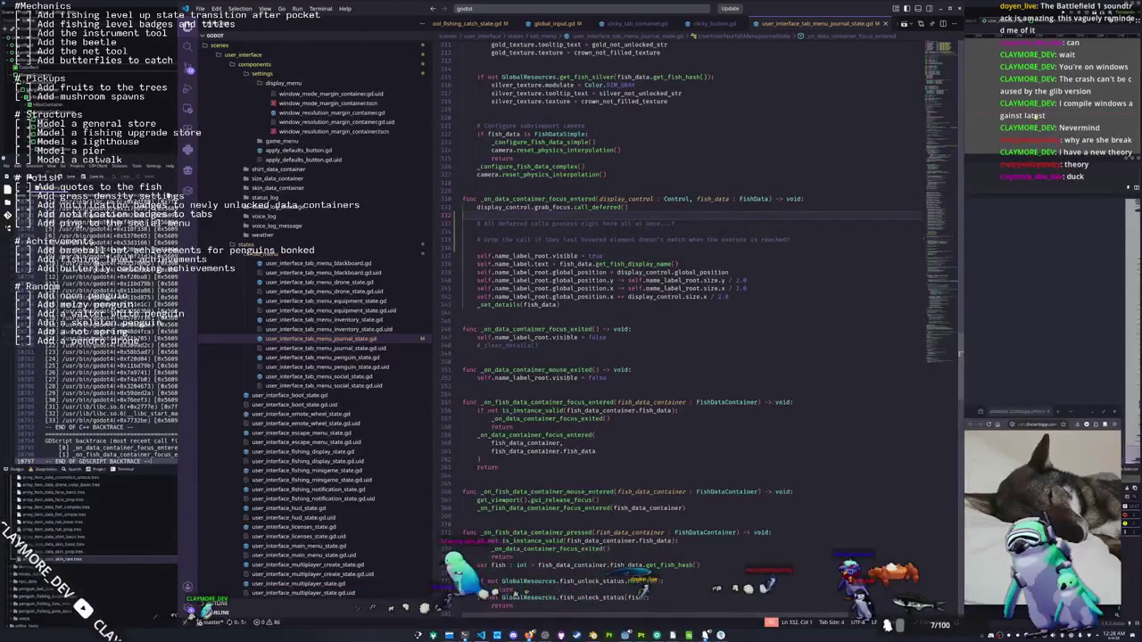
{"action": "key", "text": "F5"}
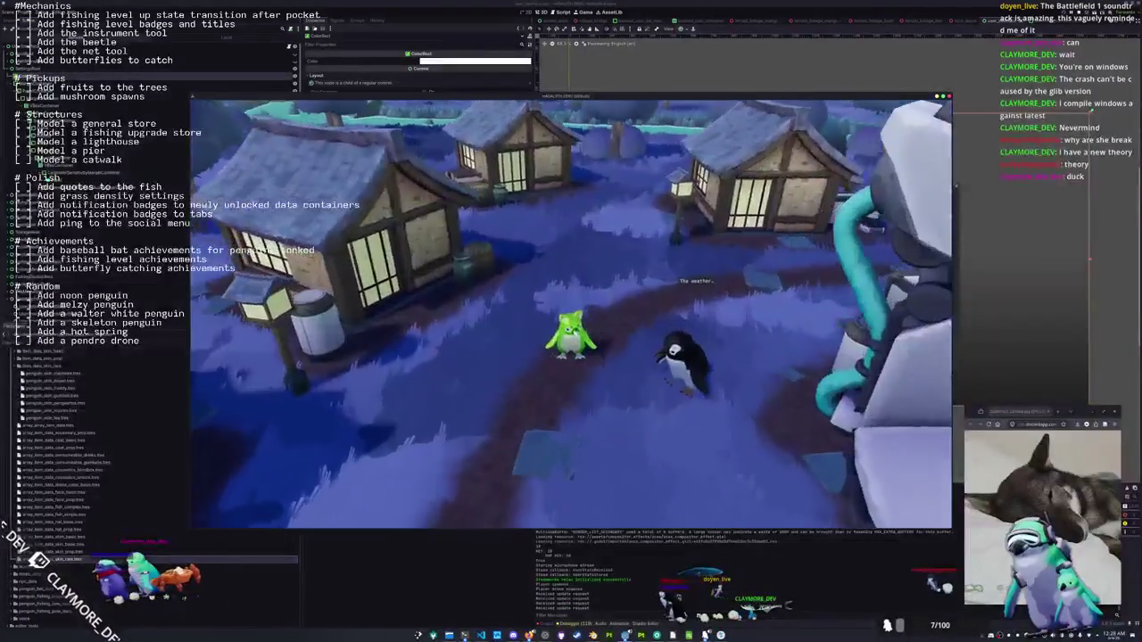
Browse the in-game Journal's fish grid, then close the game and return to the focus handler
{"action": "key", "text": "Tab"}
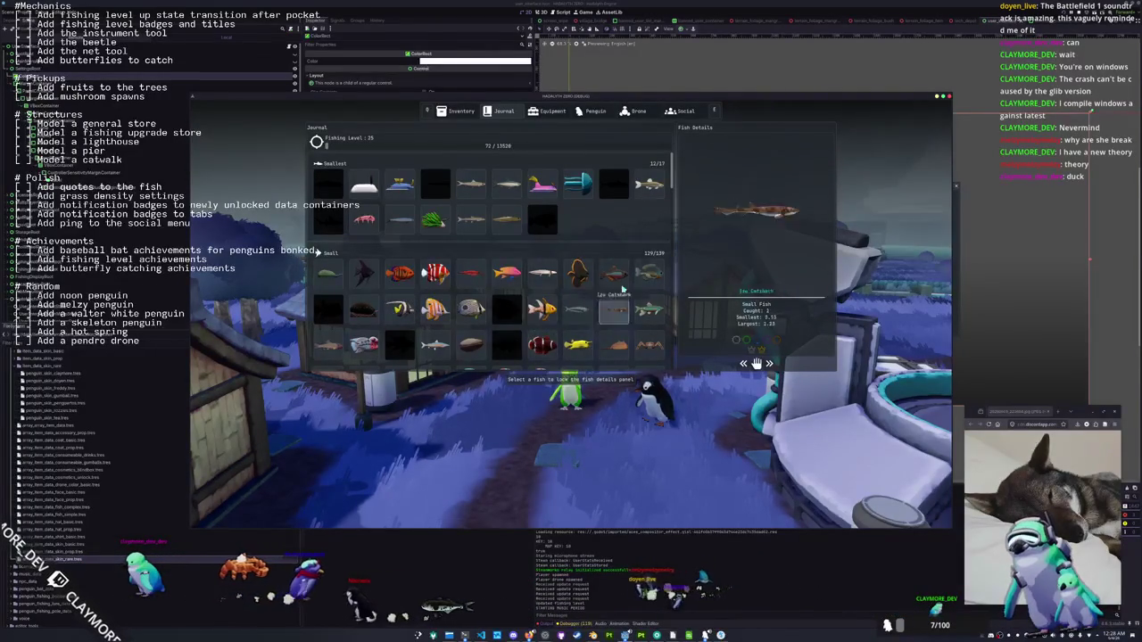
{"action": "scroll", "coordinate": [622, 288], "scroll_direction": "down", "scroll_amount": 10}
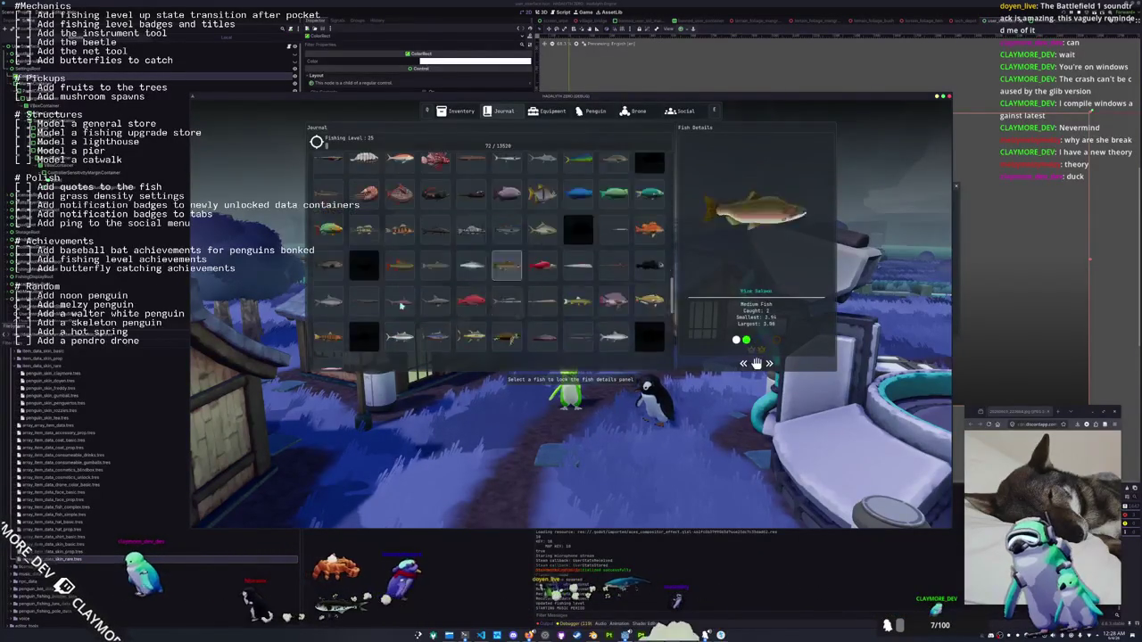
{"action": "scroll", "coordinate": [401, 305], "scroll_direction": "up", "scroll_amount": 3}
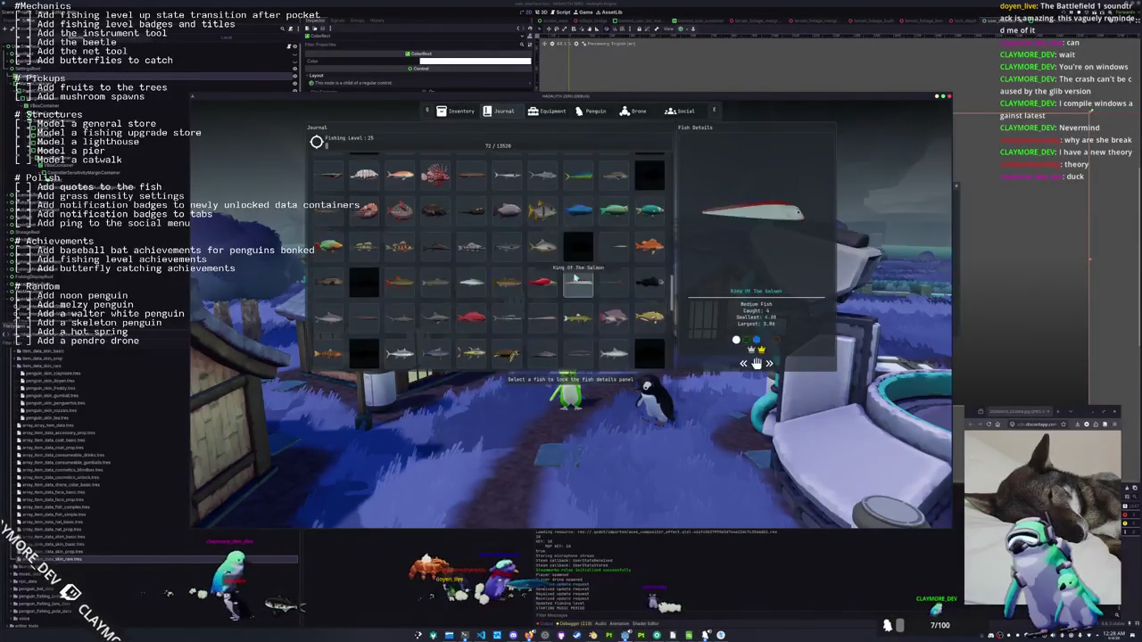
{"action": "scroll", "coordinate": [575, 280], "scroll_direction": "up", "scroll_amount": 8}
{"action": "scroll", "coordinate": [437, 309], "scroll_direction": "up", "scroll_amount": 5}
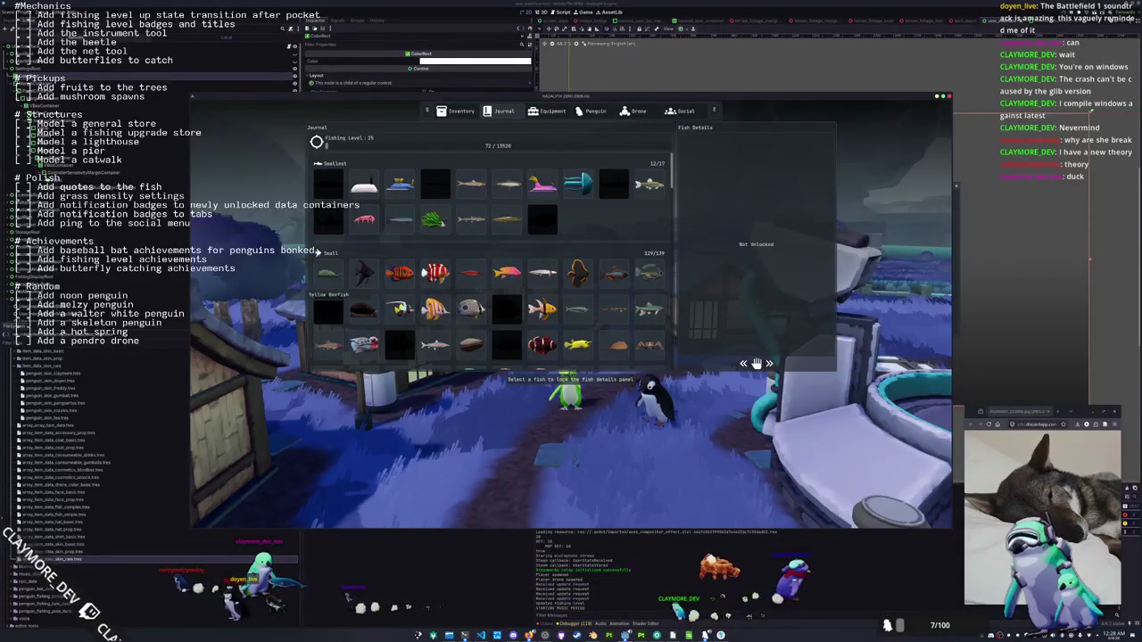
{"action": "scroll", "coordinate": [586, 288], "scroll_direction": "down", "scroll_amount": 4}
{"action": "scroll", "coordinate": [586, 287], "scroll_direction": "down", "scroll_amount": 10}
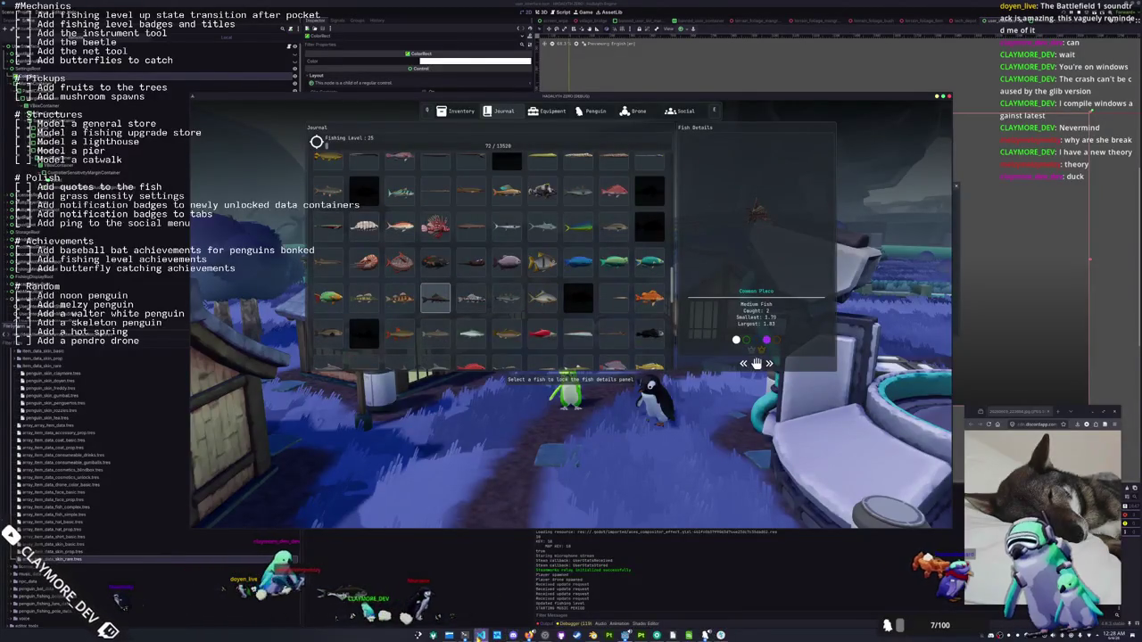
{"action": "key", "text": "F8"}
{"action": "left_click", "coordinate": [551, 231]}
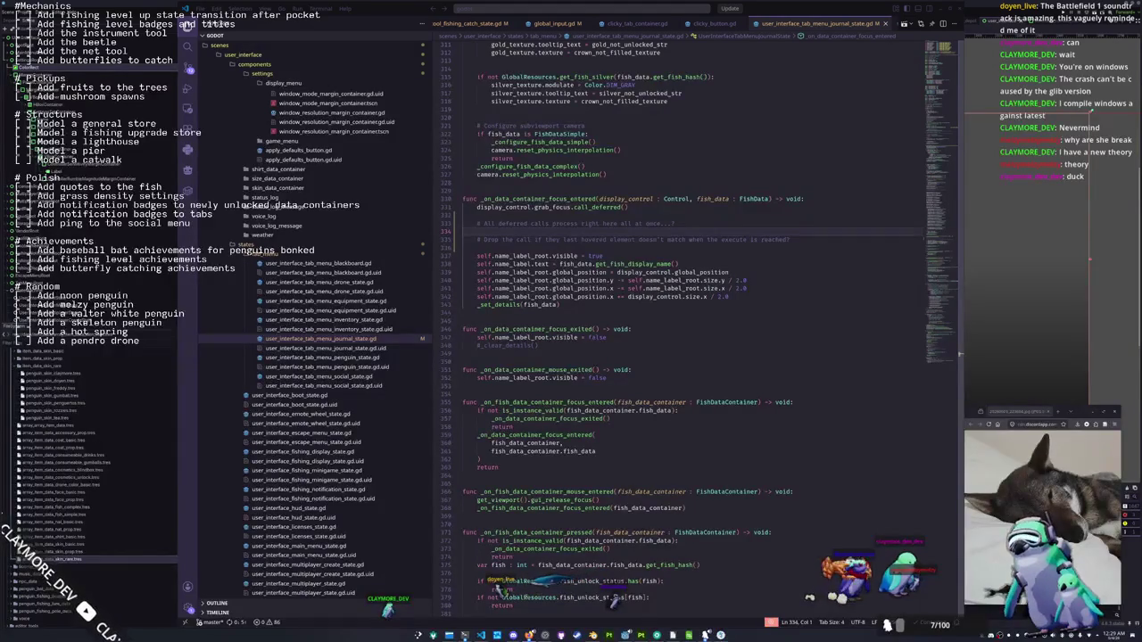
{"action": "left_click", "coordinate": [729, 482]}
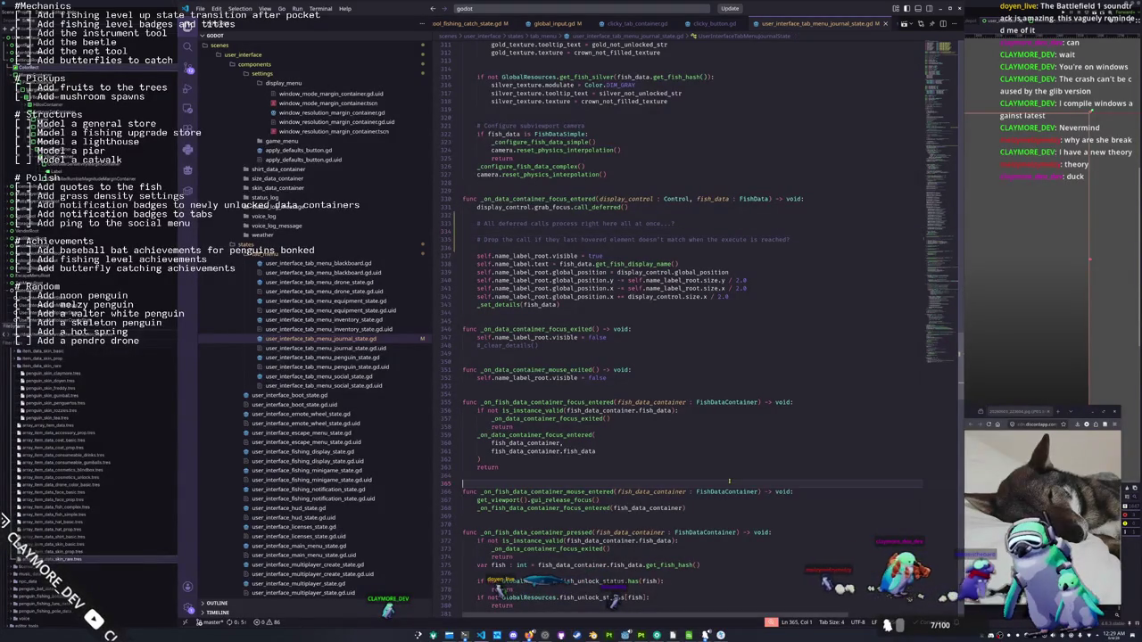
{"action": "left_click", "coordinate": [563, 330]}
{"action": "scroll", "coordinate": [552, 376], "scroll_direction": "down", "scroll_amount": 2}
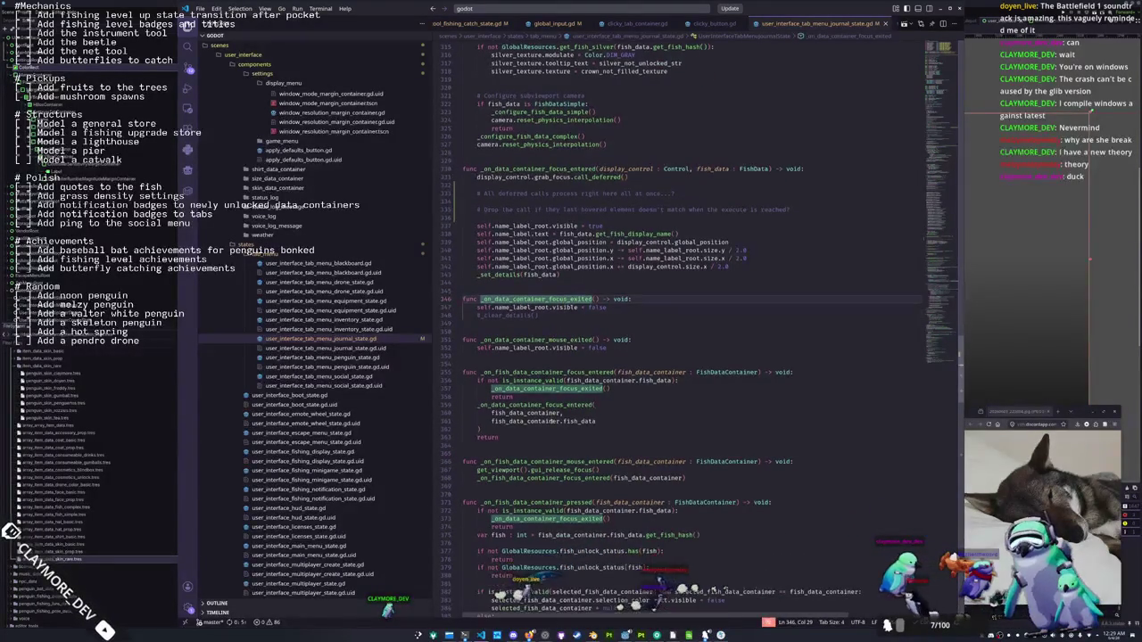
{"action": "double_click", "coordinate": [552, 463]}
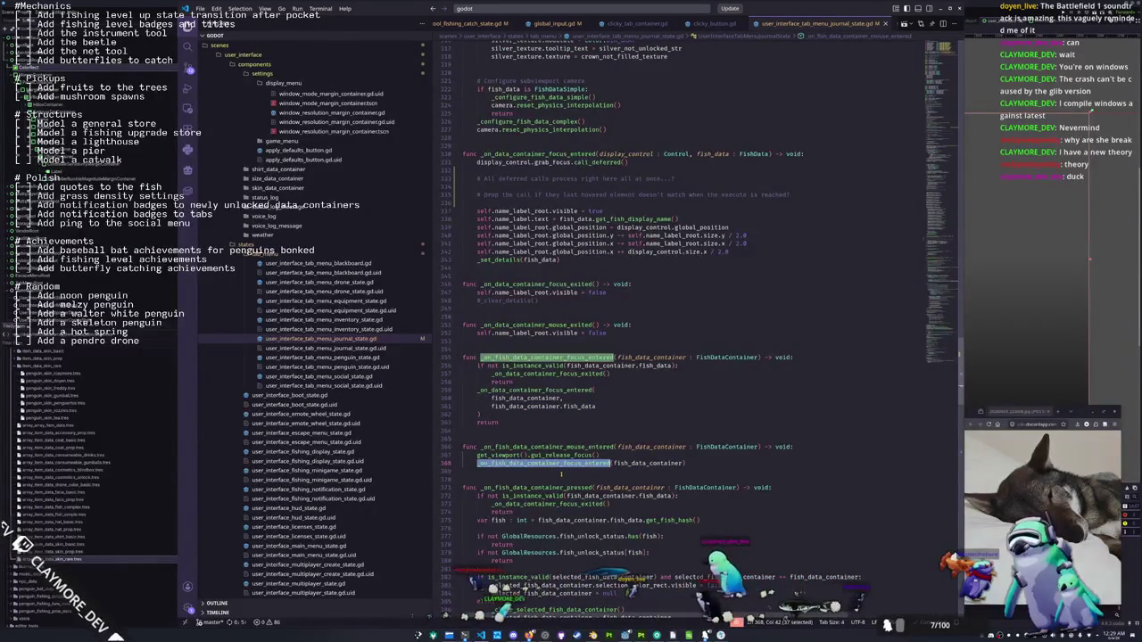
{"action": "mouse_move", "coordinate": [562, 464]}
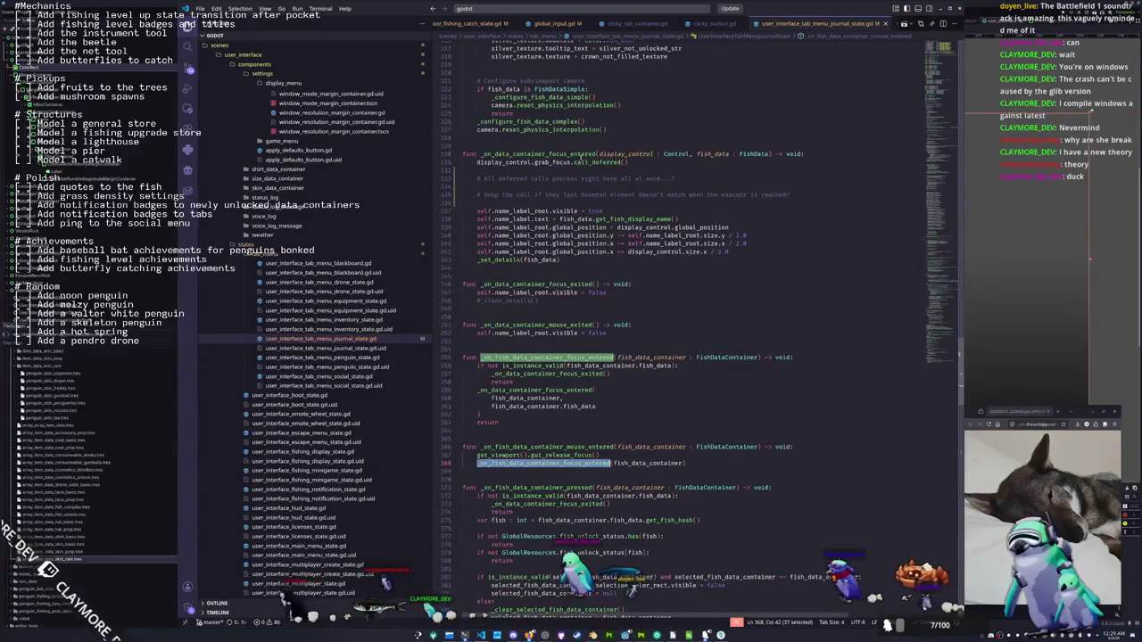
{"action": "double_click", "coordinate": [578, 155]}
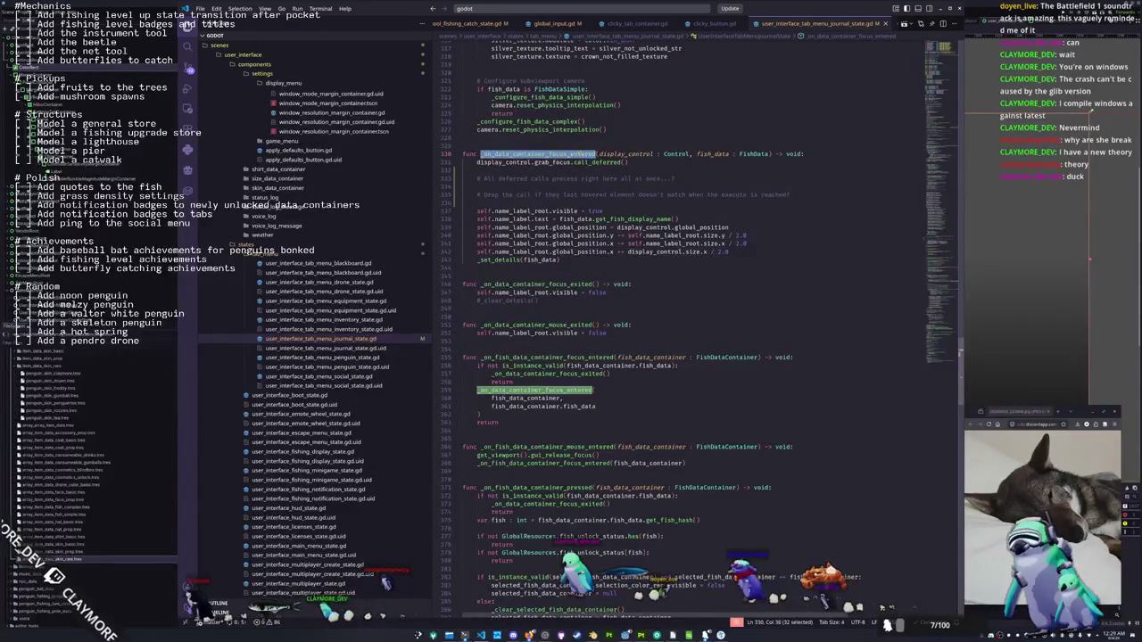
{"action": "left_click", "coordinate": [517, 163]}
{"action": "double_click", "coordinate": [517, 163]}
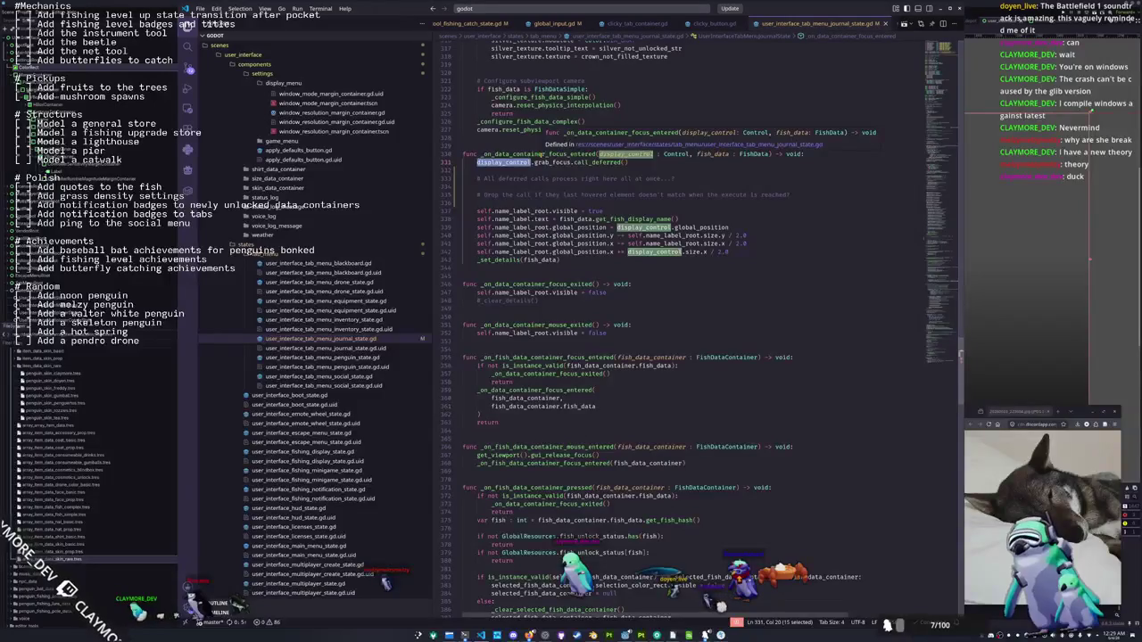
{"action": "double_click", "coordinate": [540, 154]}
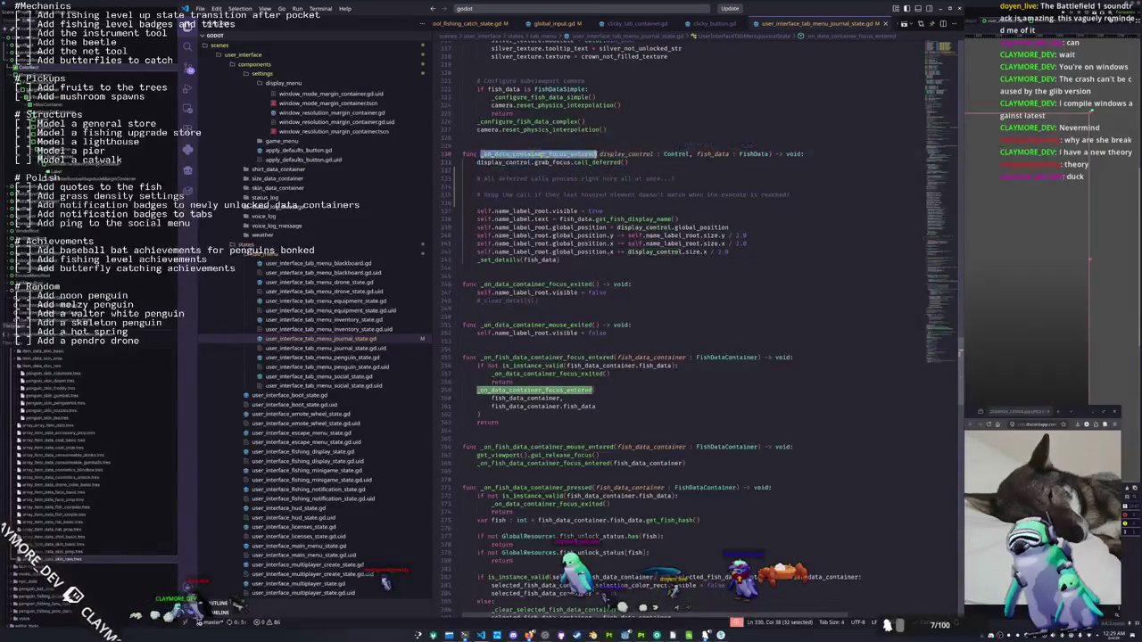
{"action": "scroll", "coordinate": [595, 253], "scroll_direction": "up", "scroll_amount": 15}
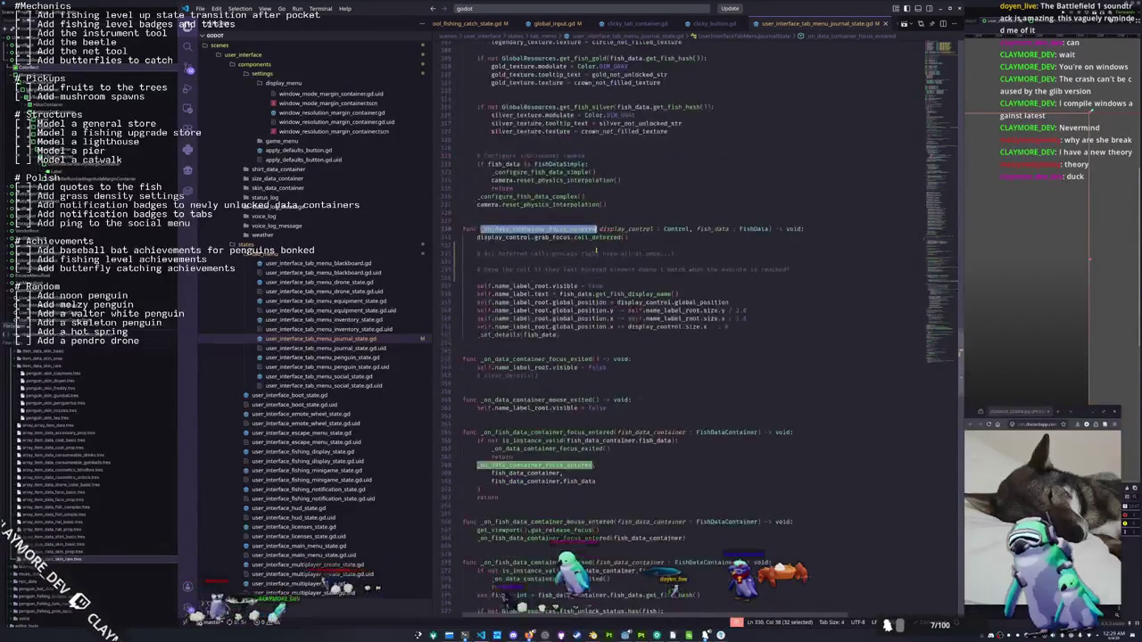
{"action": "scroll", "coordinate": [629, 236], "scroll_direction": "up", "scroll_amount": 18}
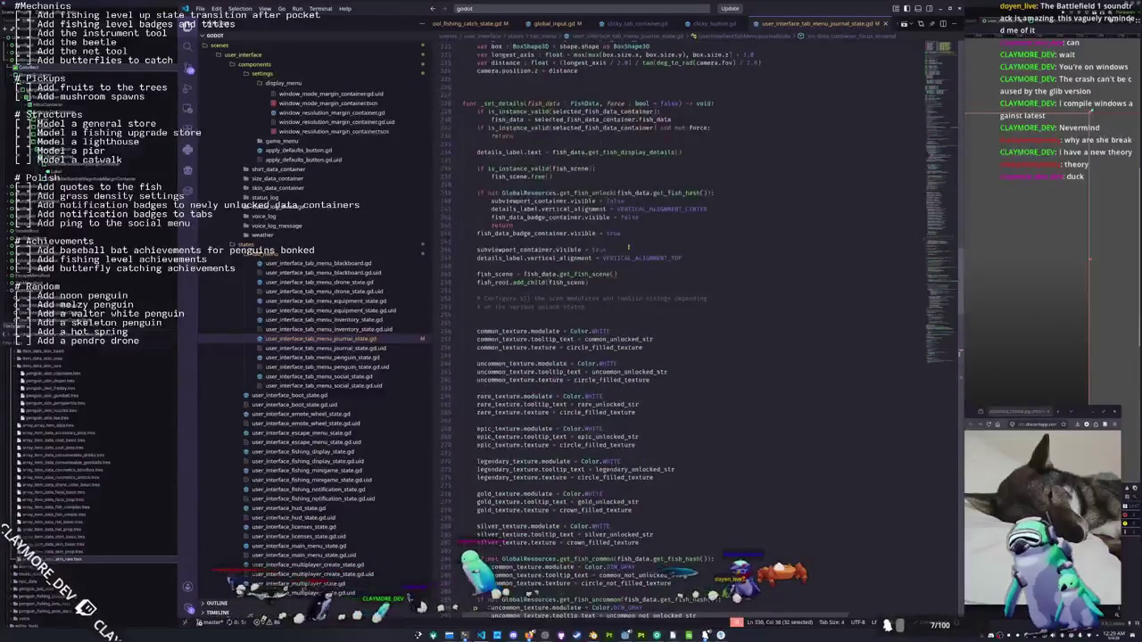
{"action": "scroll", "coordinate": [630, 247], "scroll_direction": "down", "scroll_amount": 10}
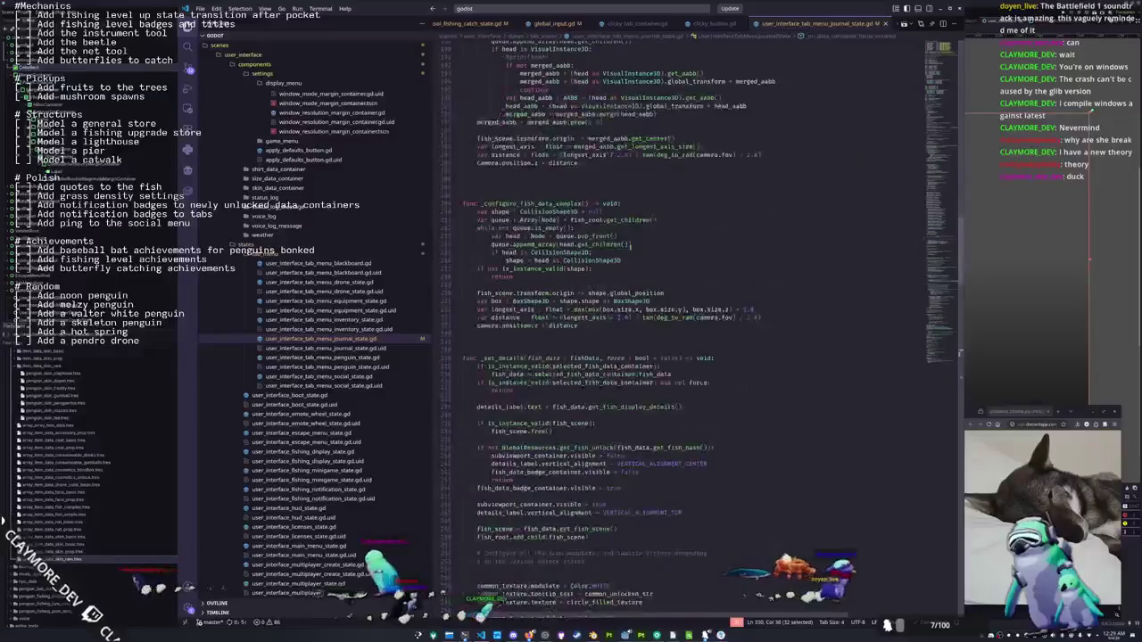
{"action": "key", "text": "ctrl+f"}
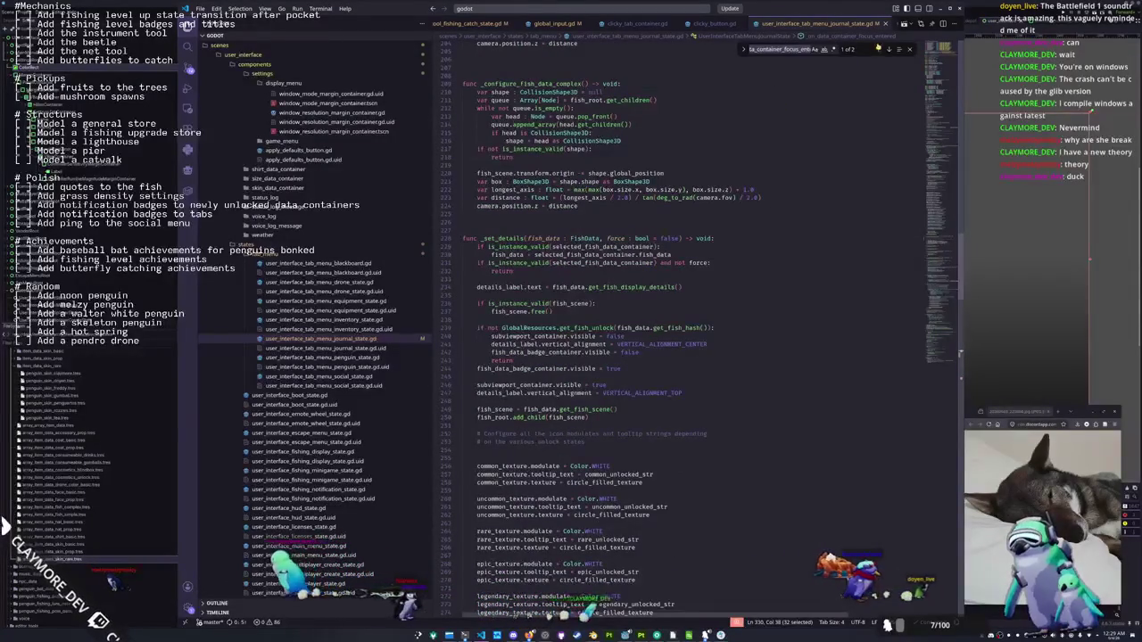
{"action": "left_click", "coordinate": [876, 50]}
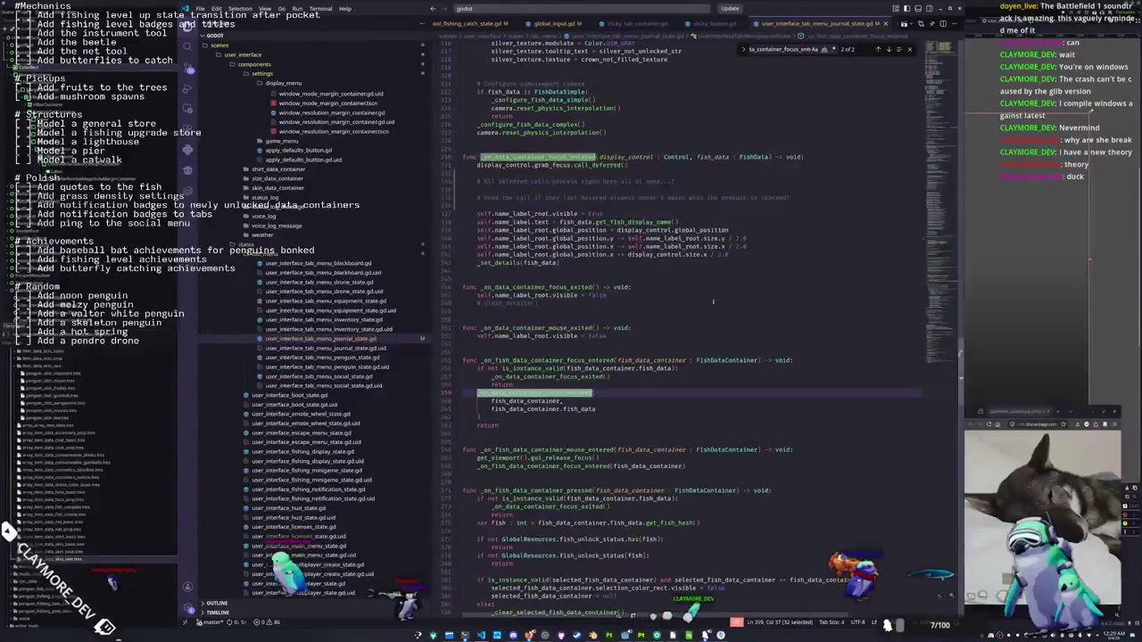
{"action": "left_click", "coordinate": [574, 417]}
{"action": "key", "text": "Escape"}
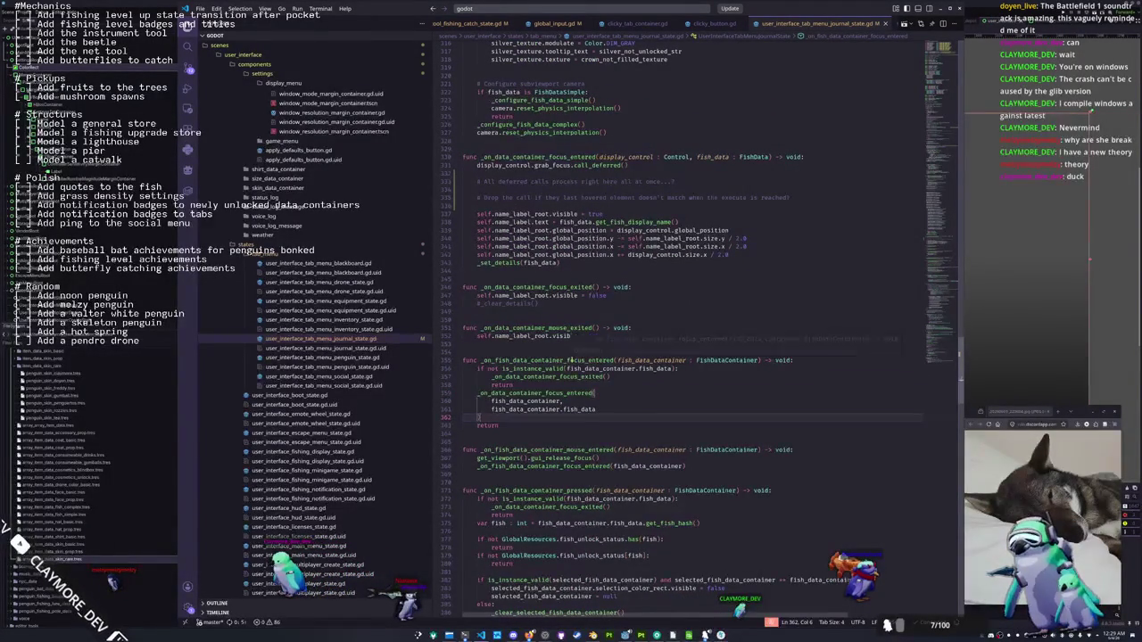
{"action": "double_click", "coordinate": [570, 360]}
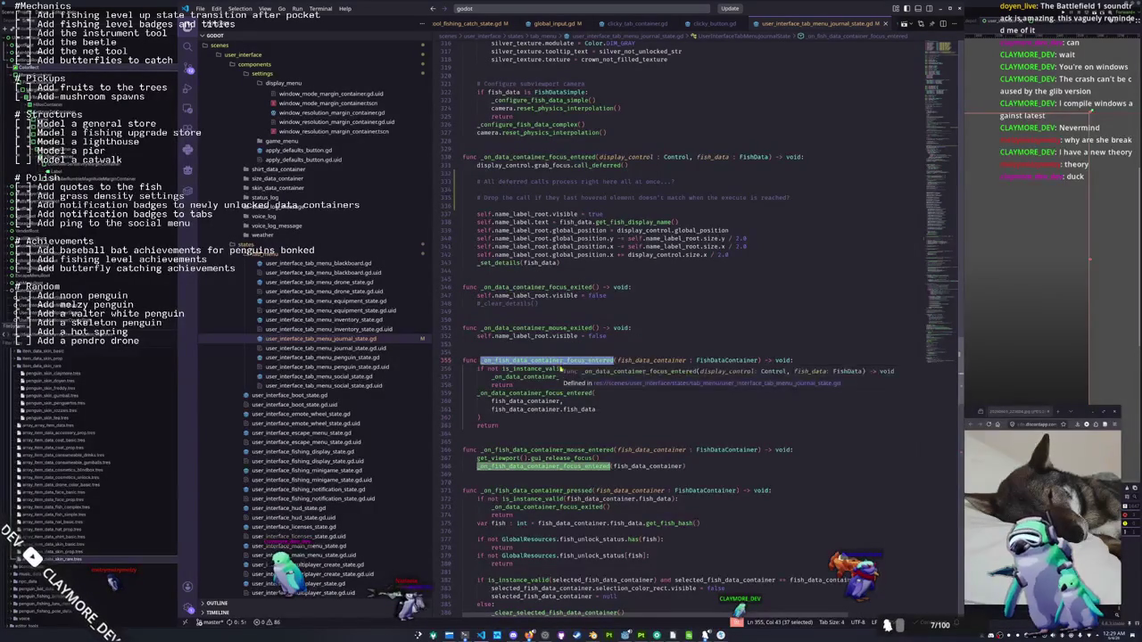
{"action": "double_click", "coordinate": [534, 392]}
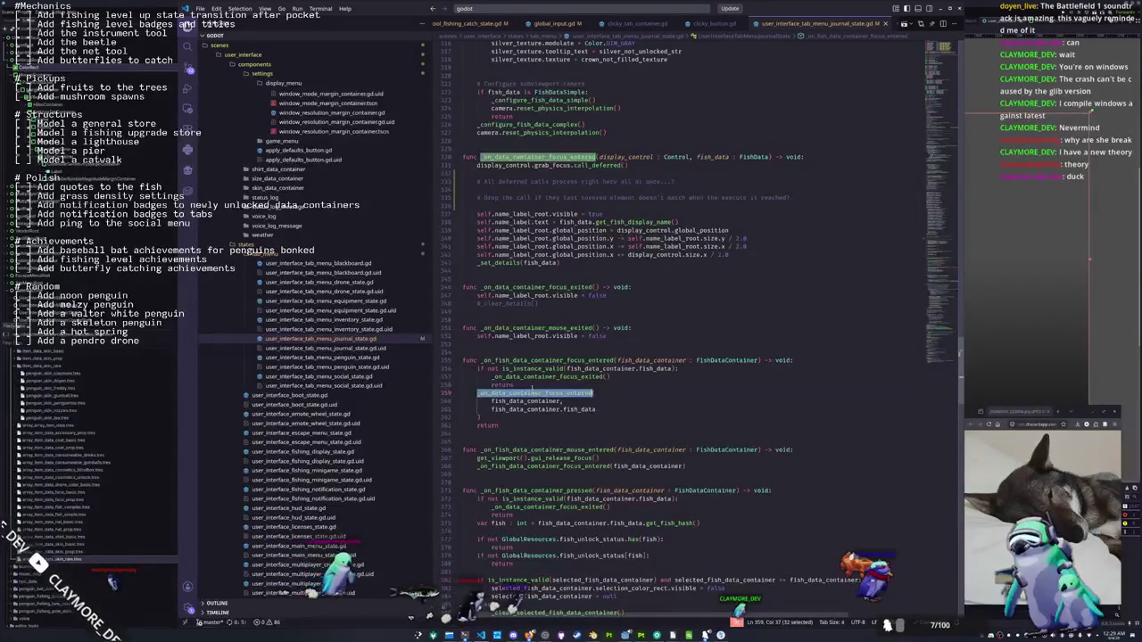
{"action": "double_click", "coordinate": [500, 165]}
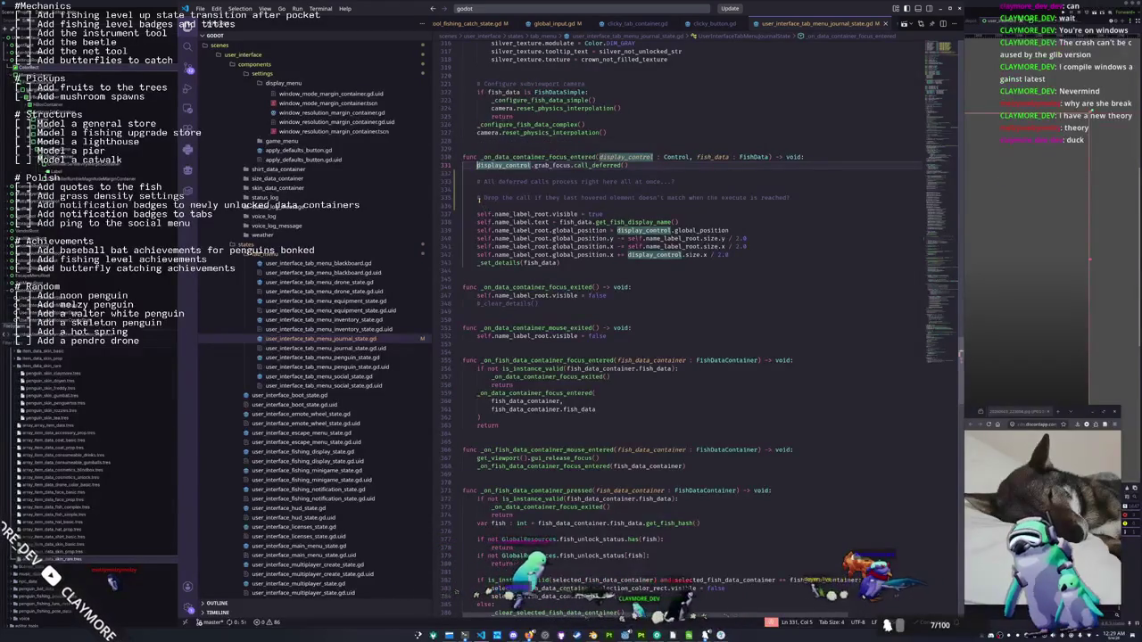
Comment out the display_control grab_focus line 331 and run the game from Godot with F5
{"action": "key", "text": "ctrl+k"}
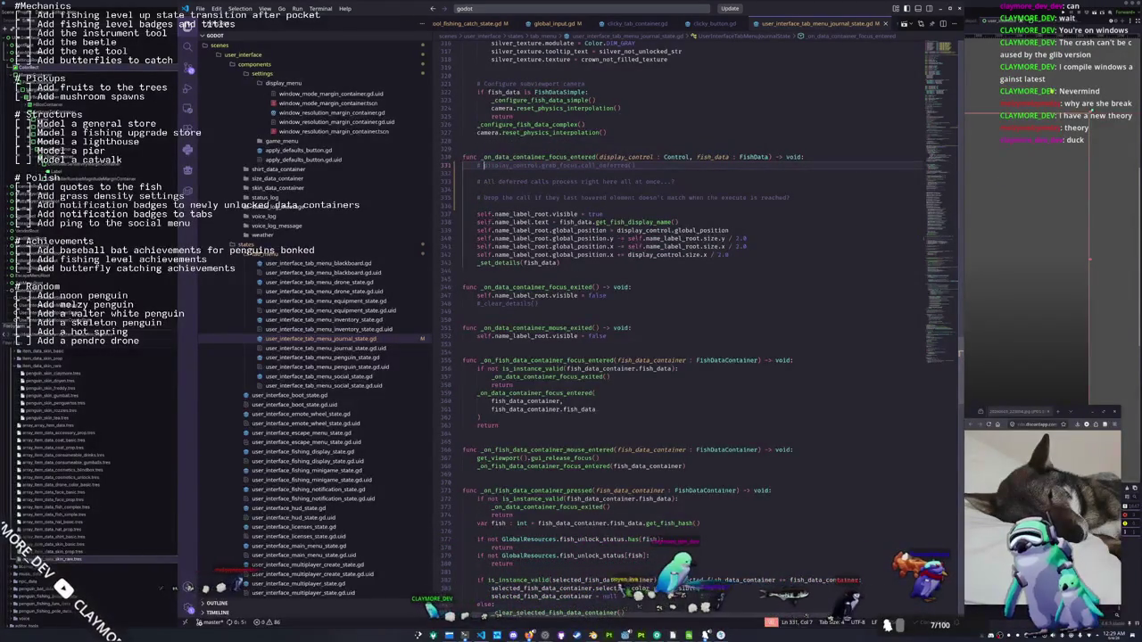
{"action": "key", "text": "alt+Tab"}
{"action": "key", "text": "F5"}
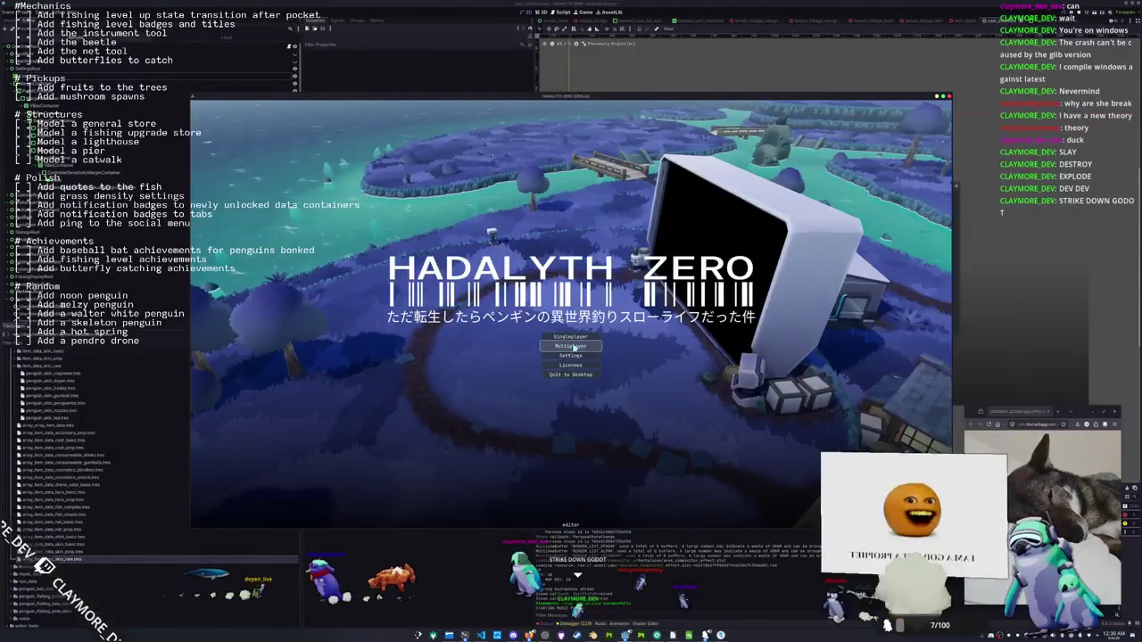
Start single-player, open the Journal, and arrow-key through fish like Brook Stickleback, Minke Whale and Whale Shark
{"action": "left_click", "coordinate": [578, 337]}
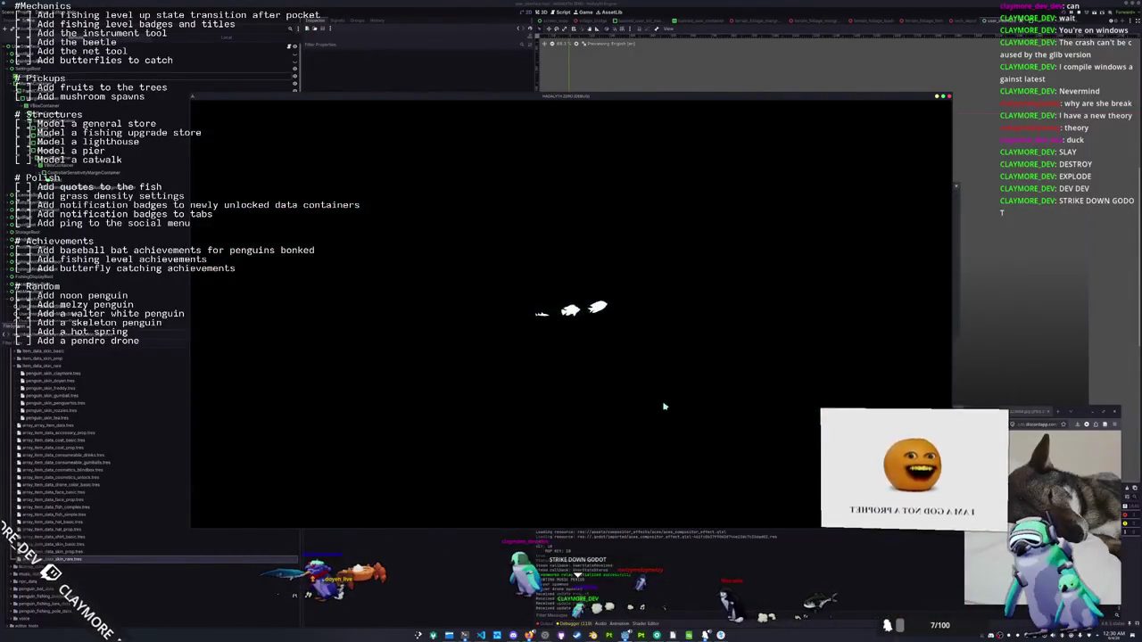
{"action": "key", "text": "Tab"}
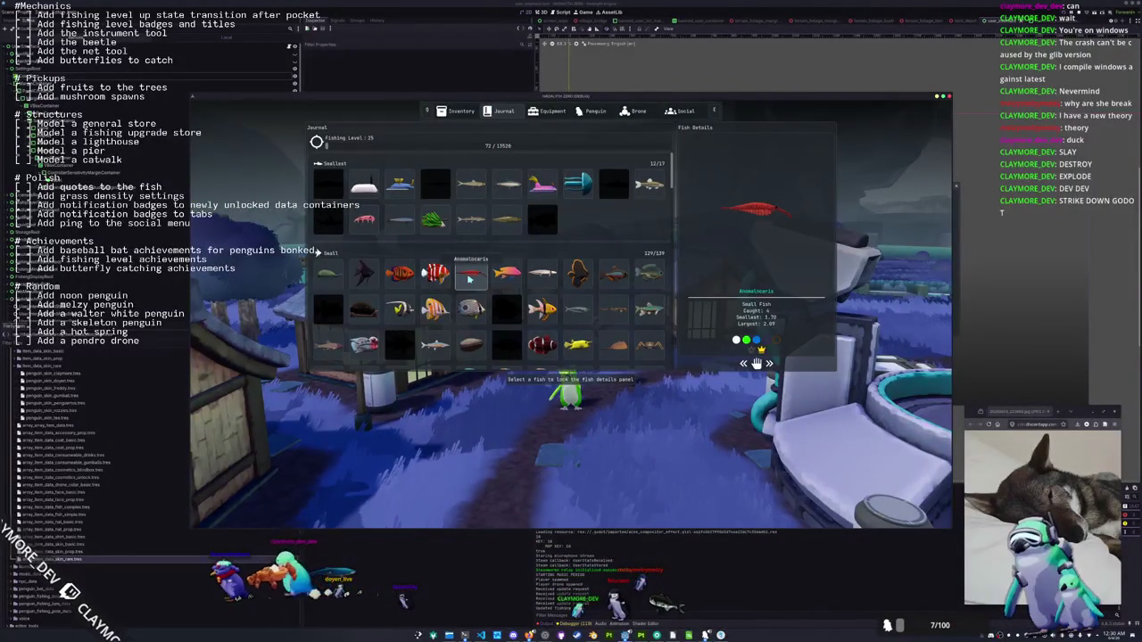
{"action": "key", "text": "Down"}
{"action": "key", "text": "Down"}
{"action": "key", "text": "Down"}
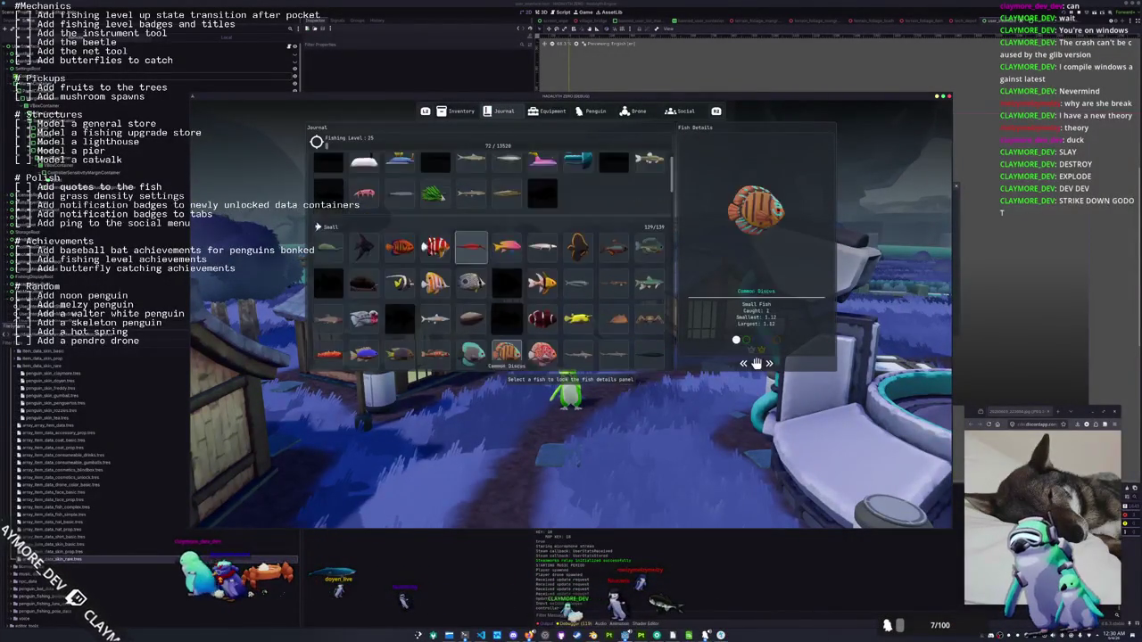
{"action": "key", "text": "Down"}
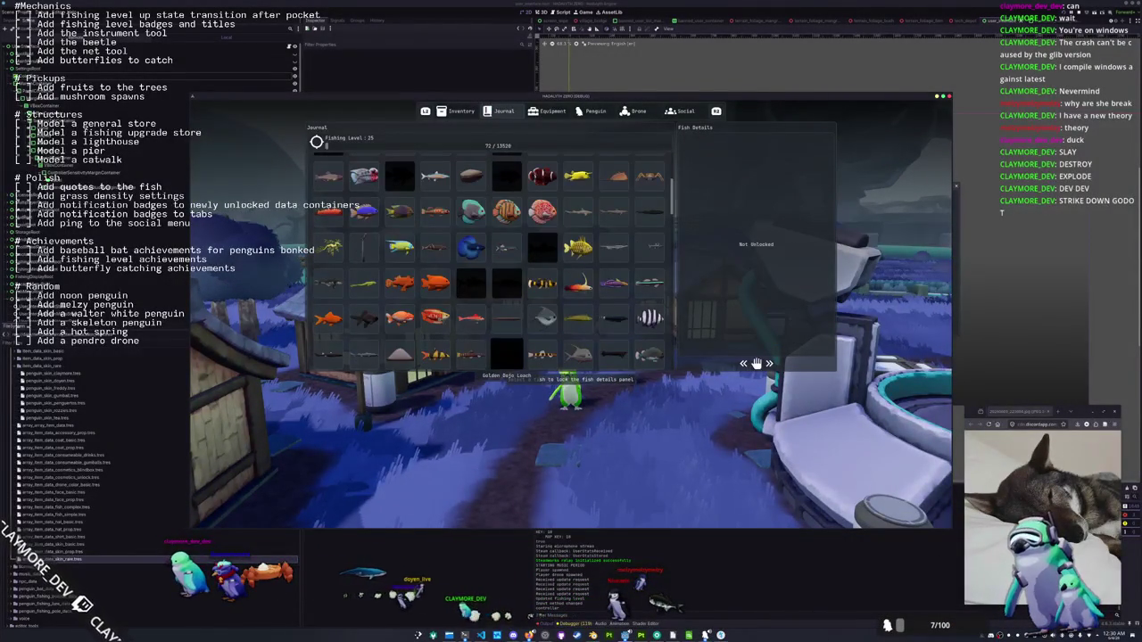
{"action": "key", "text": "Down"}
{"action": "key", "text": "Down"}
{"action": "key", "text": "Down"}
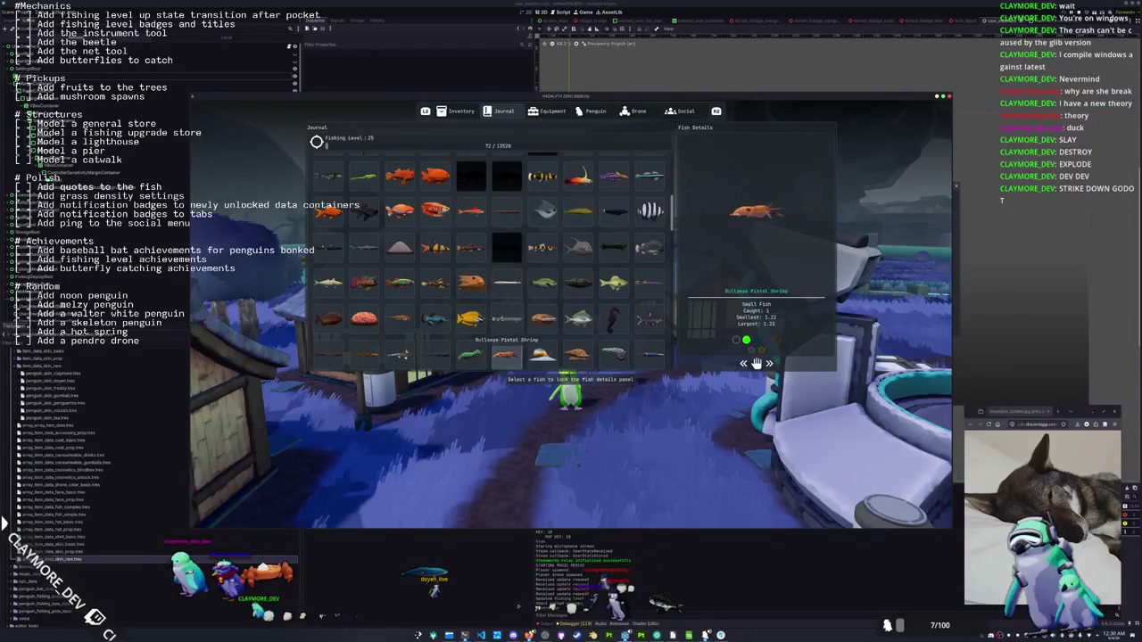
{"action": "key", "text": "Down"}
{"action": "key", "text": "Down"}
{"action": "key", "text": "Down"}
{"action": "key", "text": "Down"}
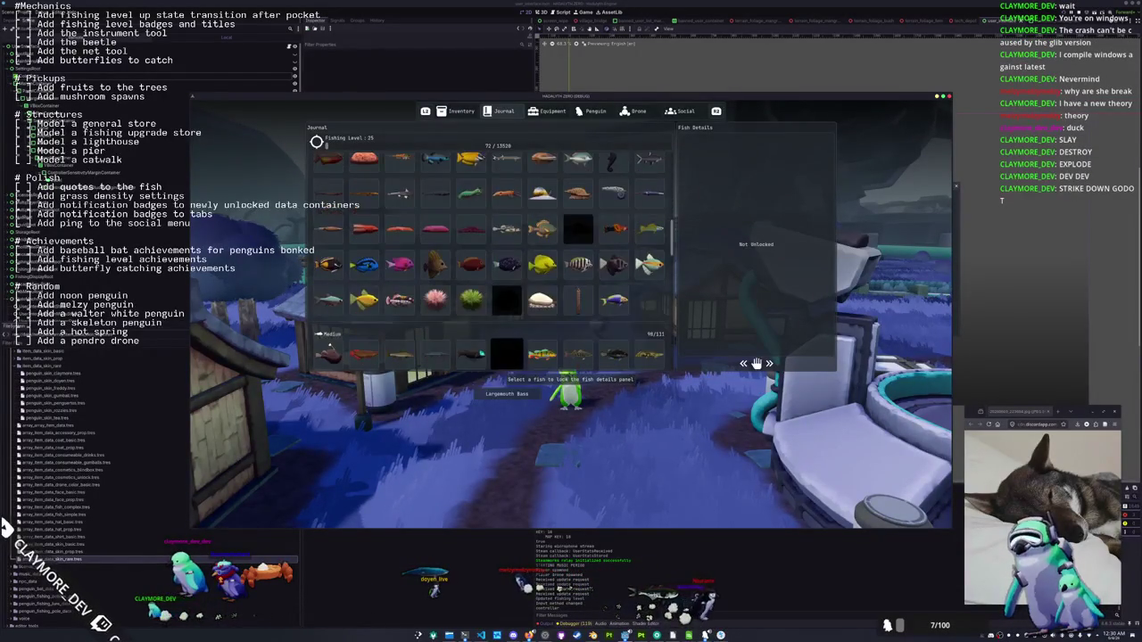
{"action": "key", "text": "Down"}
{"action": "key", "text": "Down"}
{"action": "key", "text": "Down"}
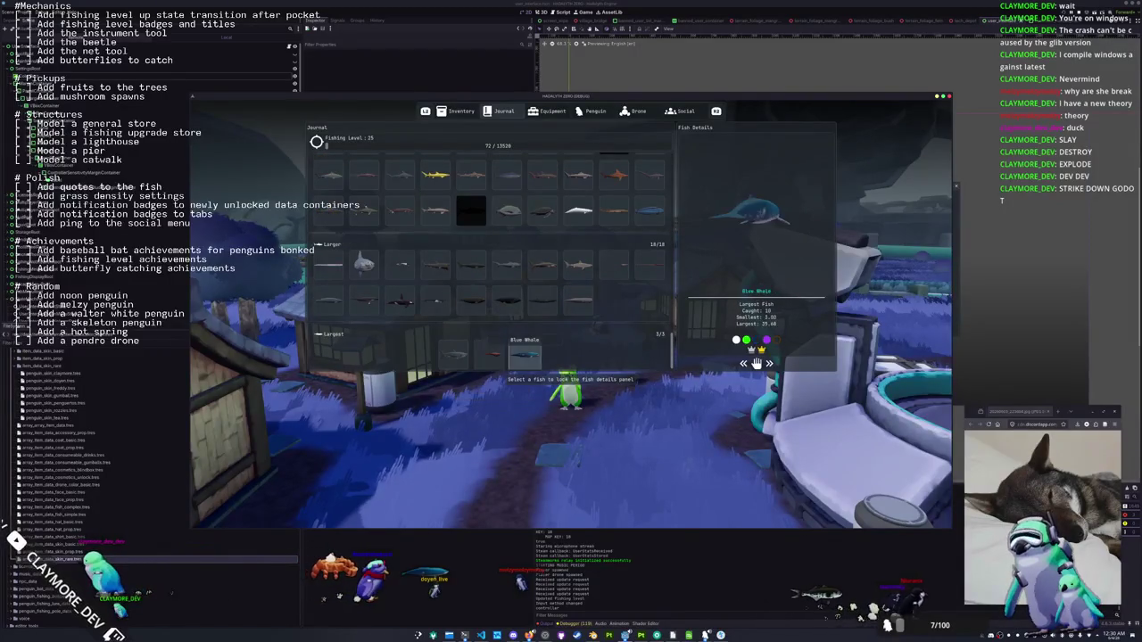
{"action": "key", "text": "Left"}
{"action": "key", "text": "Left"}
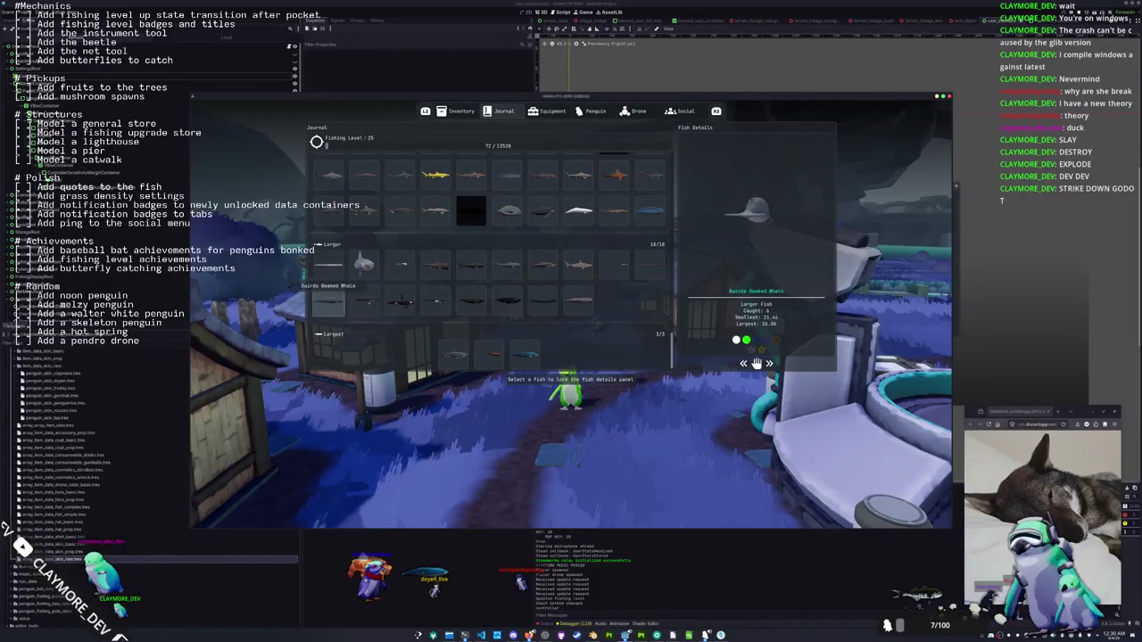
{"action": "key", "text": "Up"}
{"action": "key", "text": "Left"}
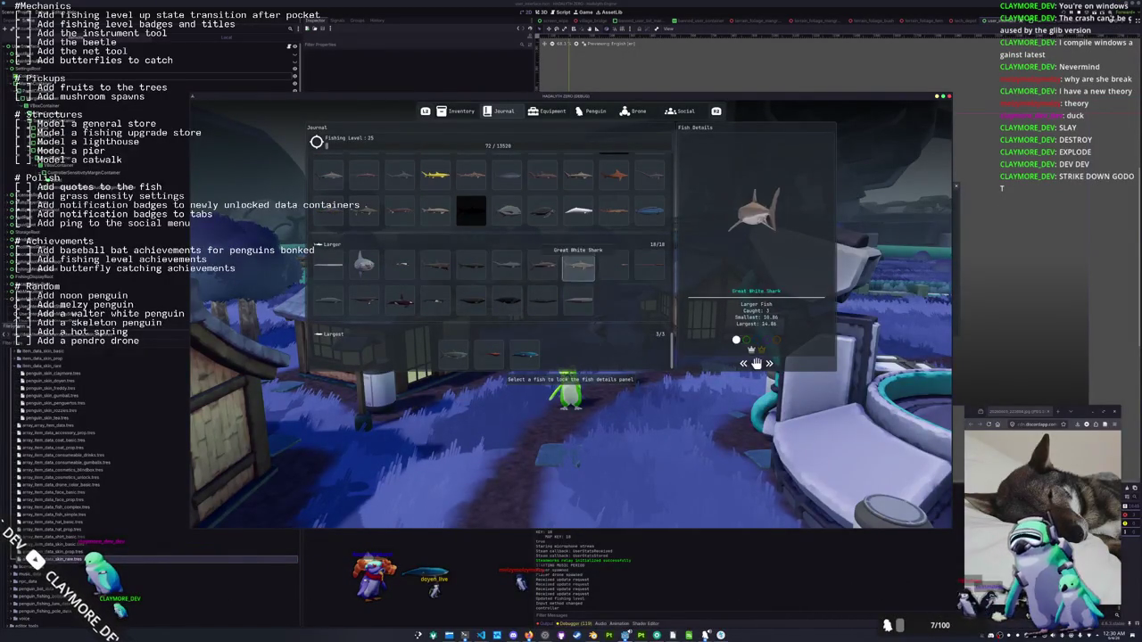
{"action": "key", "text": "Up"}
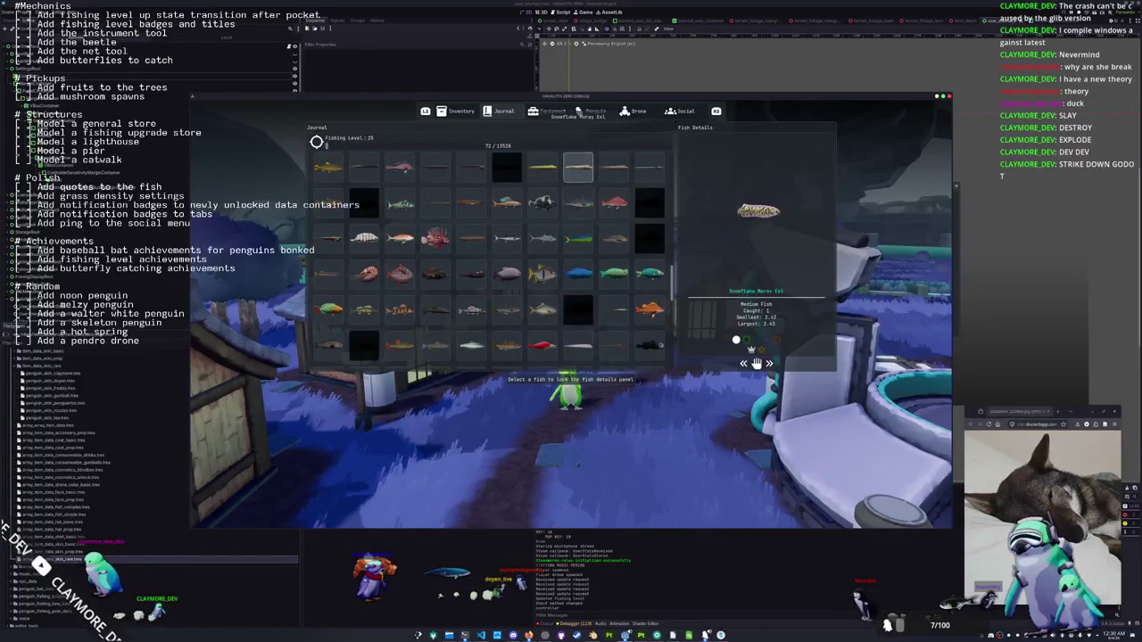
{"action": "key", "text": "Down"}
{"action": "key", "text": "Down"}
{"action": "key", "text": "Down"}
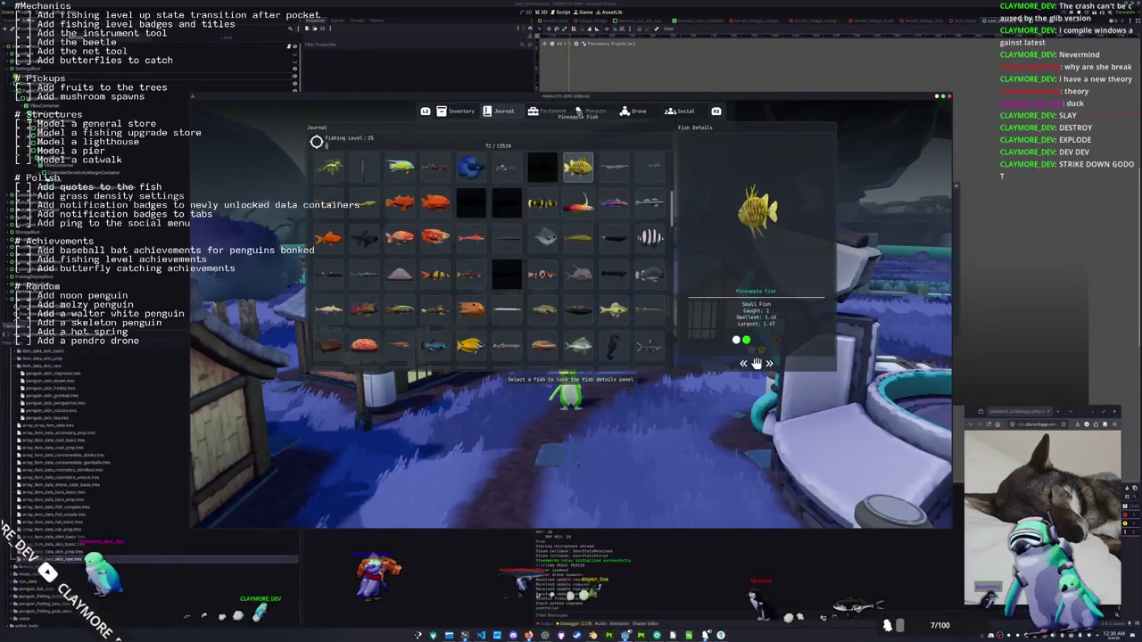
{"action": "key", "text": "Up"}
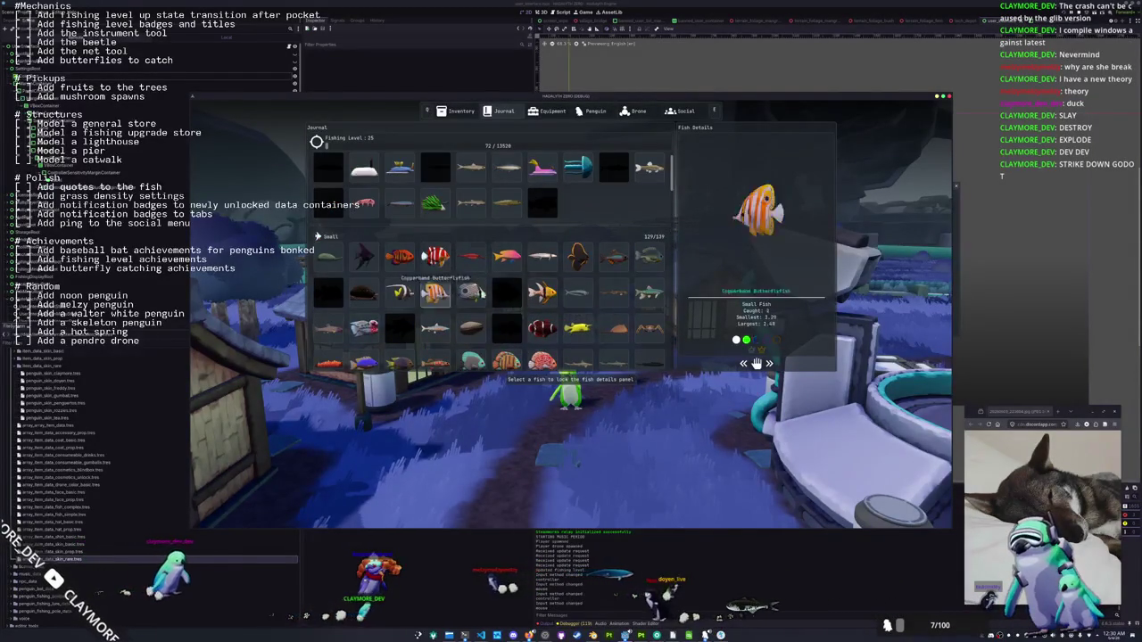
Scroll the fish grid up and down through the Smallest and Small sections, then close the journal
{"action": "scroll", "coordinate": [428, 324], "scroll_direction": "down", "scroll_amount": 10}
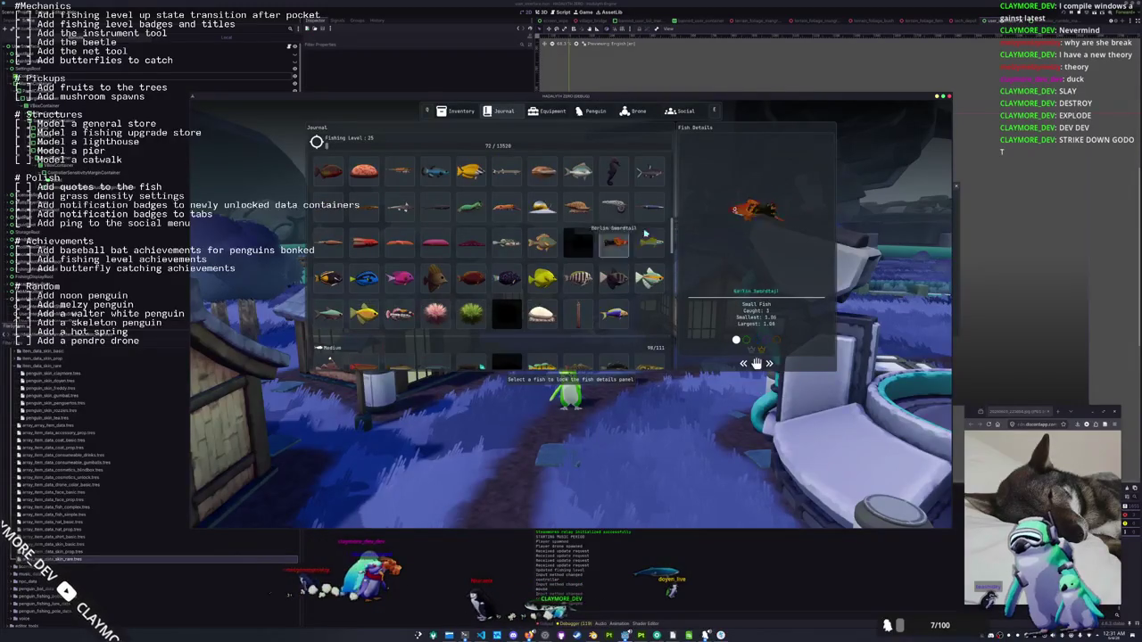
{"action": "scroll", "coordinate": [441, 300], "scroll_direction": "down", "scroll_amount": 10}
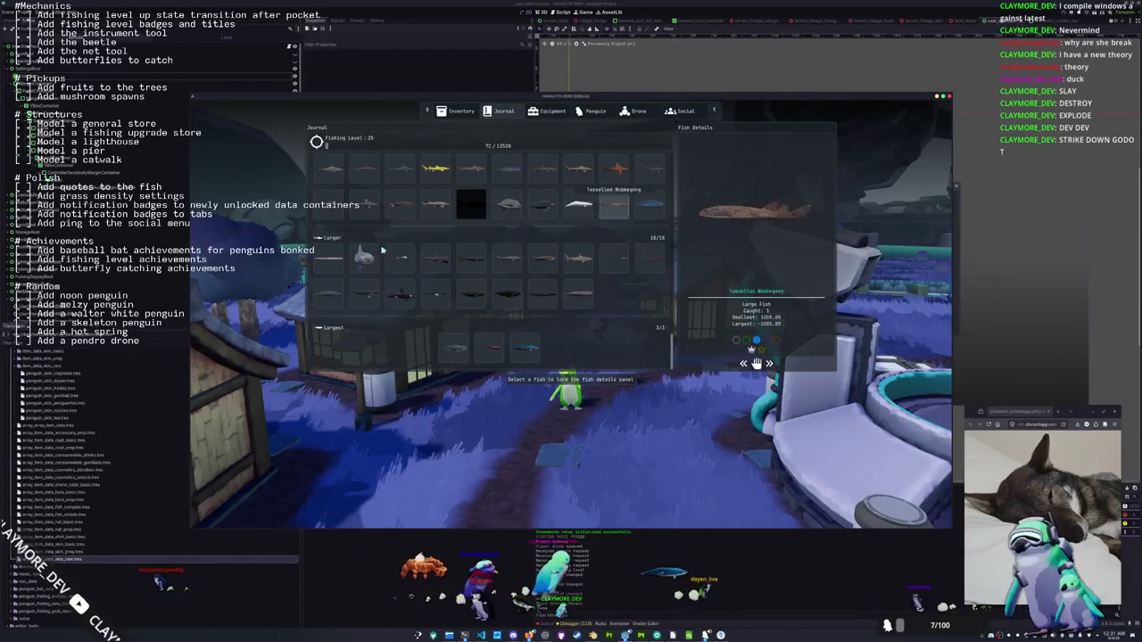
{"action": "scroll", "coordinate": [508, 263], "scroll_direction": "up", "scroll_amount": 5}
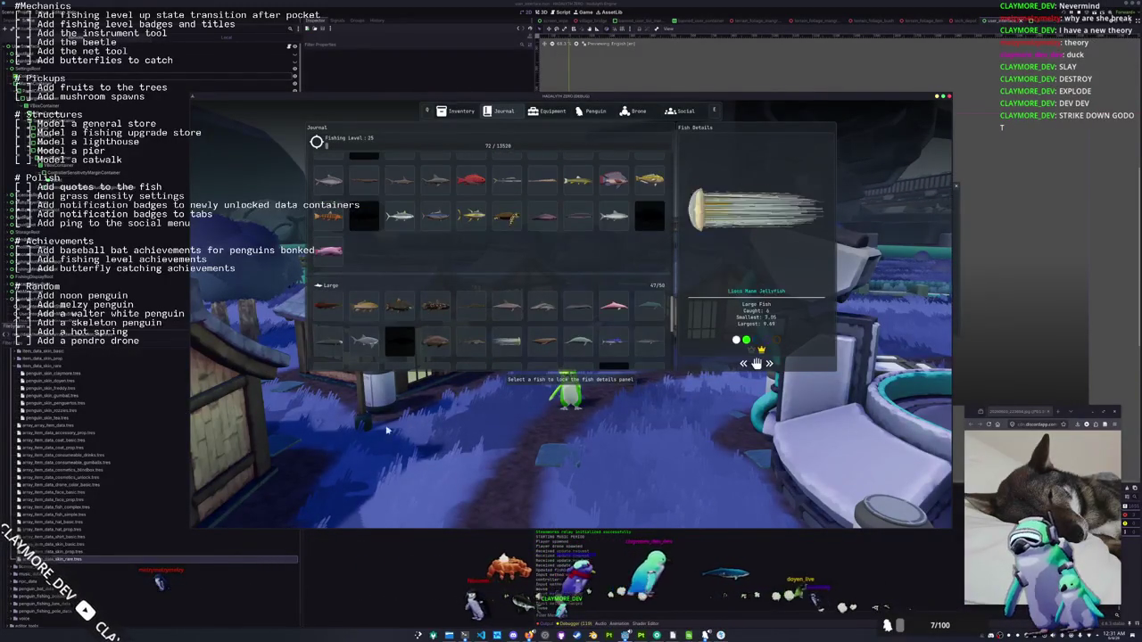
{"action": "scroll", "coordinate": [536, 312], "scroll_direction": "up", "scroll_amount": 5}
{"action": "scroll", "coordinate": [528, 299], "scroll_direction": "up", "scroll_amount": 3}
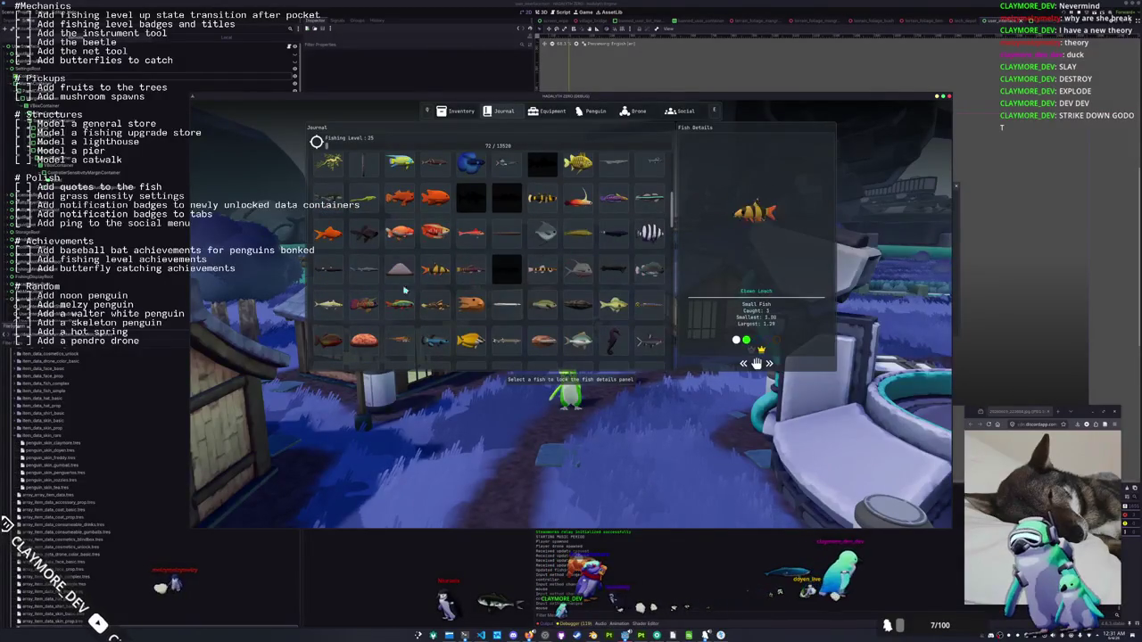
{"action": "scroll", "coordinate": [412, 304], "scroll_direction": "up", "scroll_amount": 3}
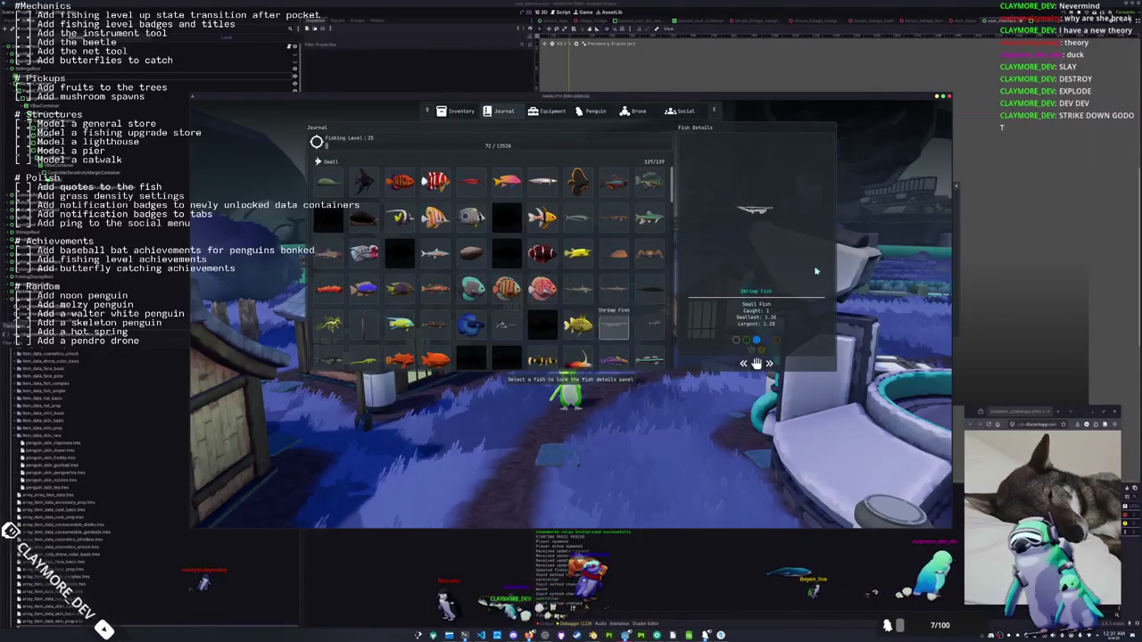
{"action": "scroll", "coordinate": [553, 294], "scroll_direction": "up", "scroll_amount": 2}
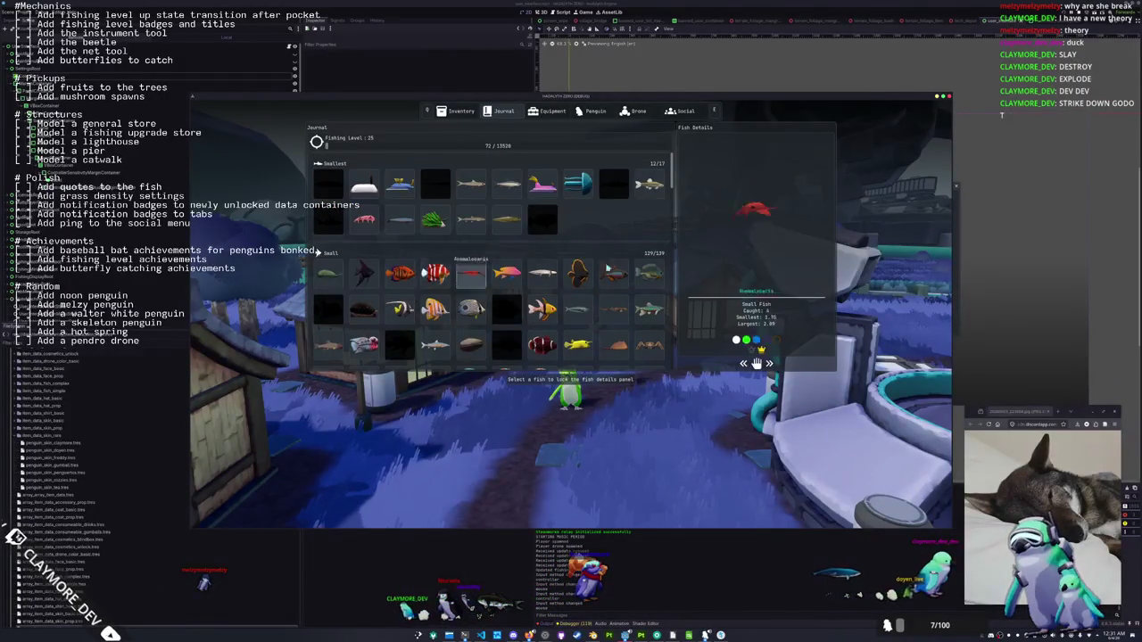
{"action": "scroll", "coordinate": [622, 250], "scroll_direction": "down", "scroll_amount": 5}
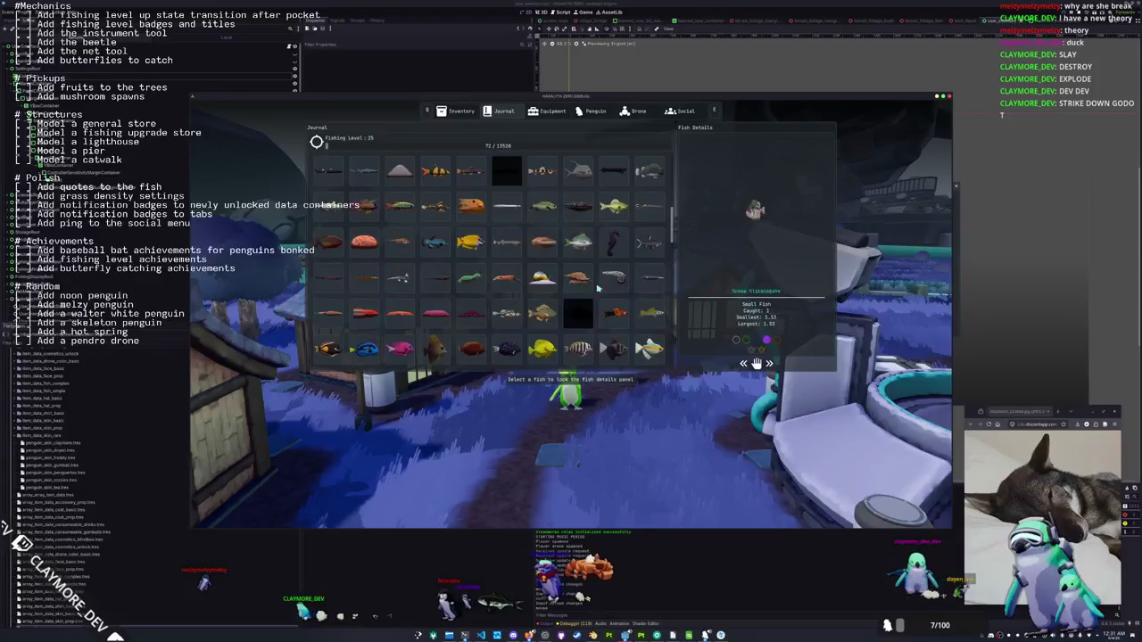
{"action": "key", "text": "Escape"}
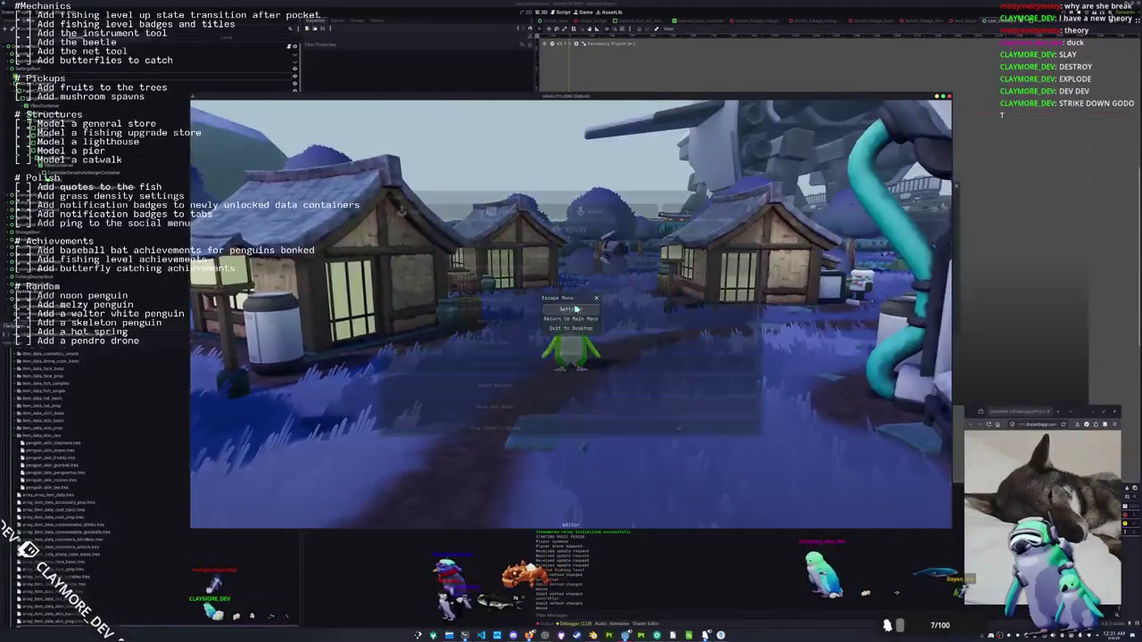
{"action": "key", "text": "Escape"}
{"action": "left_click", "coordinate": [514, 213]}
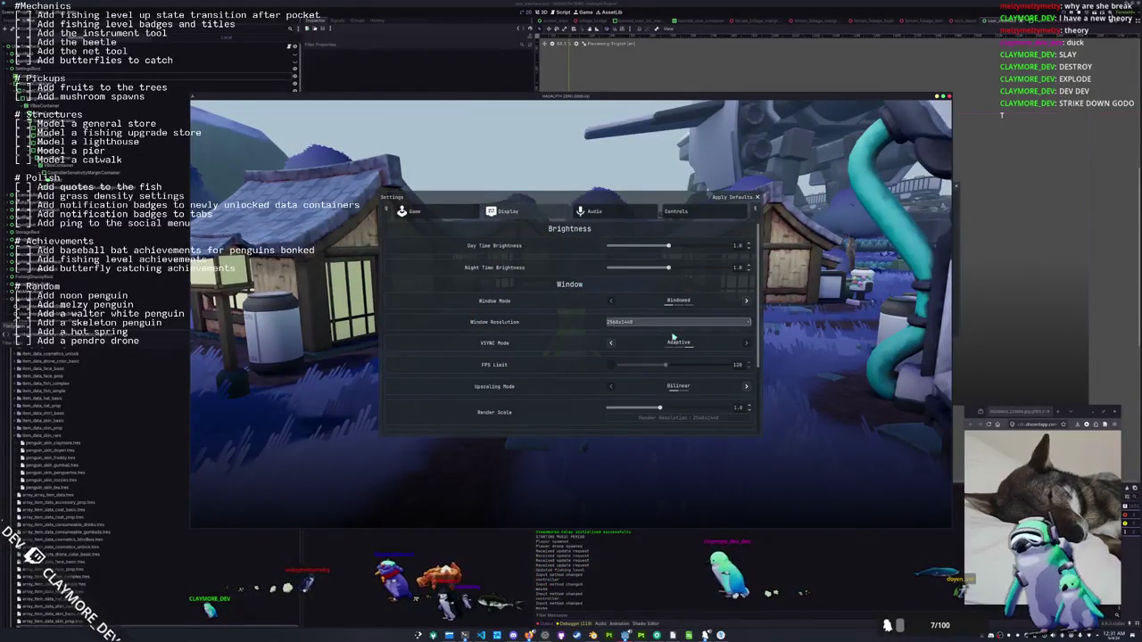
{"action": "key", "text": "Escape"}
{"action": "key", "text": "Tab"}
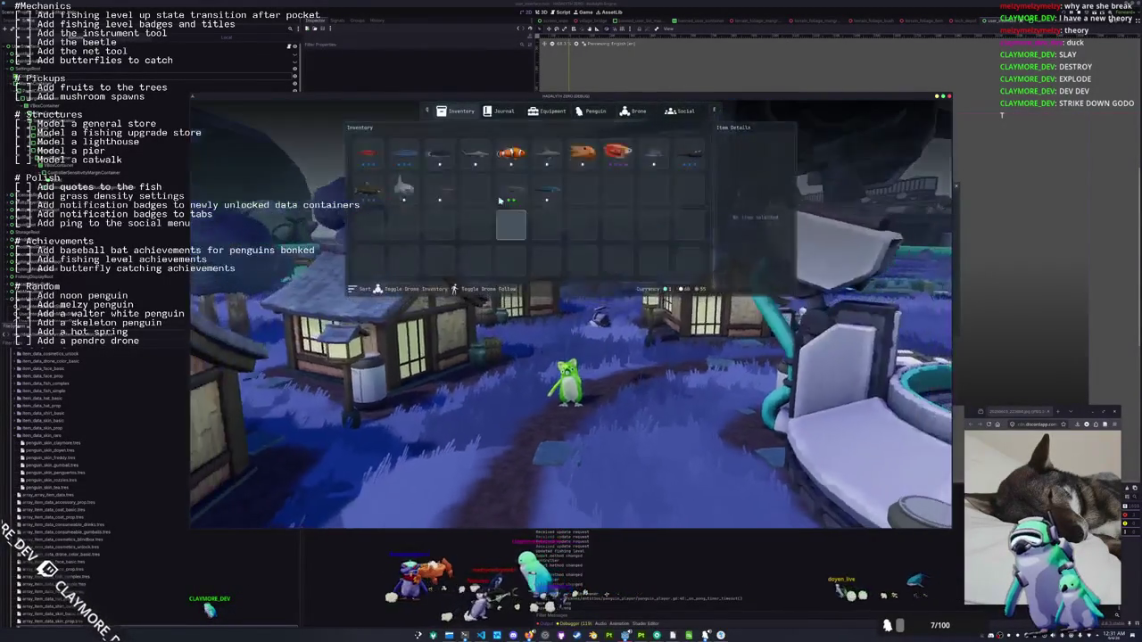
{"action": "key", "text": "e"}
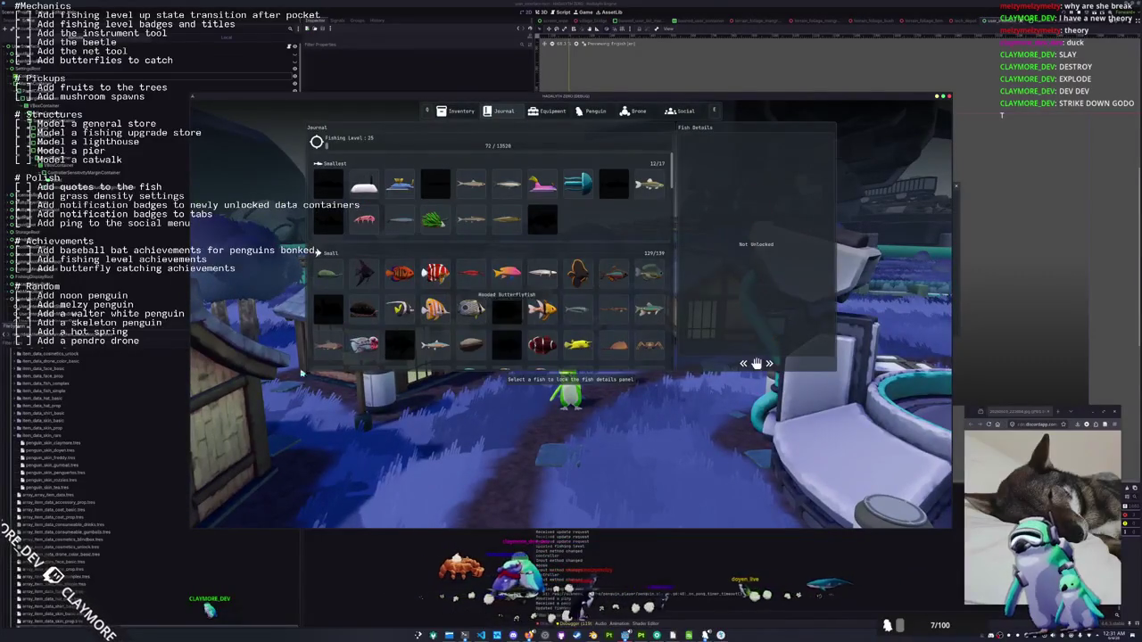
{"action": "scroll", "coordinate": [368, 334], "scroll_direction": "down", "scroll_amount": 5}
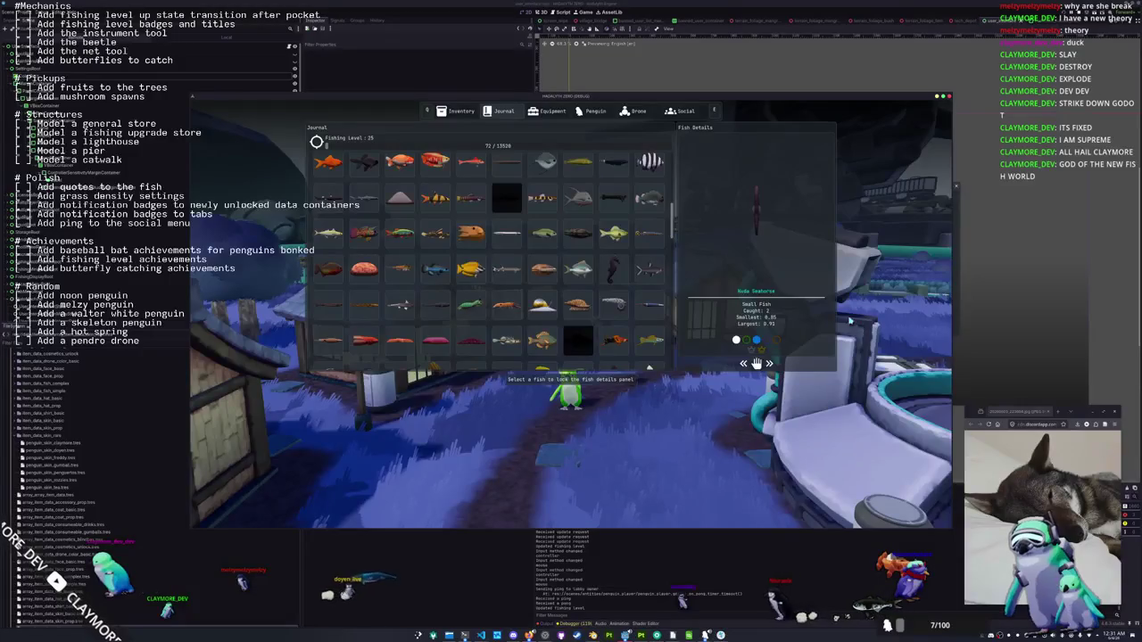
{"action": "scroll", "coordinate": [465, 286], "scroll_direction": "down", "scroll_amount": 1}
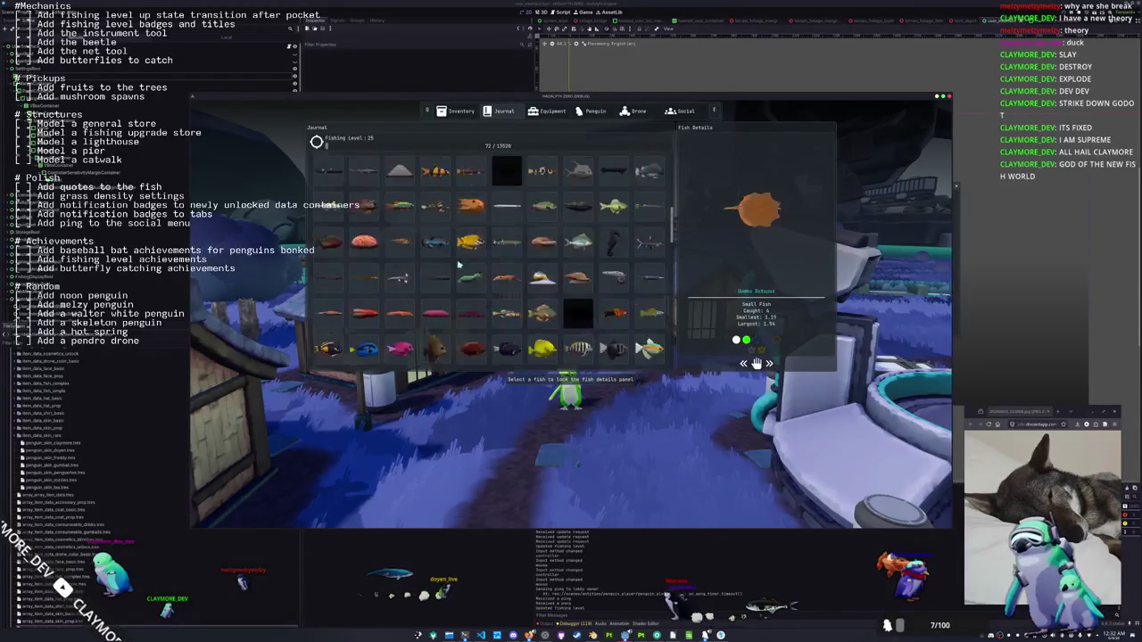
{"action": "scroll", "coordinate": [465, 285], "scroll_direction": "down", "scroll_amount": 5}
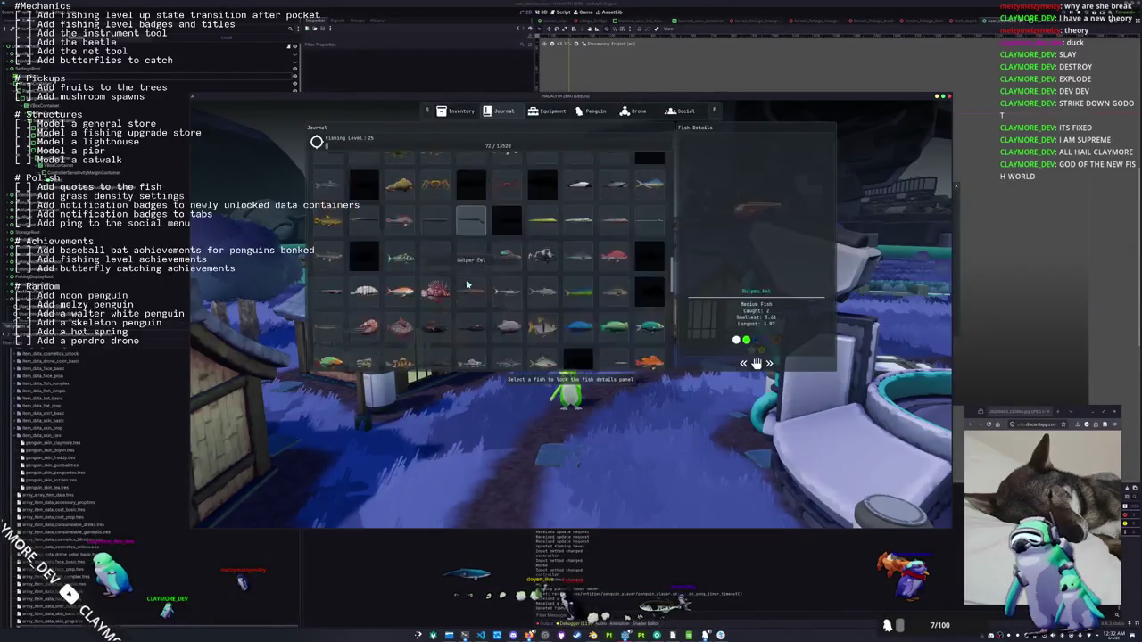
{"action": "scroll", "coordinate": [467, 259], "scroll_direction": "down", "scroll_amount": 5}
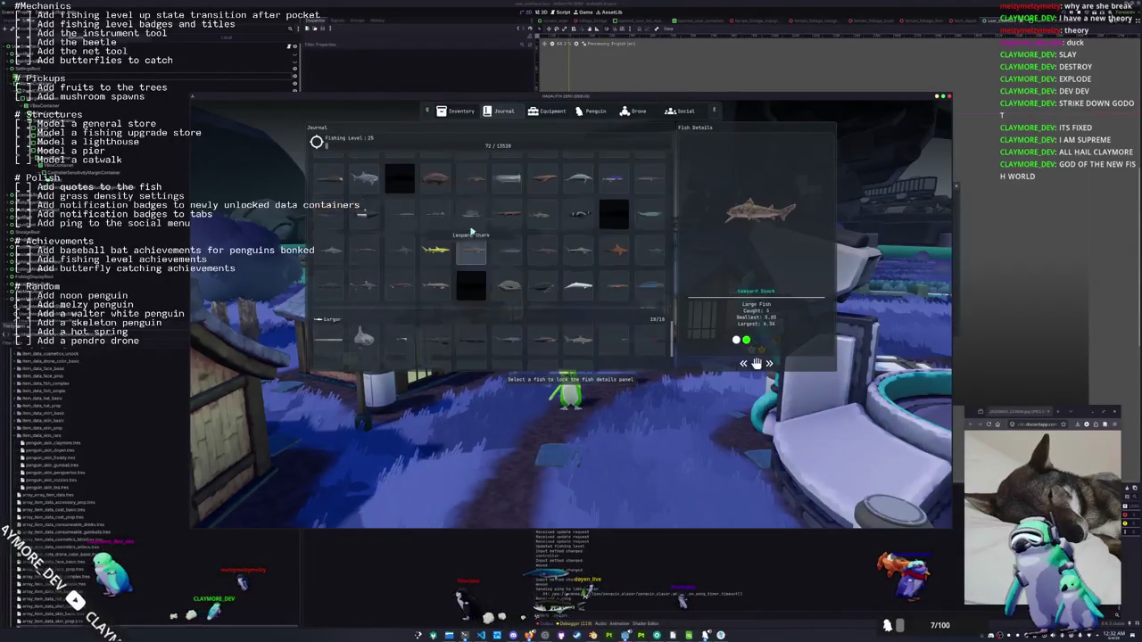
{"action": "scroll", "coordinate": [504, 203], "scroll_direction": "up", "scroll_amount": 1}
{"action": "scroll", "coordinate": [509, 198], "scroll_direction": "down", "scroll_amount": 3}
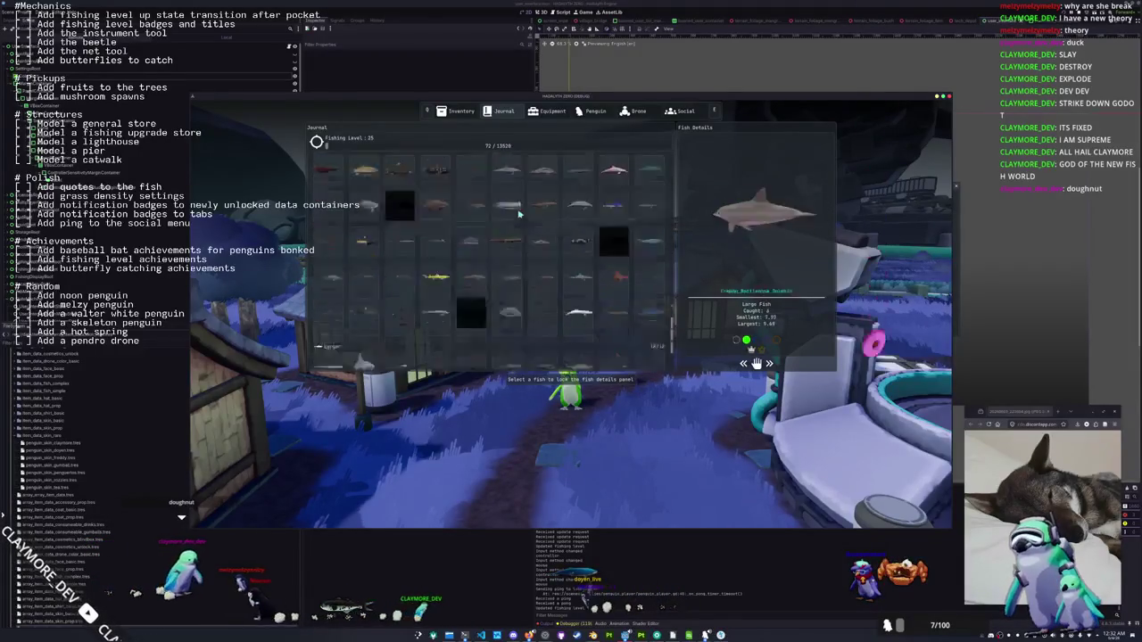
{"action": "scroll", "coordinate": [513, 339], "scroll_direction": "up", "scroll_amount": 2}
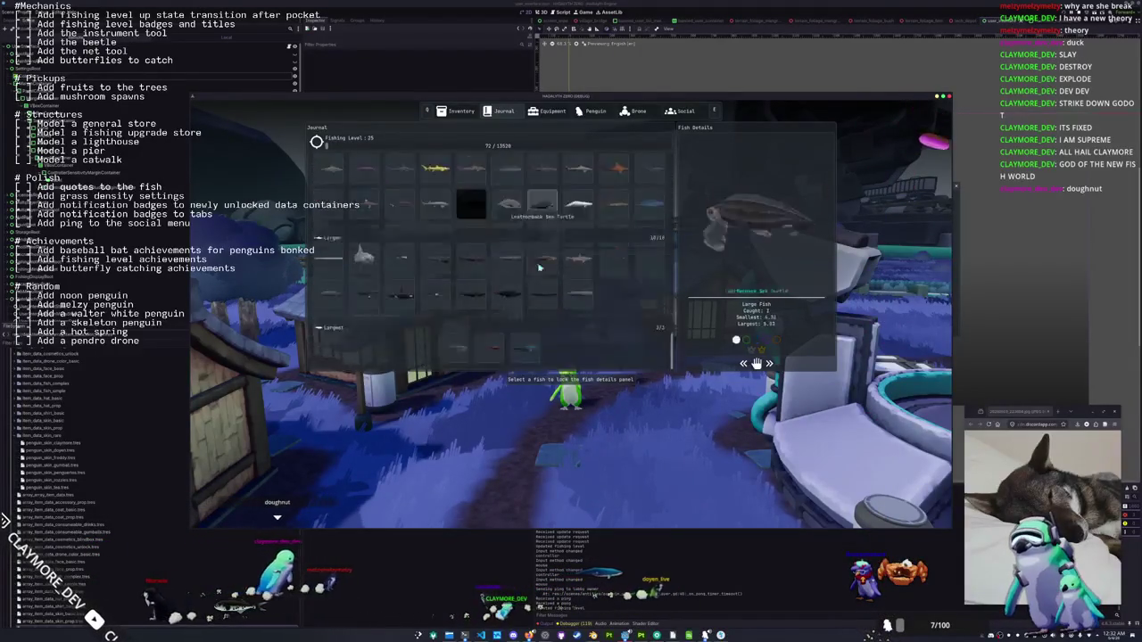
{"action": "scroll", "coordinate": [536, 268], "scroll_direction": "down", "scroll_amount": 5}
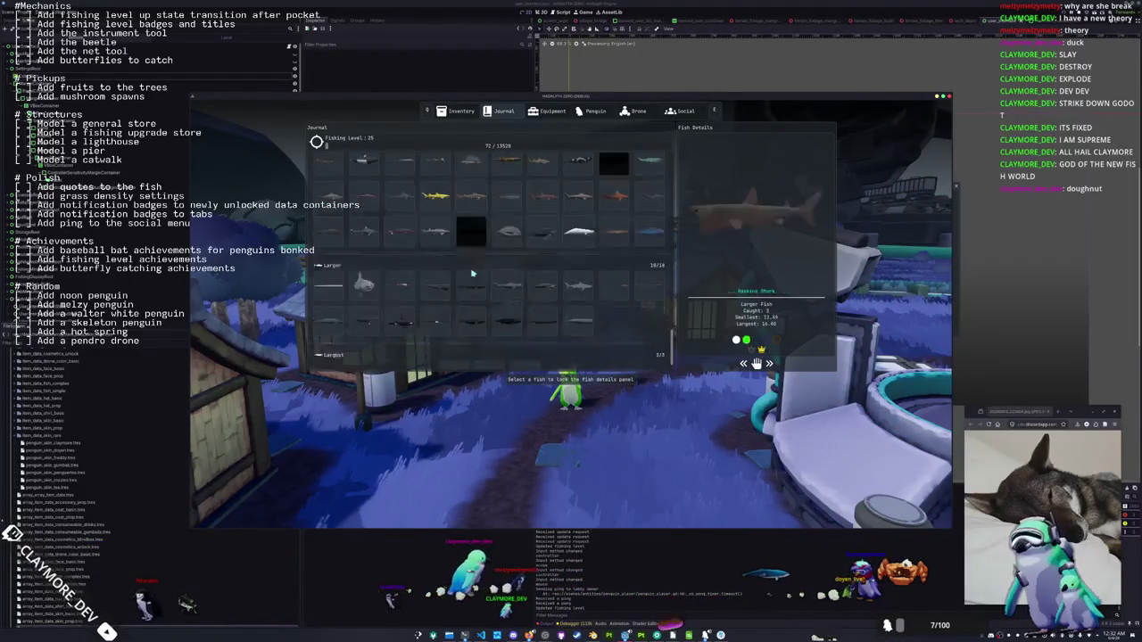
{"action": "scroll", "coordinate": [444, 270], "scroll_direction": "up", "scroll_amount": 5}
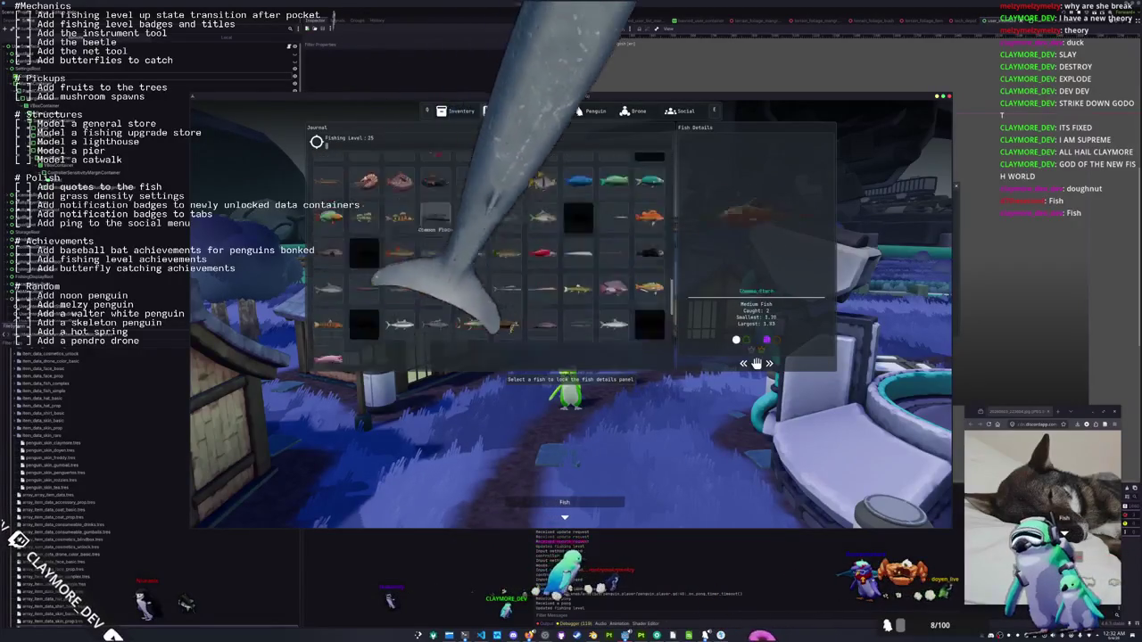
{"action": "scroll", "coordinate": [452, 248], "scroll_direction": "up", "scroll_amount": 5}
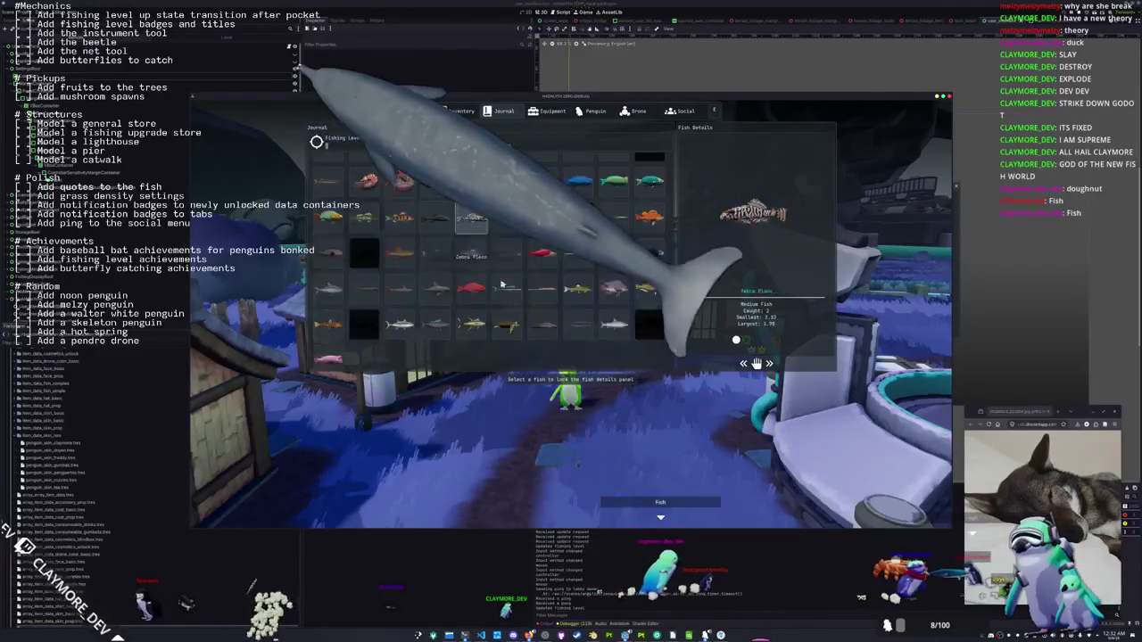
{"action": "scroll", "coordinate": [489, 250], "scroll_direction": "up", "scroll_amount": 3}
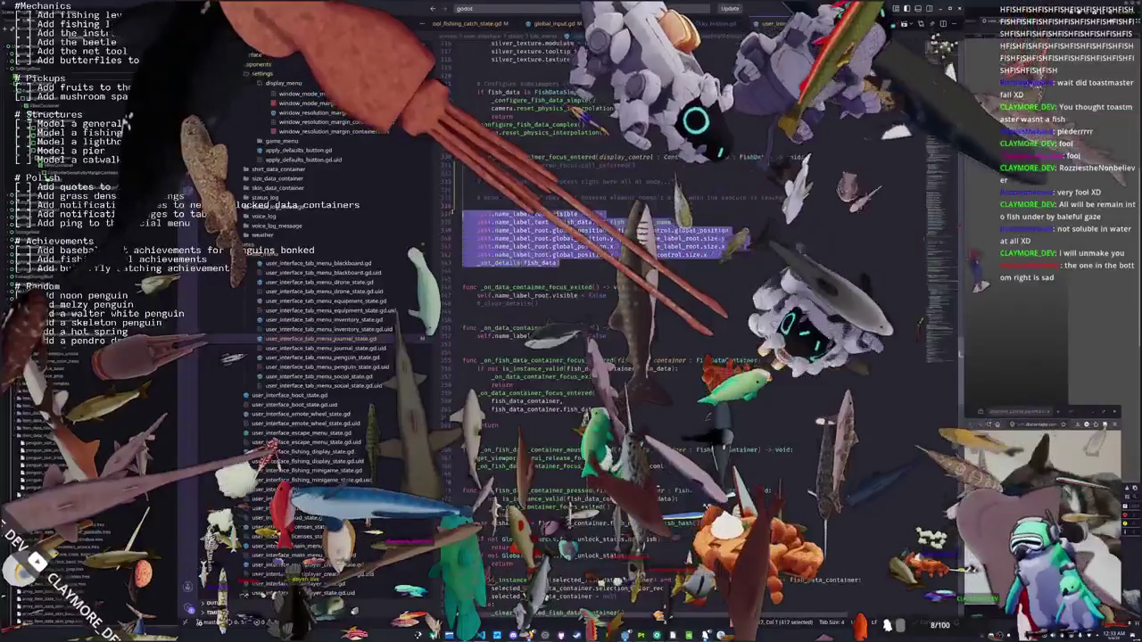
Add a line in the focus handler setting self.name_label_root.visible = false
{"action": "key", "text": "Return"}
{"action": "type", "text": "self.name_lab"}
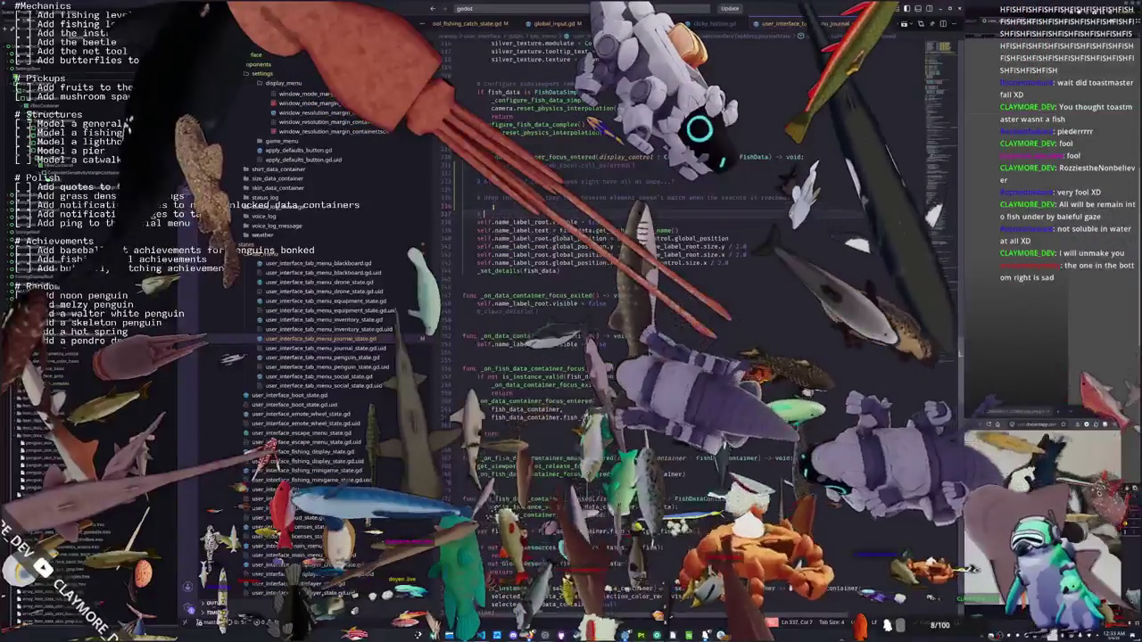
{"action": "type", "text": "el_root.visible"}
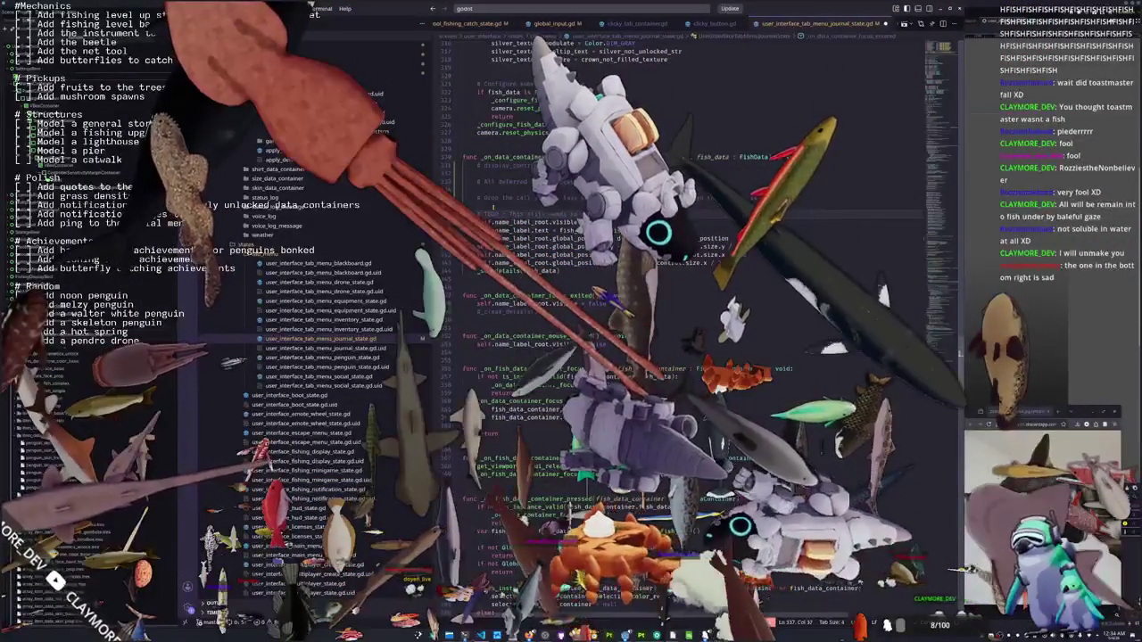
{"action": "type", "text": " = fals"}
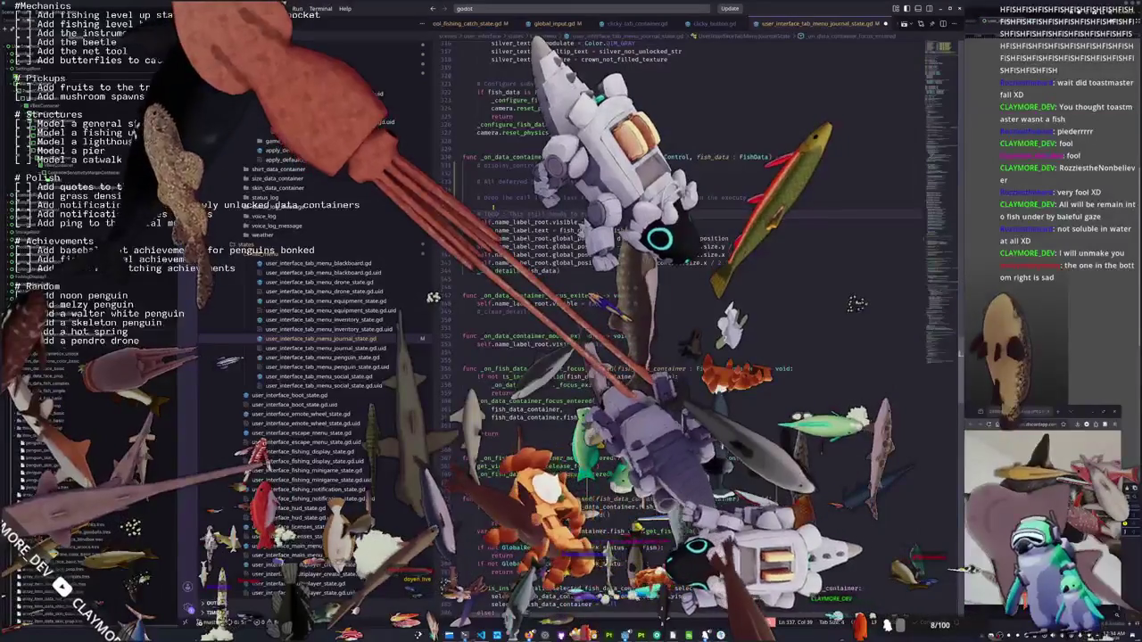
{"action": "type", "text": "e"}
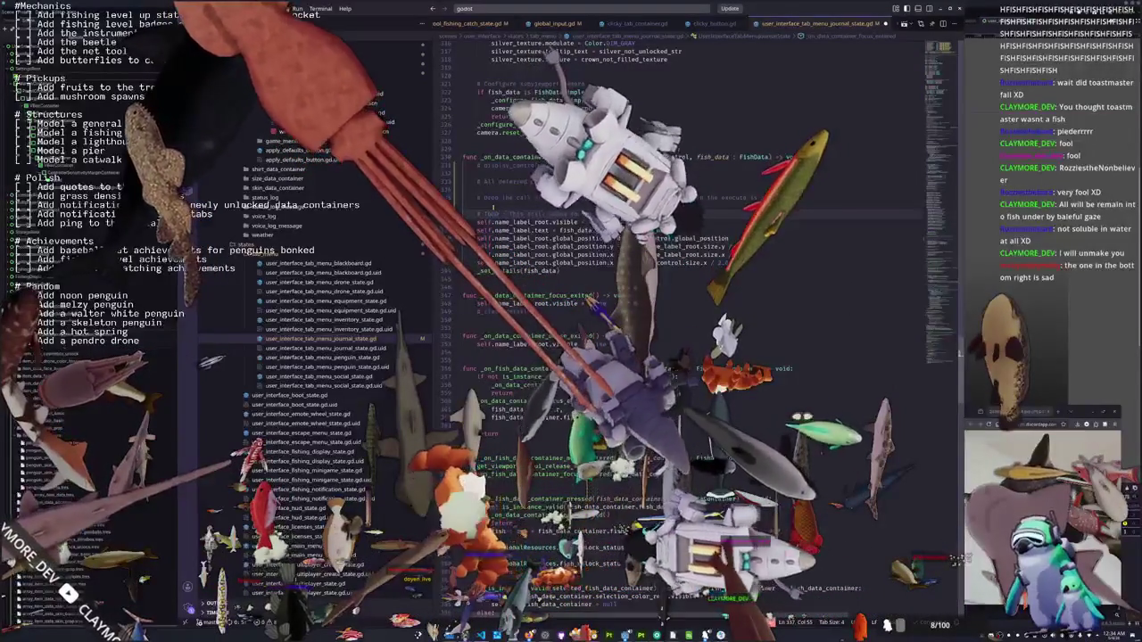
{"action": "type", "text": "visib"}
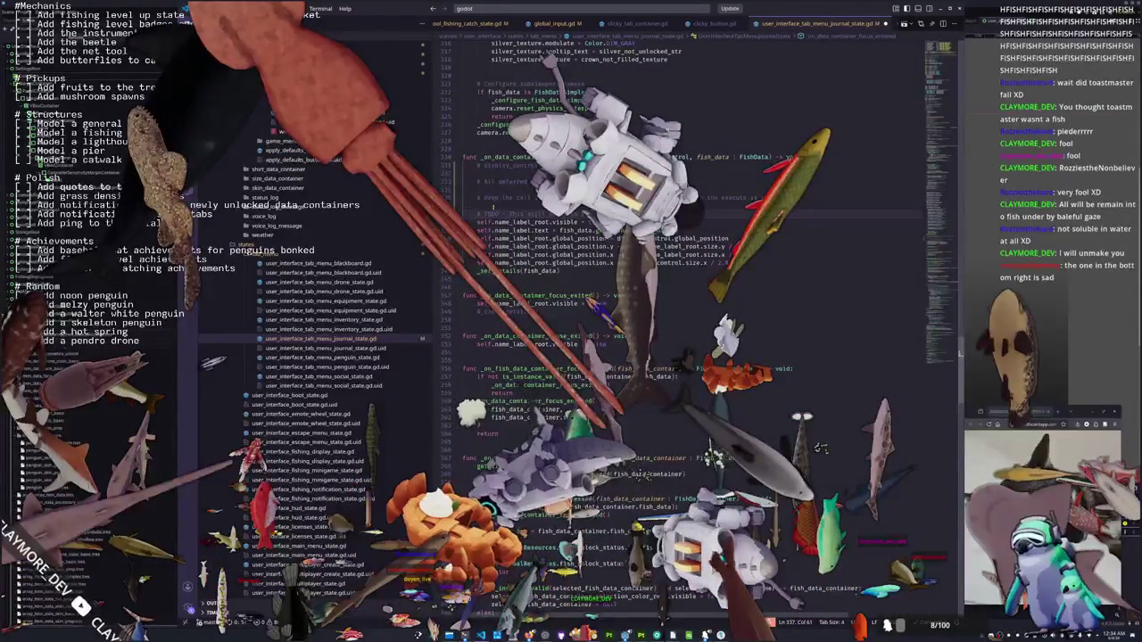
{"action": "type", "text": " = false"}
Add a comment '# The screen position might change' below the TODO line
{"action": "key", "text": "Down"}
{"action": "key", "text": "Down"}
{"action": "key", "text": "Down"}
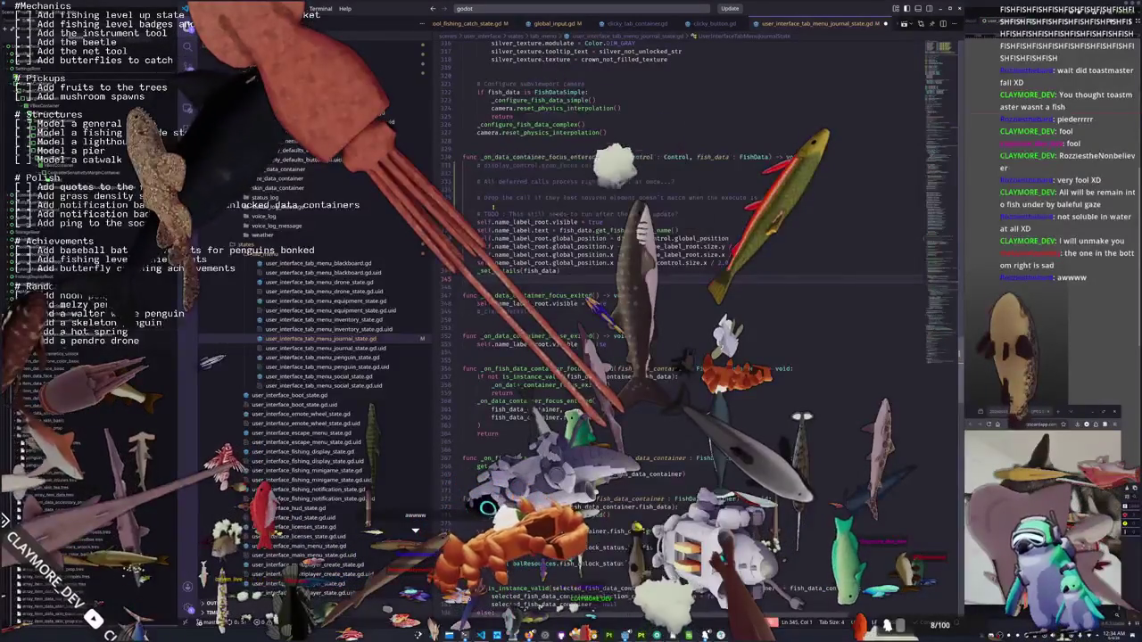
{"action": "key", "text": "Up"}
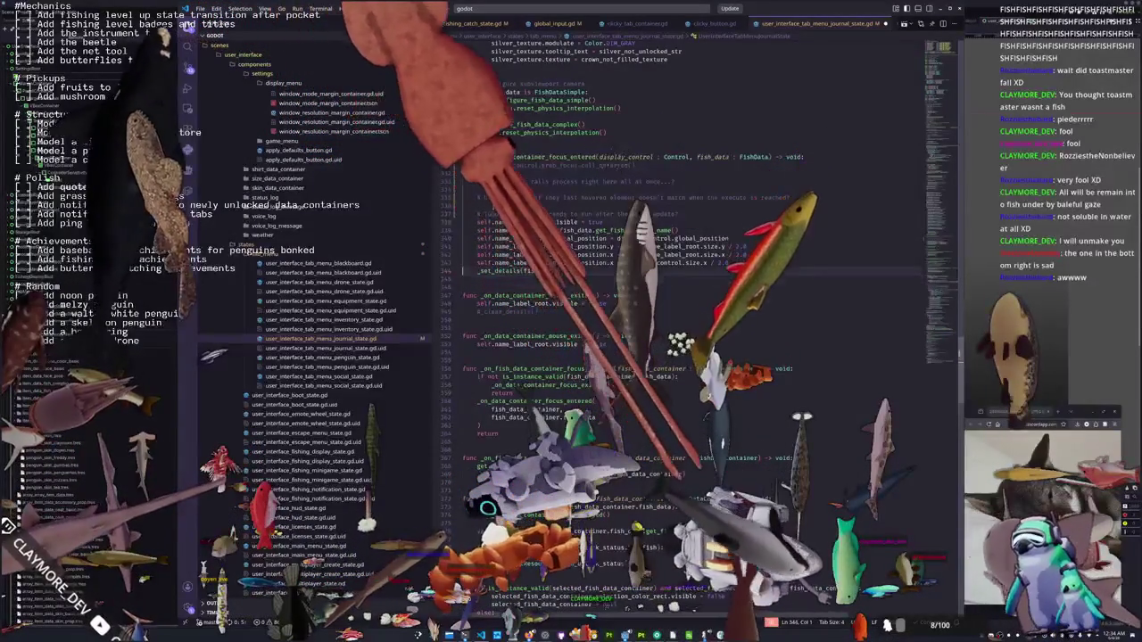
{"action": "key", "text": "Up"}
{"action": "key", "text": "Up"}
{"action": "key", "text": "Up"}
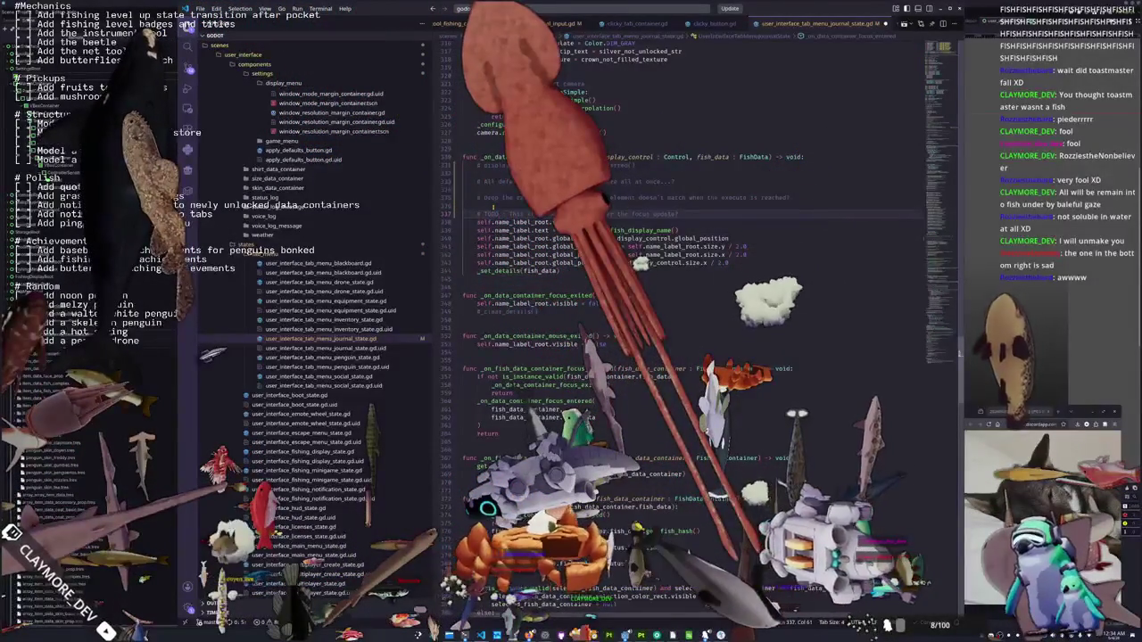
{"action": "key", "text": "Return"}
{"action": "type", "text": "# The screen "}
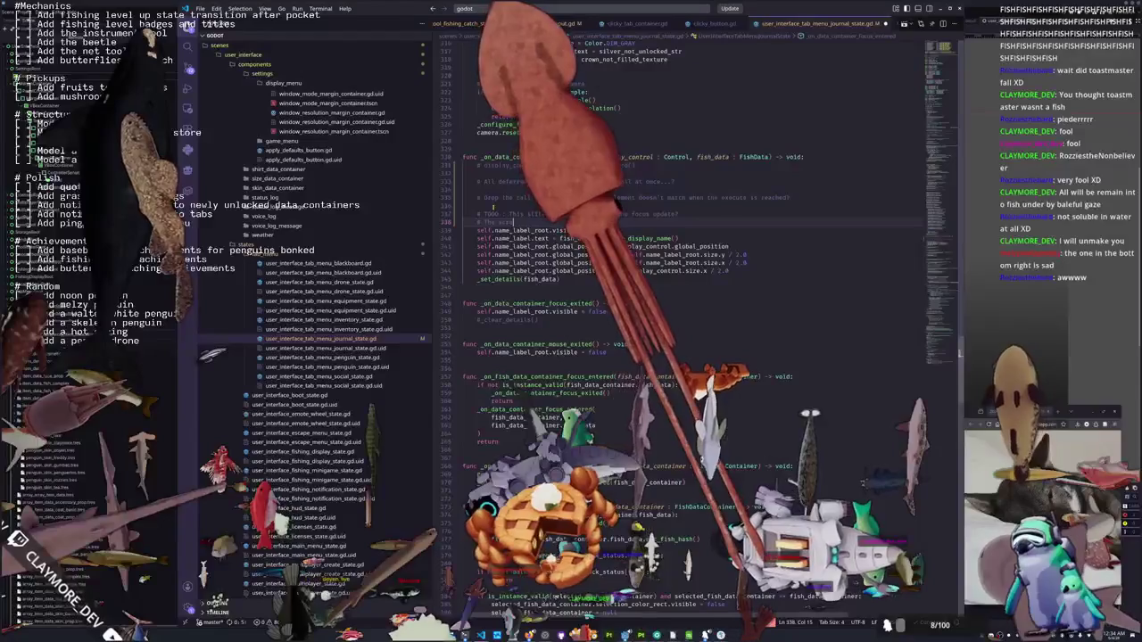
{"action": "type", "text": "position might change"}
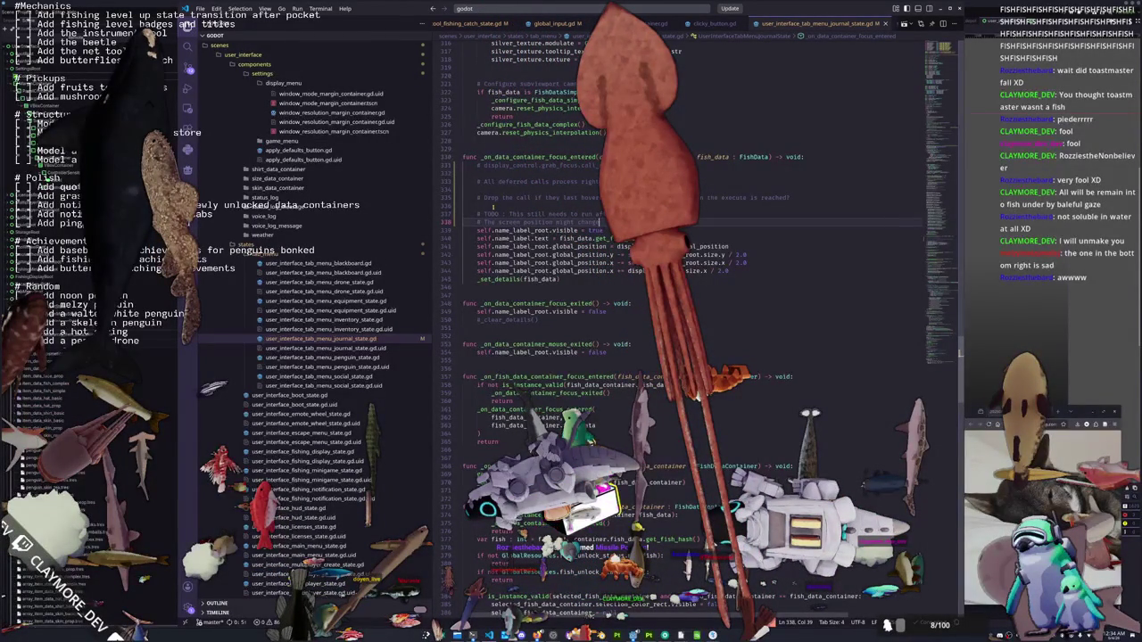
{"action": "key", "text": "Return"}
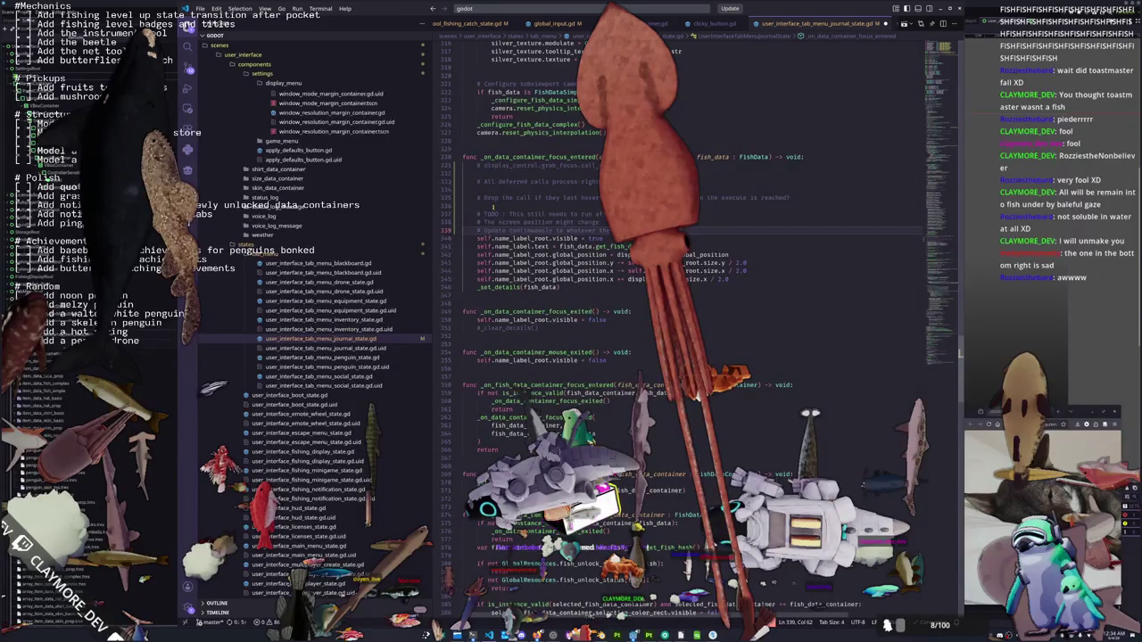
Delete the TODO comment lines and the leftover blank line from the focus handler
{"action": "left_click", "coordinate": [464, 239]}
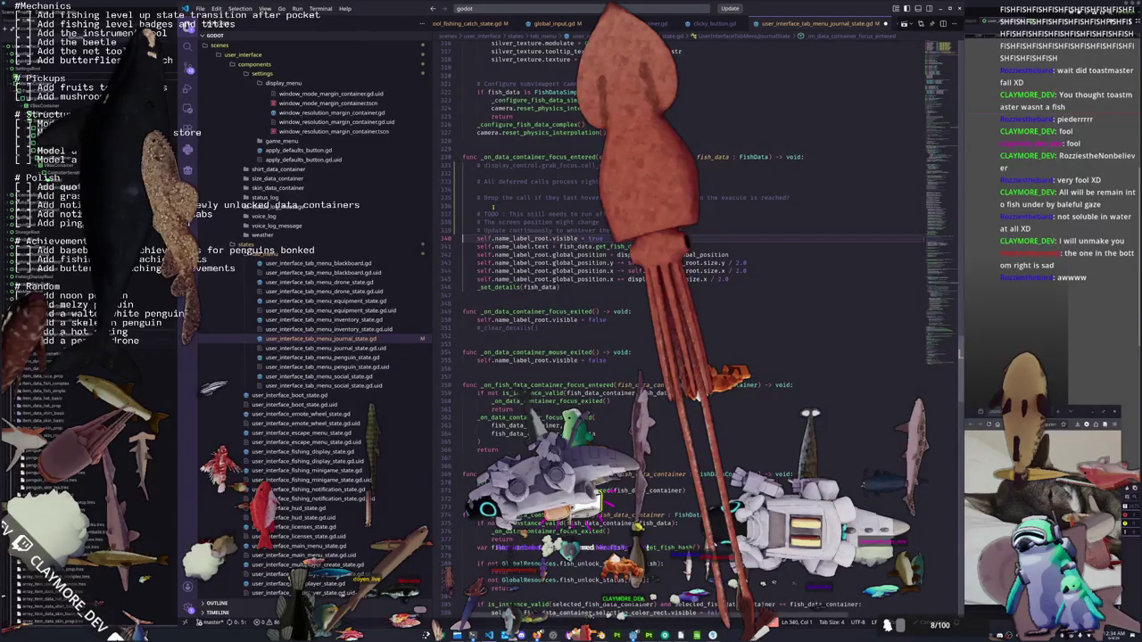
{"action": "left_click_drag", "start_coordinate": [492, 207], "coordinate": [464, 165]}
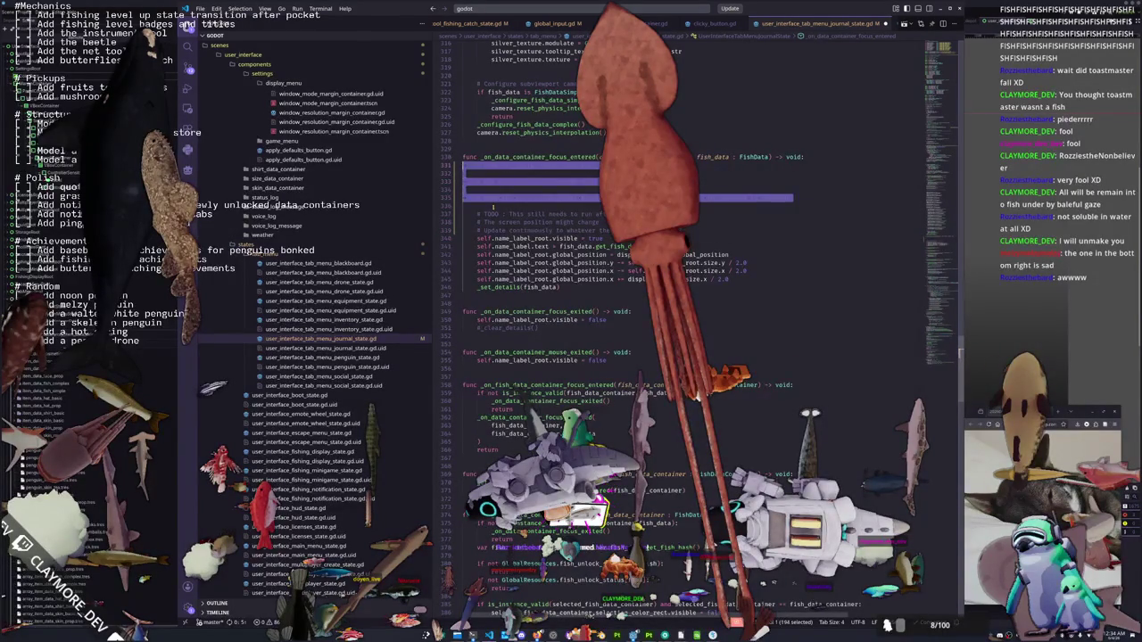
{"action": "key", "text": "BackSpace"}
{"action": "key", "text": "Delete"}
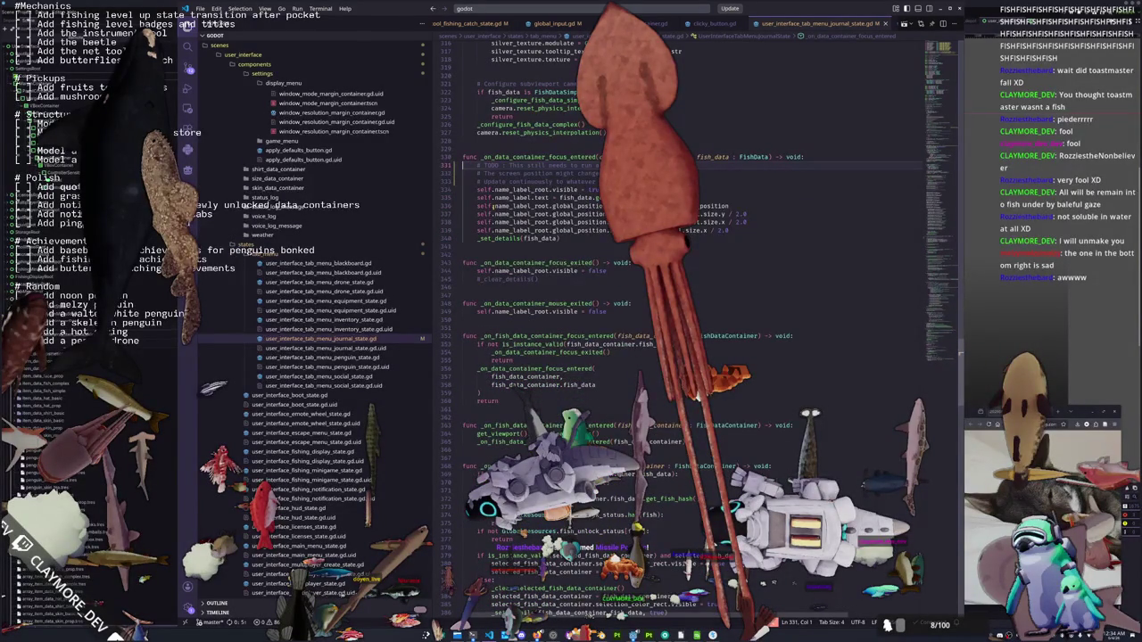
{"action": "scroll", "coordinate": [948, 92], "scroll_direction": "up", "scroll_amount": 20}
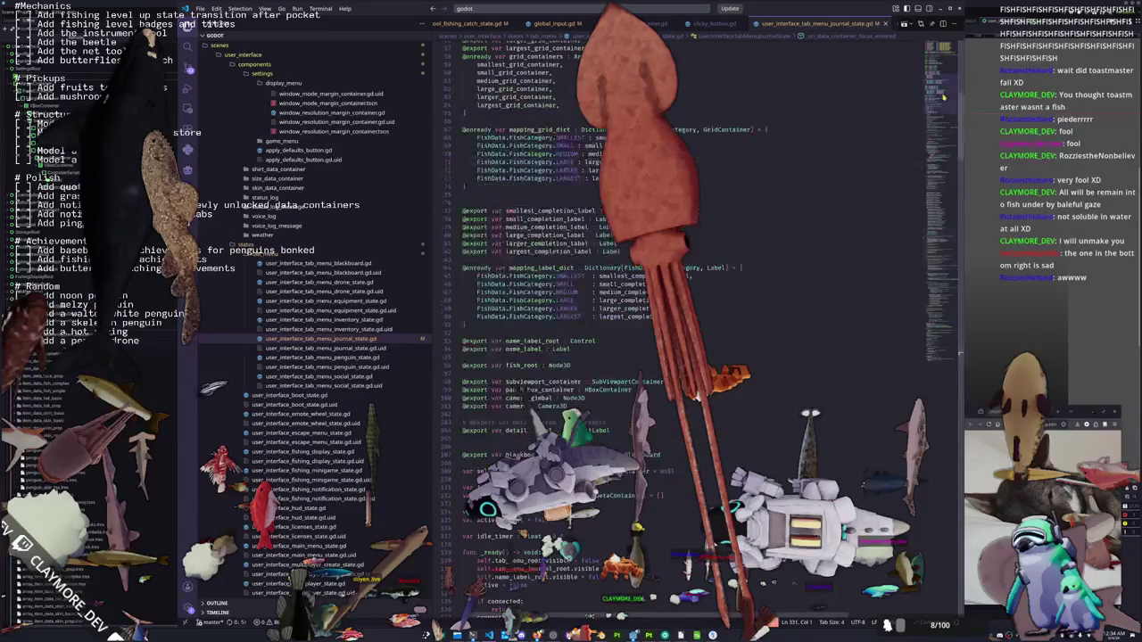
{"action": "scroll", "coordinate": [477, 379], "scroll_direction": "down", "scroll_amount": 14}
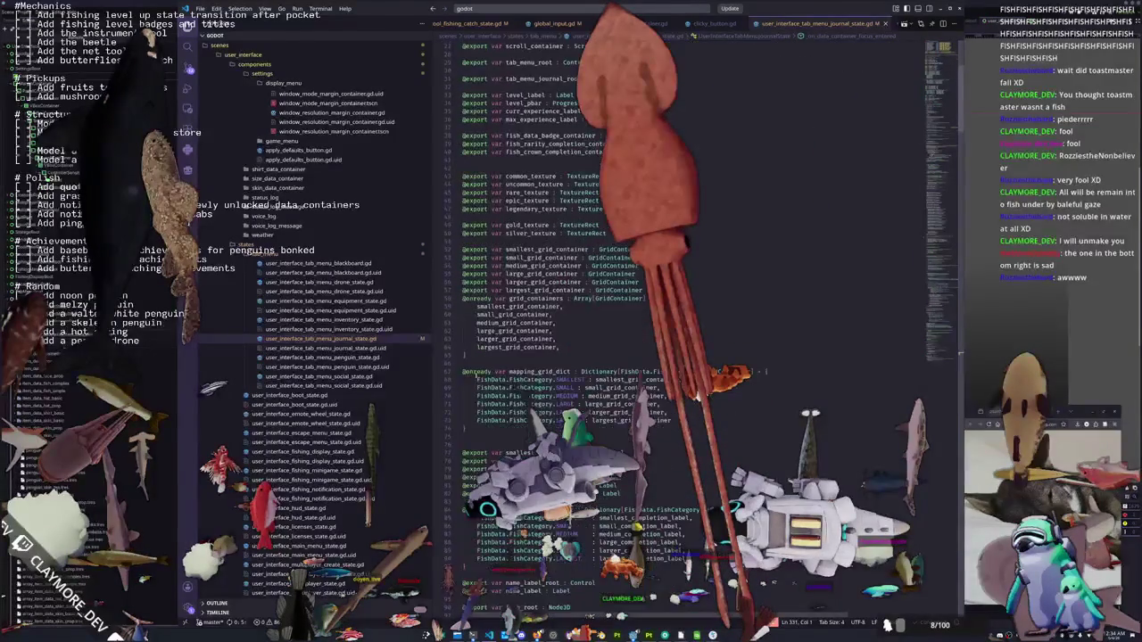
{"action": "scroll", "coordinate": [477, 378], "scroll_direction": "down", "scroll_amount": 1}
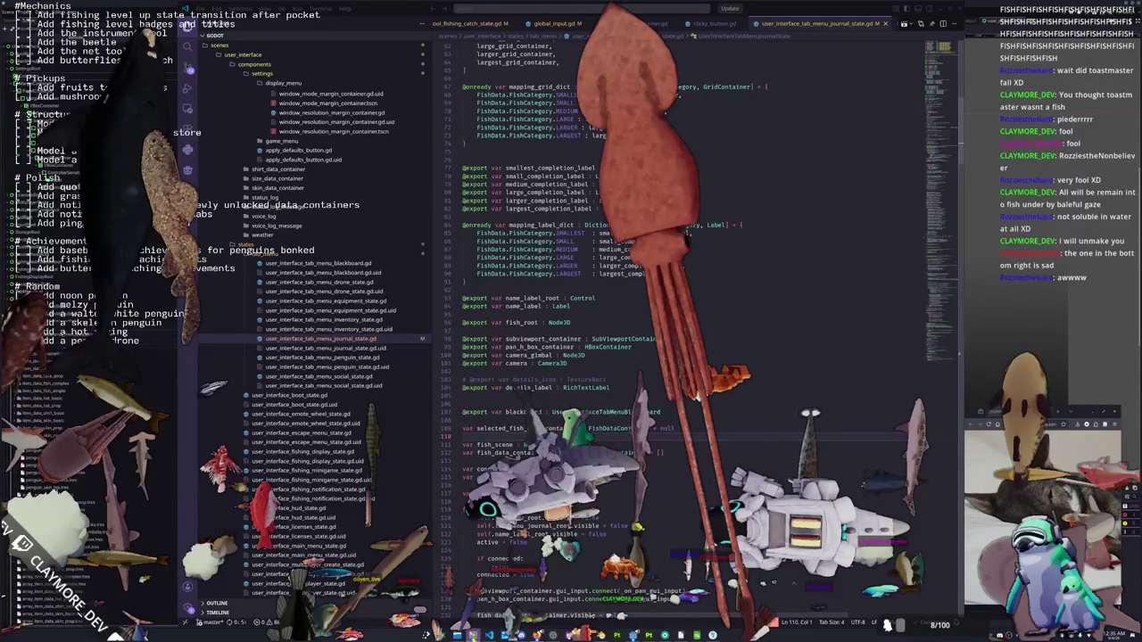
{"action": "key", "text": "alt+Tab"}
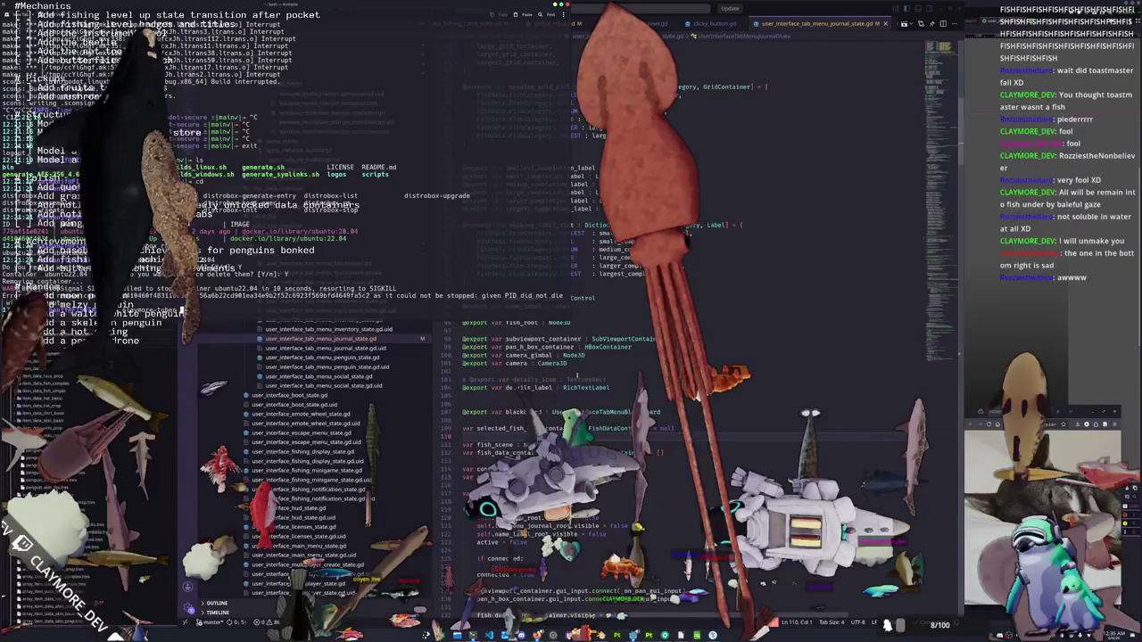
Relaunch the game and re-pick the window shared by the ClaymoreTuber capture source
{"action": "key", "text": "Return"}
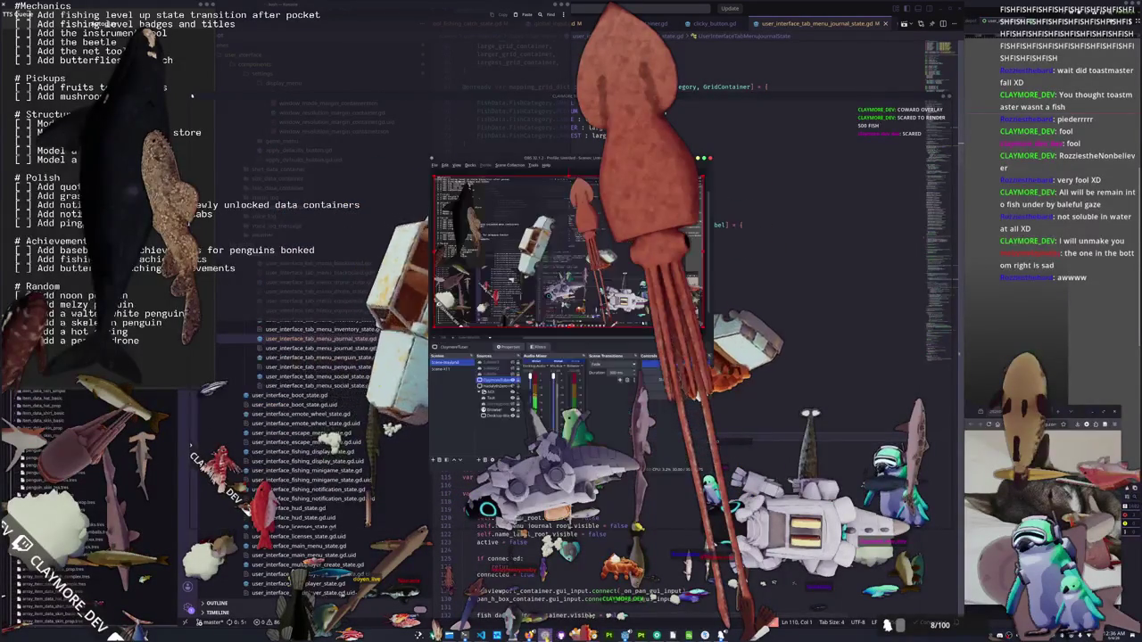
{"action": "double_click", "coordinate": [503, 380]}
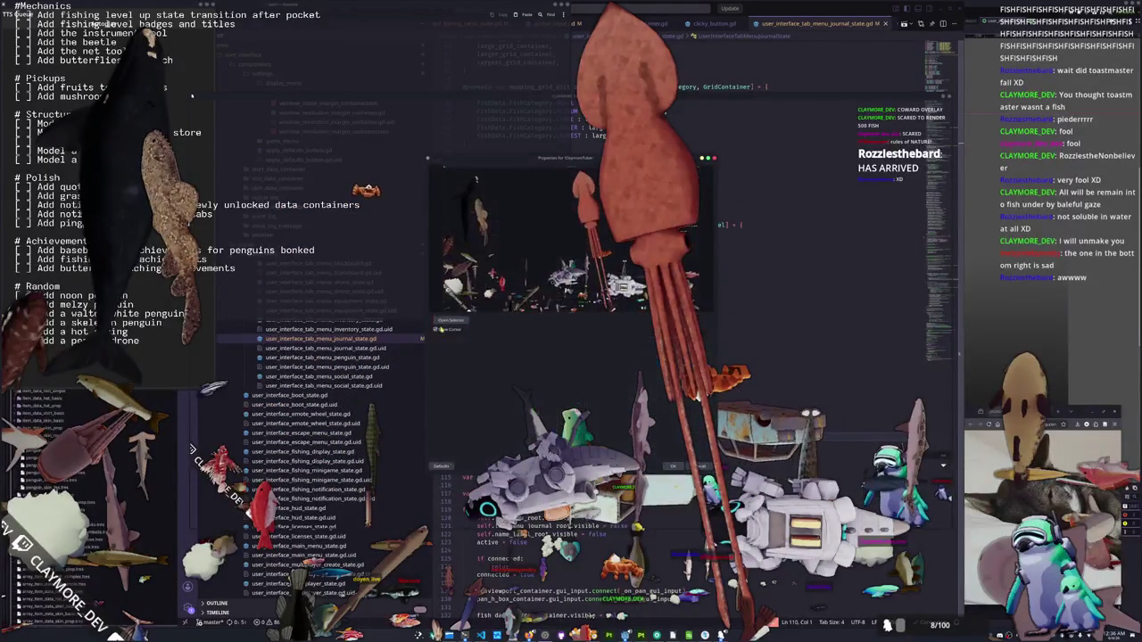
{"action": "left_click", "coordinate": [450, 320]}
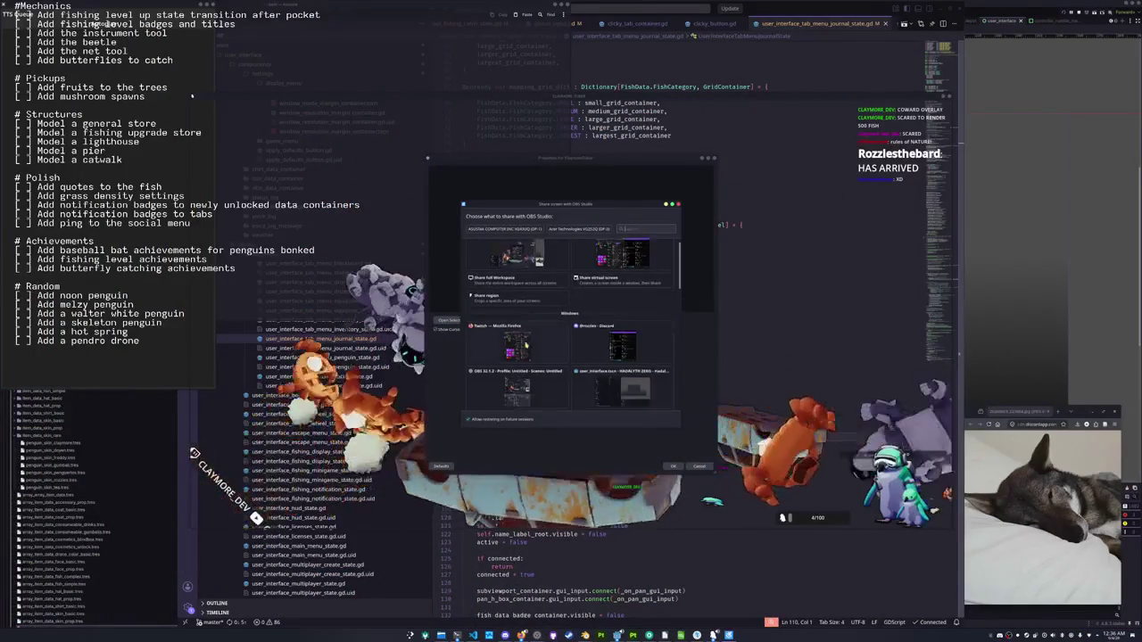
{"action": "scroll", "coordinate": [526, 345], "scroll_direction": "down", "scroll_amount": 5}
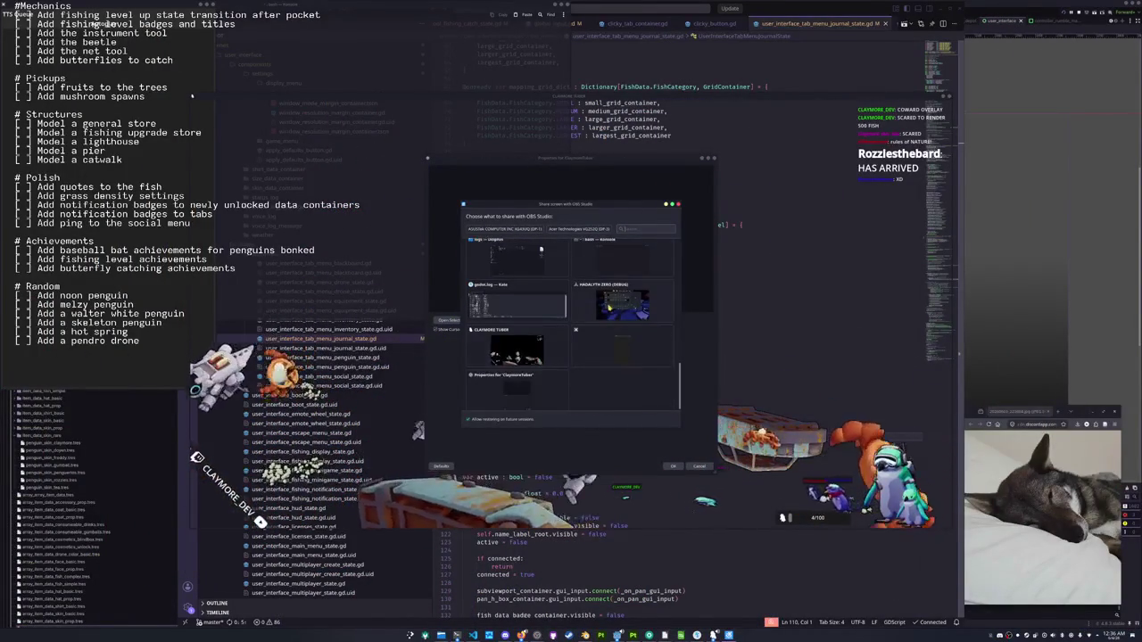
{"action": "double_click", "coordinate": [540, 250]}
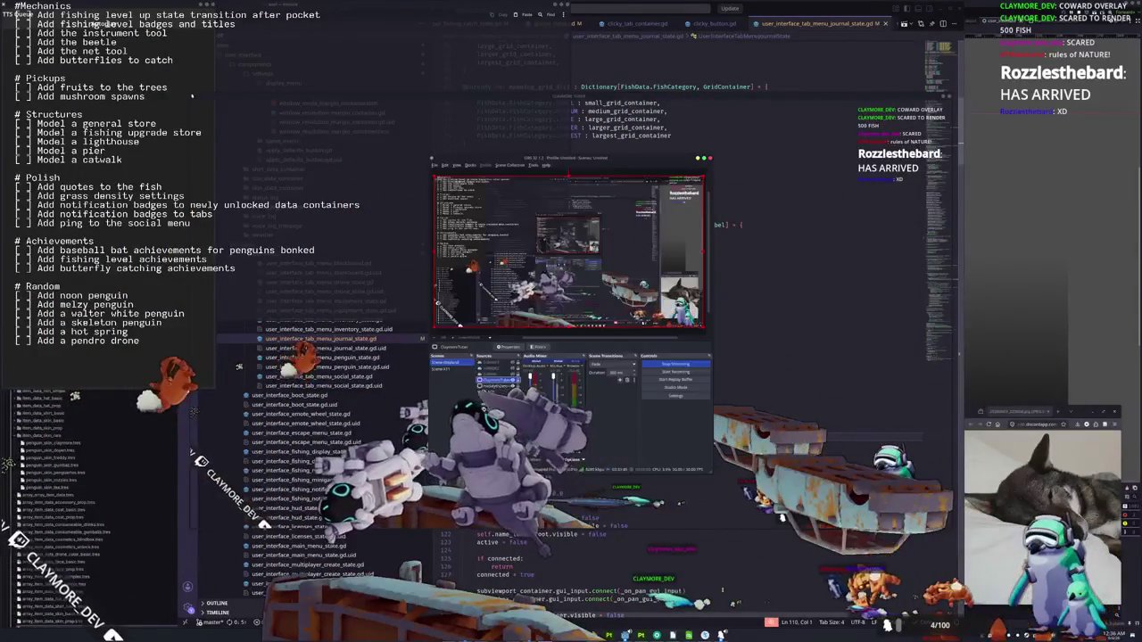
{"action": "left_click", "coordinate": [239, 365]}
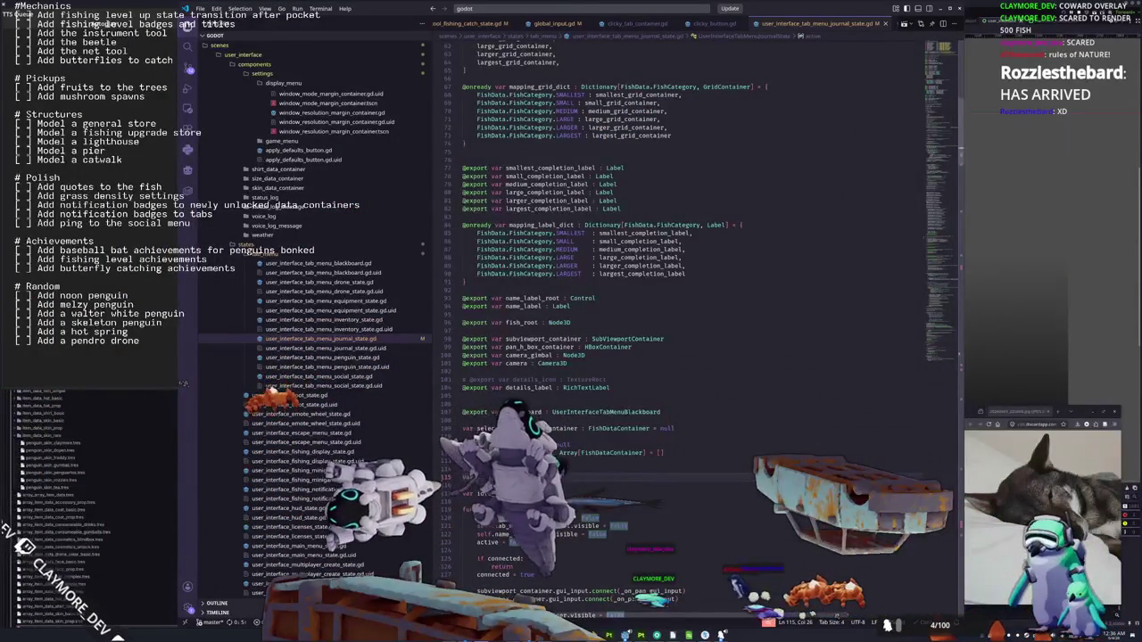
Highlight selected_fish_data_container on line 109 and scroll down to its uses in _set_details
{"action": "scroll", "coordinate": [505, 393], "scroll_direction": "down", "scroll_amount": 2}
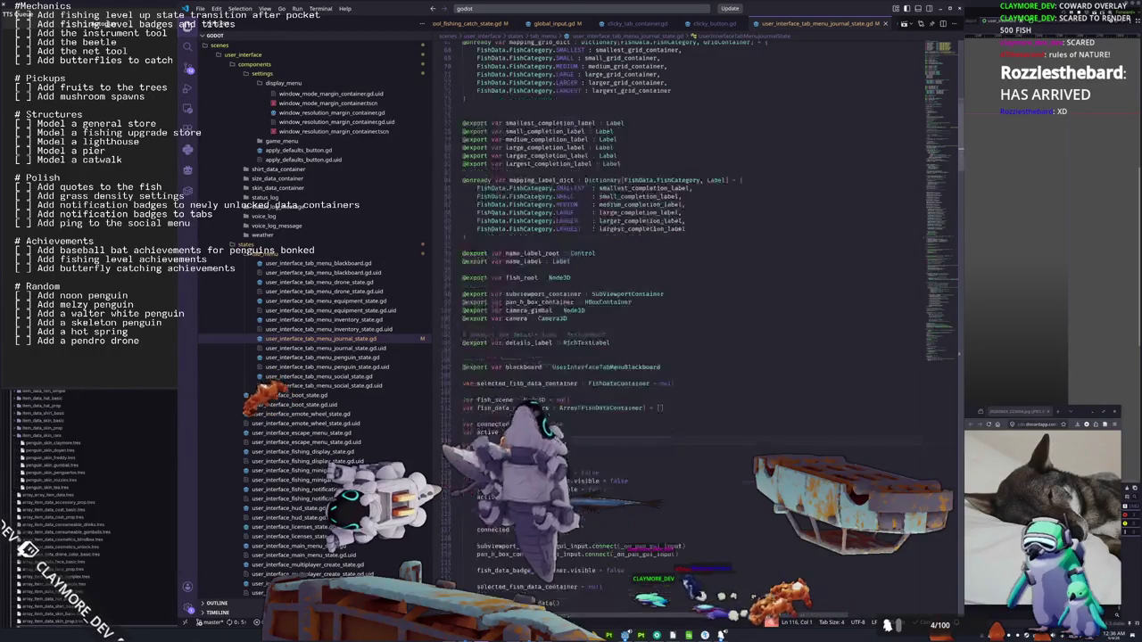
{"action": "double_click", "coordinate": [518, 383]}
{"action": "scroll", "coordinate": [671, 398], "scroll_direction": "down", "scroll_amount": 3}
{"action": "scroll", "coordinate": [671, 399], "scroll_direction": "down", "scroll_amount": 20}
{"action": "scroll", "coordinate": [452, 543], "scroll_direction": "down", "scroll_amount": 7}
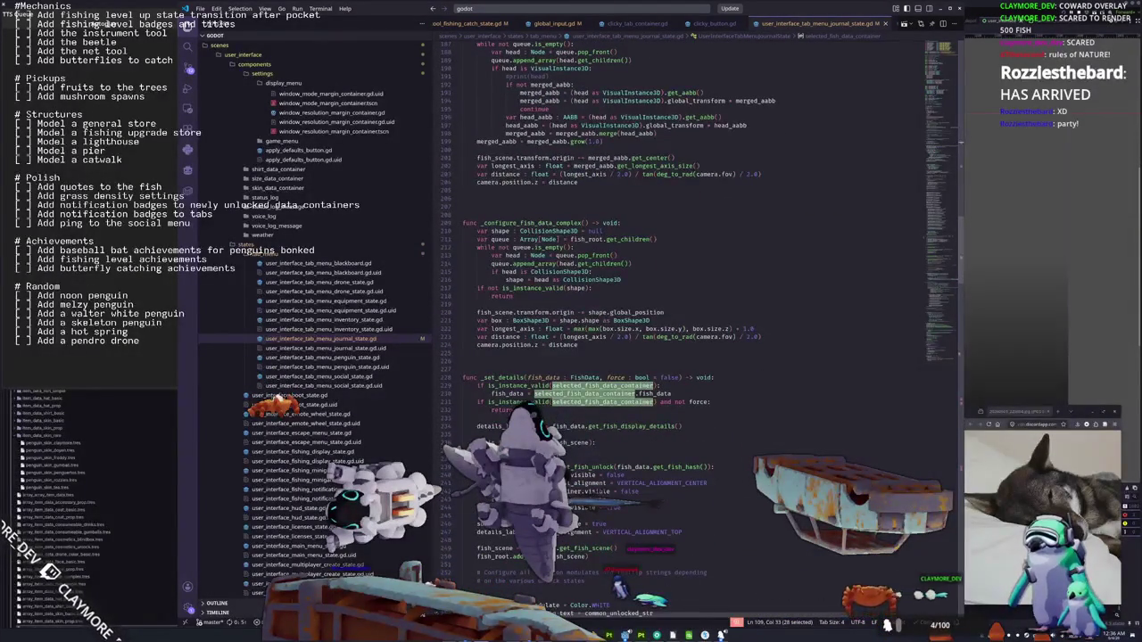
{"action": "scroll", "coordinate": [753, 379], "scroll_direction": "down", "scroll_amount": 5}
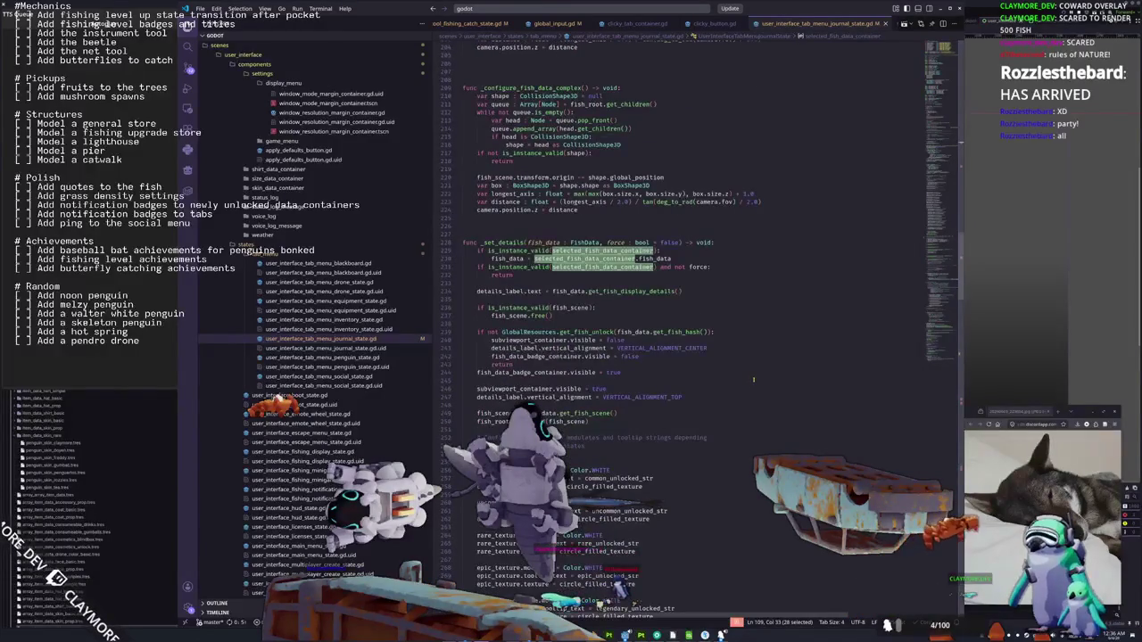
{"action": "scroll", "coordinate": [753, 379], "scroll_direction": "up", "scroll_amount": 6}
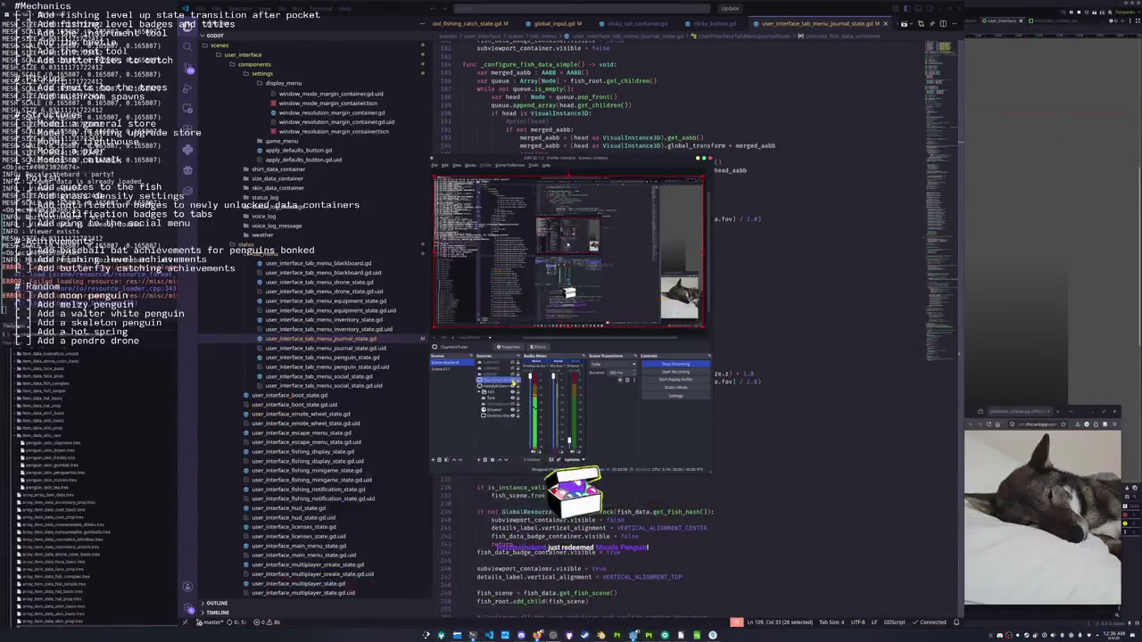
Return to the journal script's blank line above _set_details, dismissing the search and launcher
{"action": "left_click", "coordinate": [658, 430]}
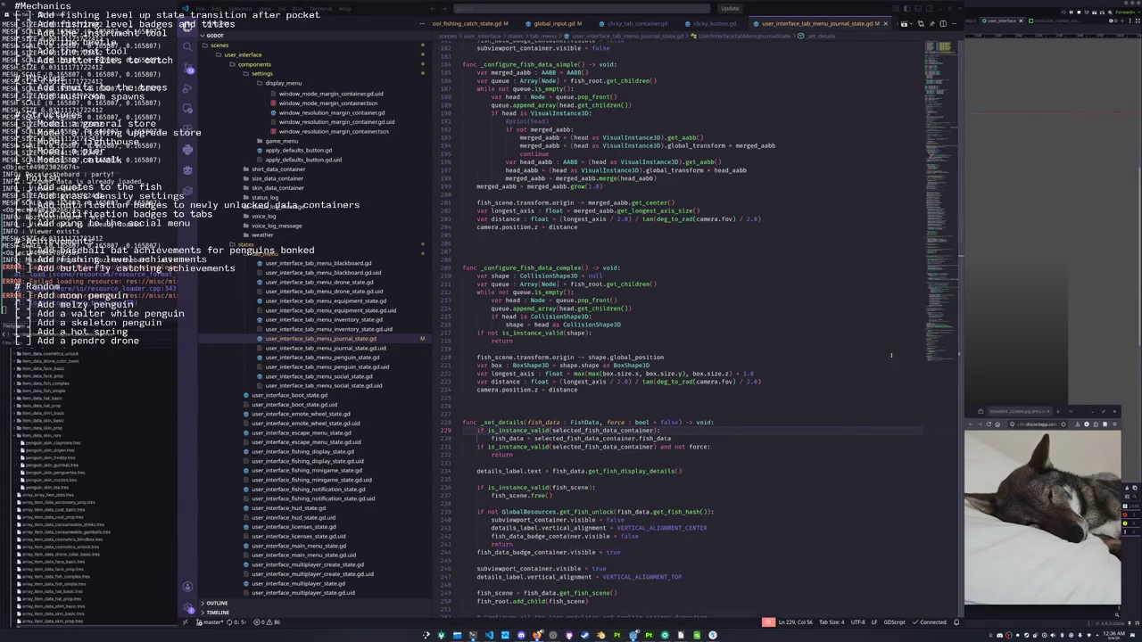
{"action": "left_click", "coordinate": [727, 401]}
{"action": "key", "text": "ctrl+f"}
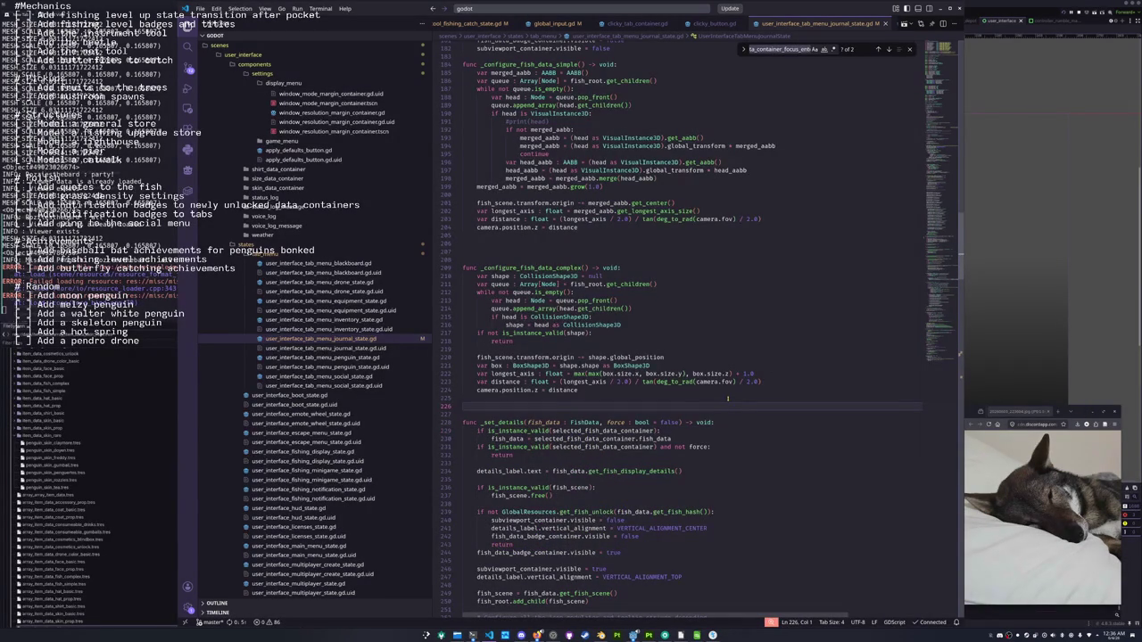
{"action": "key", "text": "Escape"}
{"action": "key", "text": "super"}
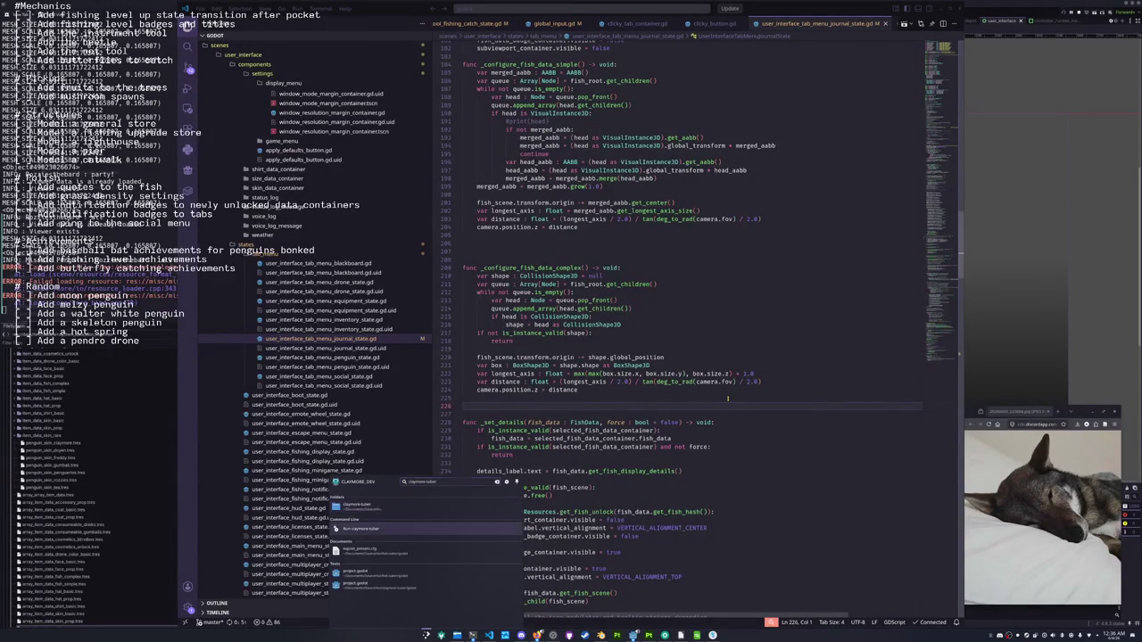
{"action": "key", "text": "Escape"}
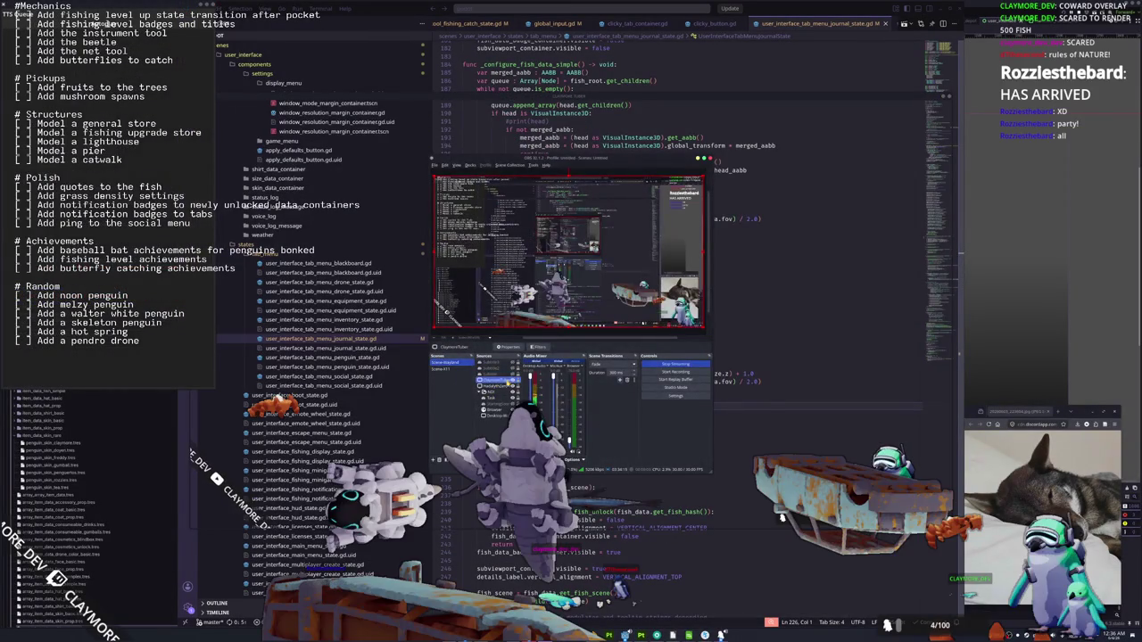
Share the avatar window again in the ClaymoreTuber source's properties and apply the change
{"action": "double_click", "coordinate": [514, 381]}
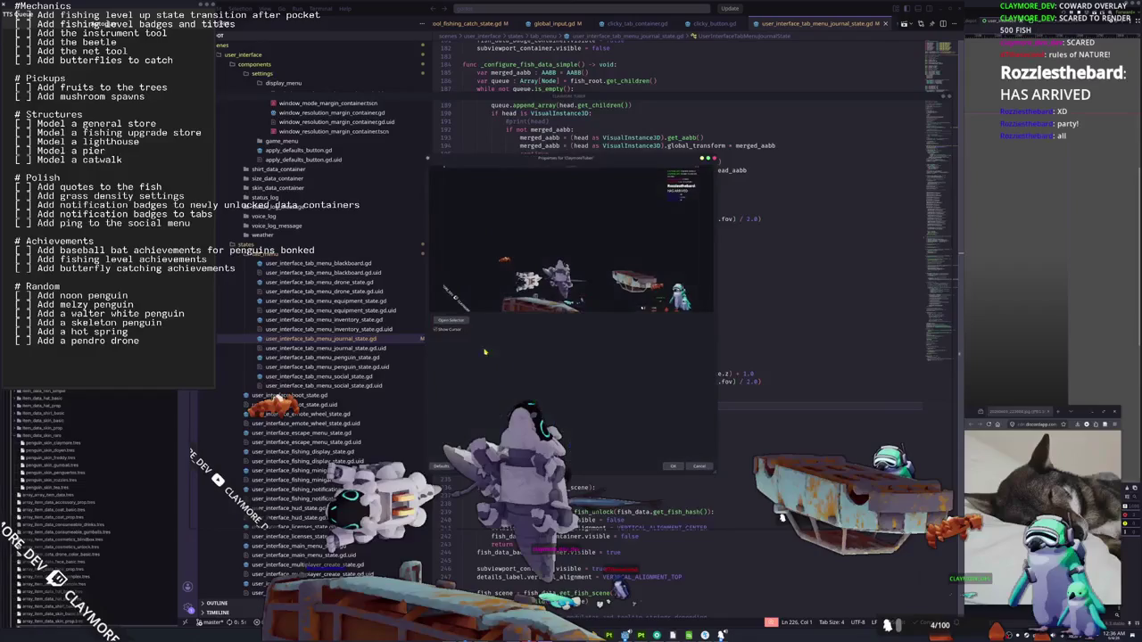
{"action": "left_click", "coordinate": [461, 321]}
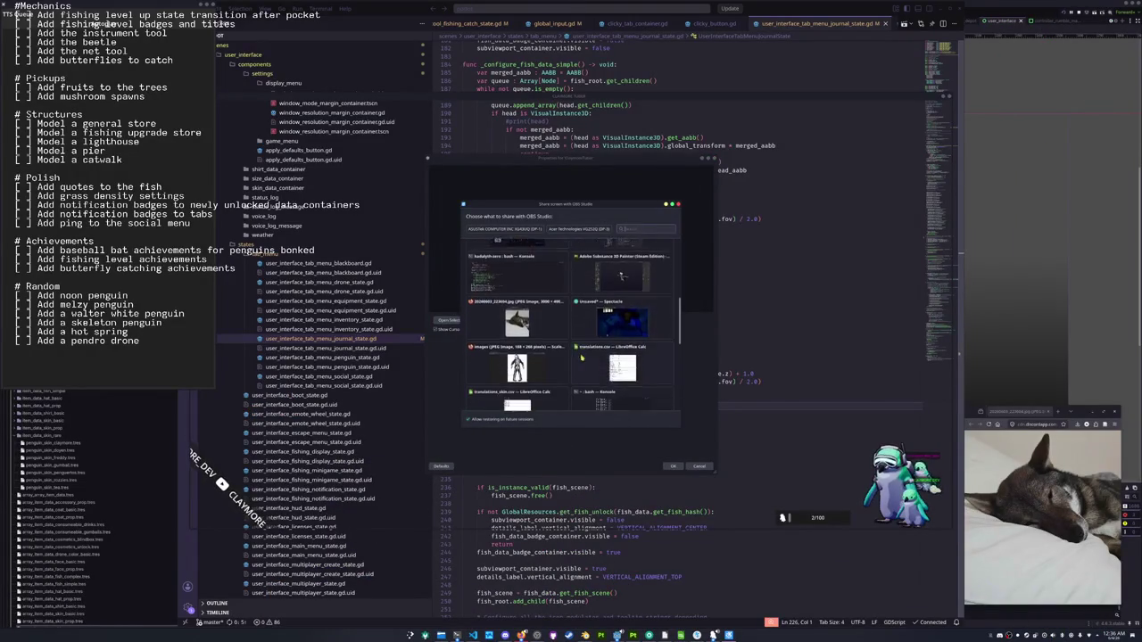
{"action": "scroll", "coordinate": [555, 357], "scroll_direction": "down", "scroll_amount": 2}
{"action": "left_click", "coordinate": [518, 339]}
{"action": "left_click", "coordinate": [673, 466]}
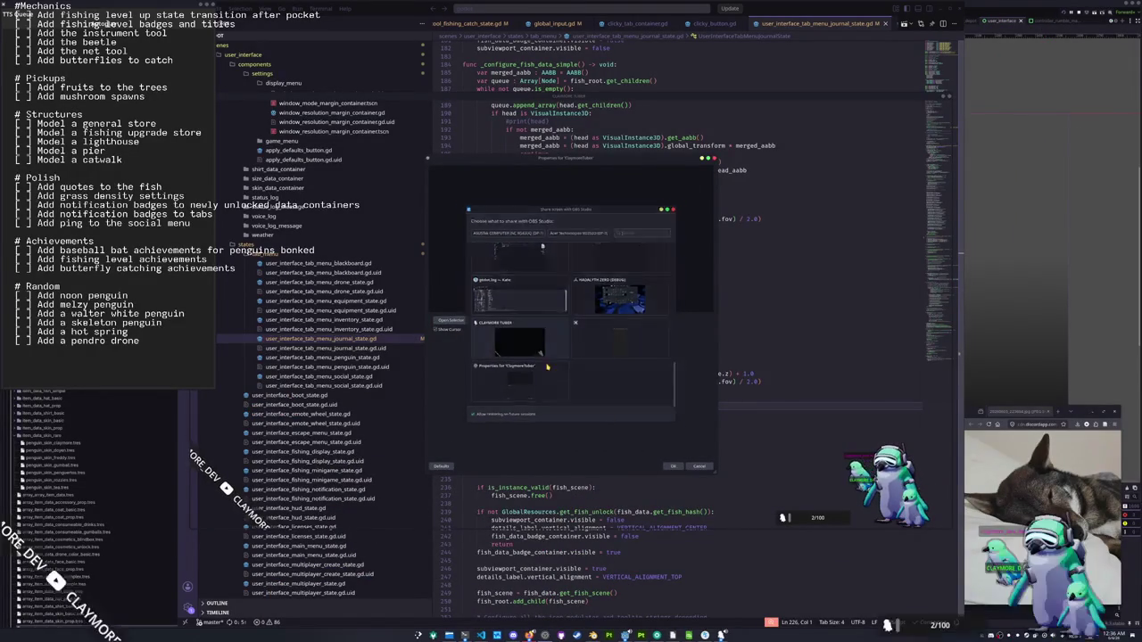
{"action": "left_click", "coordinate": [672, 467]}
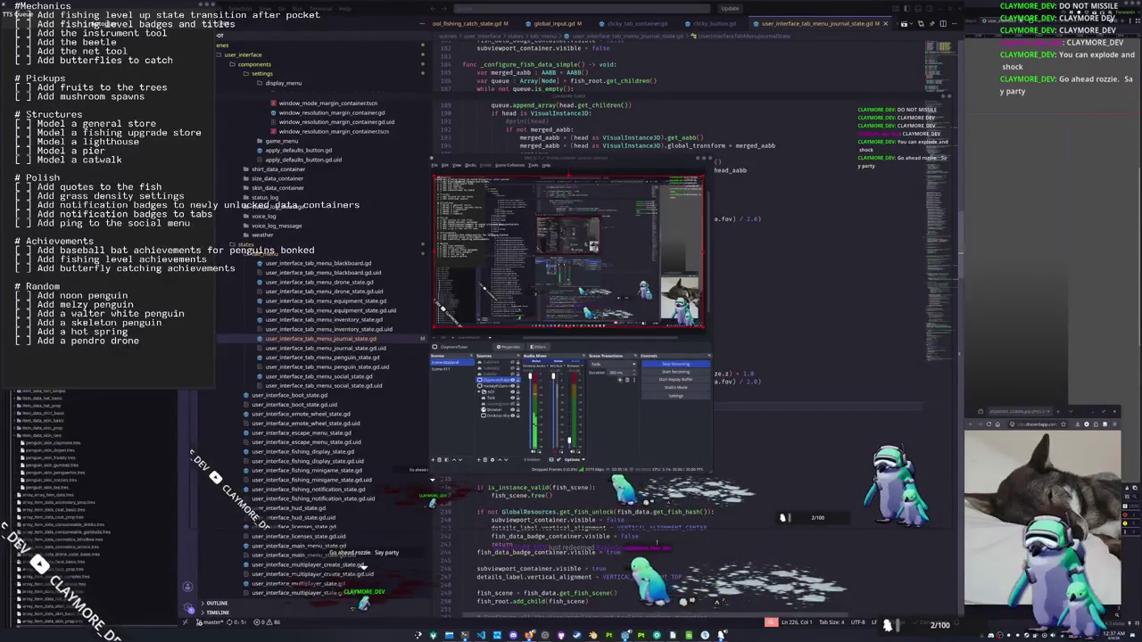
{"action": "left_click", "coordinate": [1101, 321]}
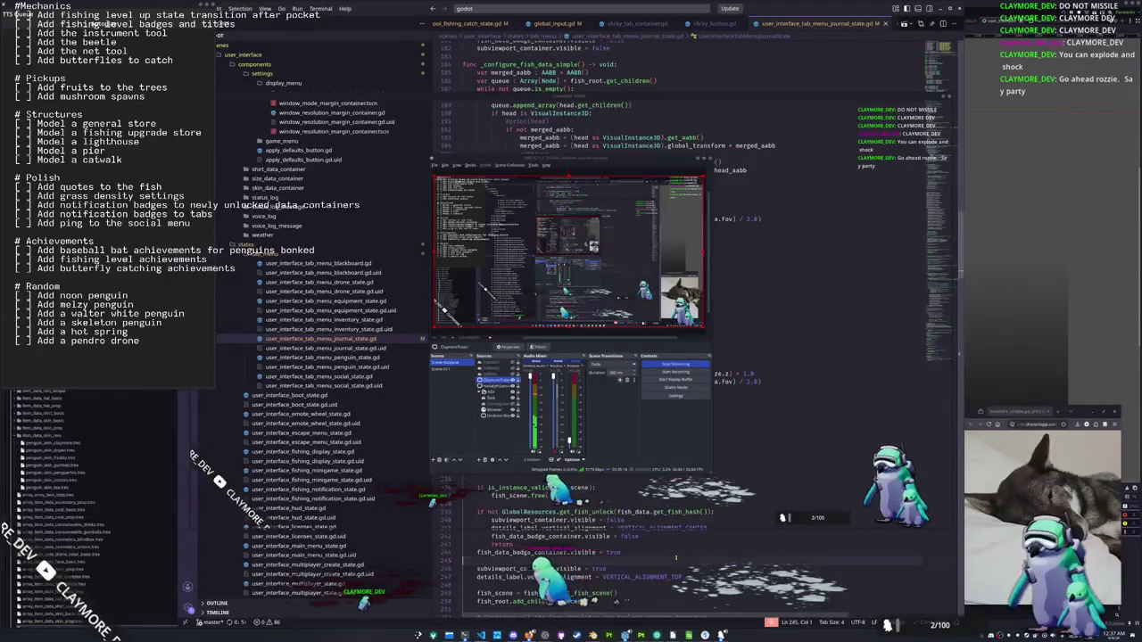
Search for selected_fish_data_container and step through the matches to its use in _set_details
{"action": "left_click", "coordinate": [557, 407]}
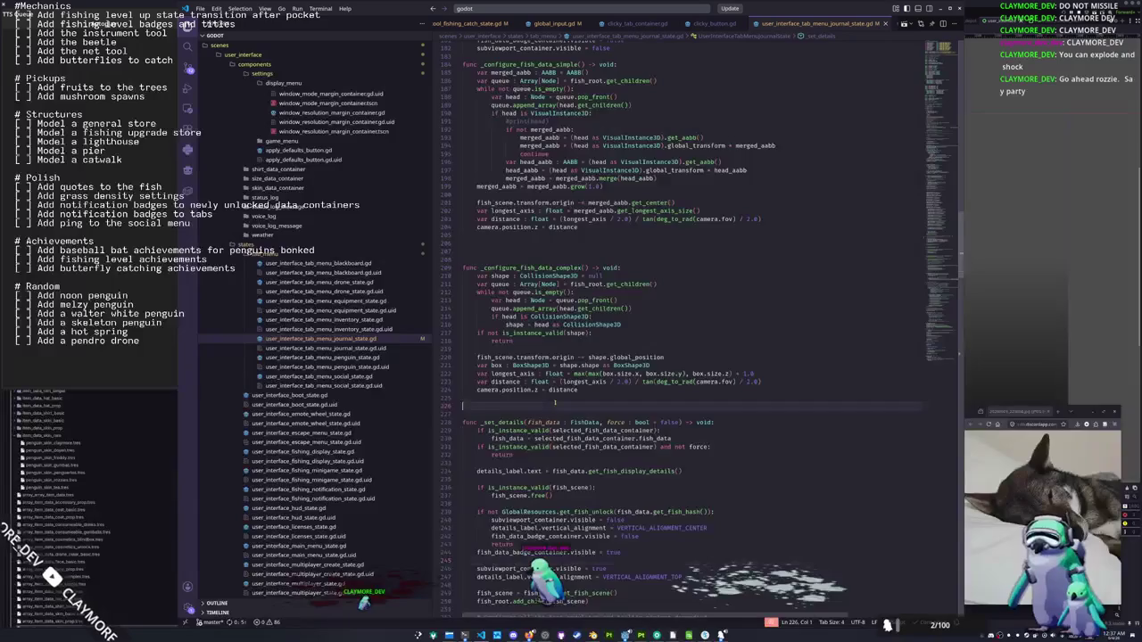
{"action": "scroll", "coordinate": [557, 406], "scroll_direction": "down", "scroll_amount": 3}
{"action": "double_click", "coordinate": [583, 357]}
{"action": "key", "text": "ctrl+f"}
{"action": "left_click", "coordinate": [877, 51]}
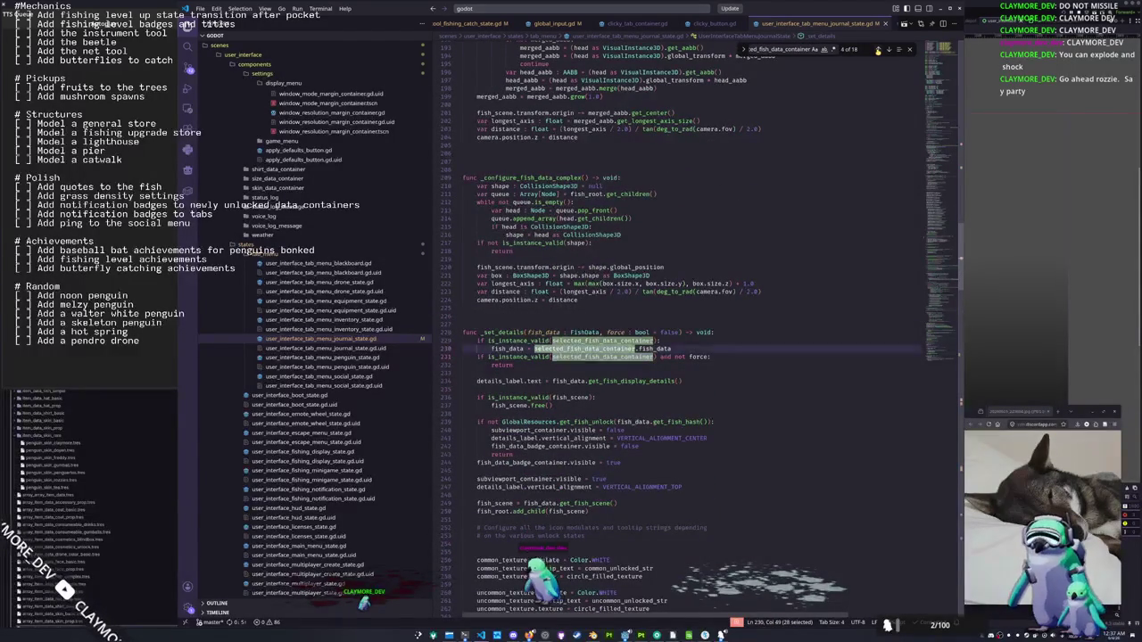
{"action": "left_click", "coordinate": [877, 51]}
{"action": "left_click", "coordinate": [877, 51]}
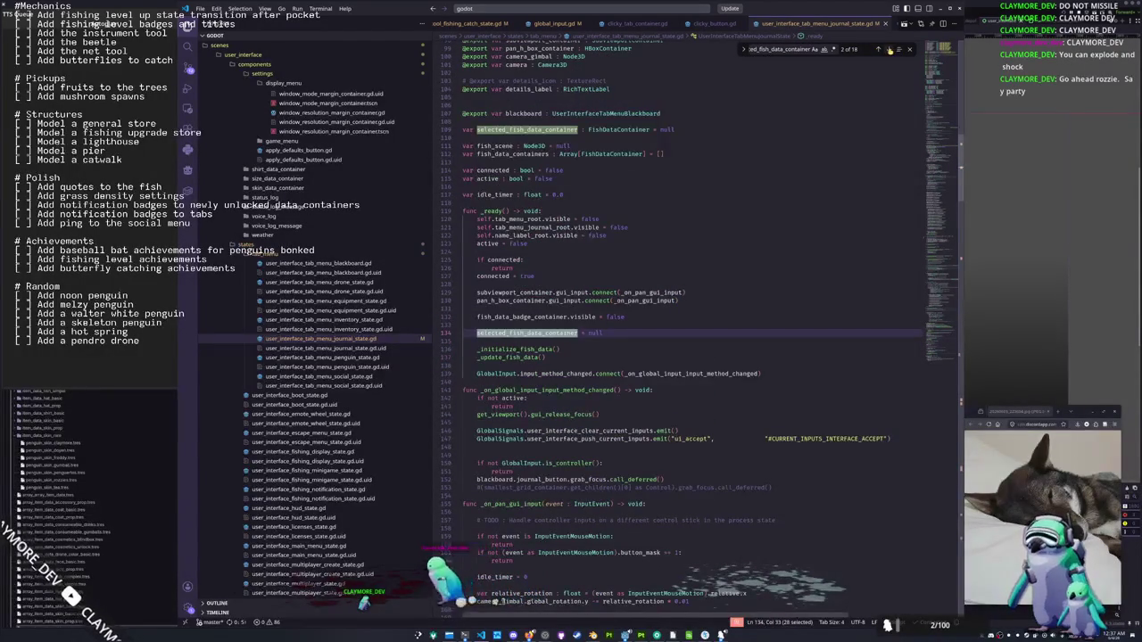
{"action": "left_click", "coordinate": [890, 50]}
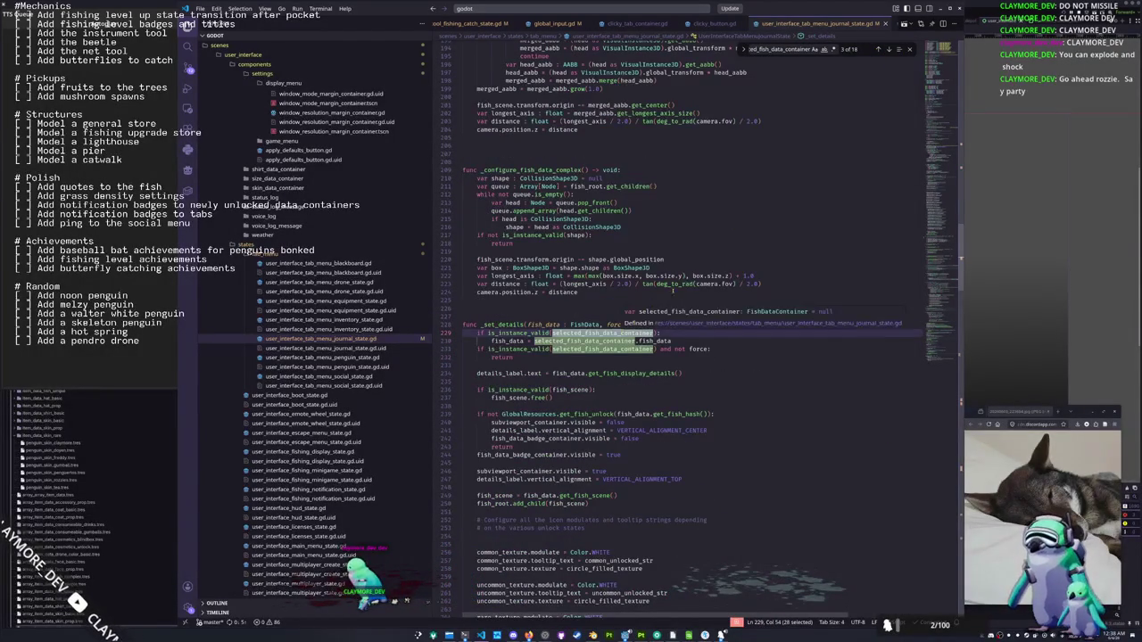
Inspect the fish_data lines 229–233 in _set_details and select selected_fish_data_container on line 229
{"action": "scroll", "coordinate": [691, 339], "scroll_direction": "down", "scroll_amount": 2}
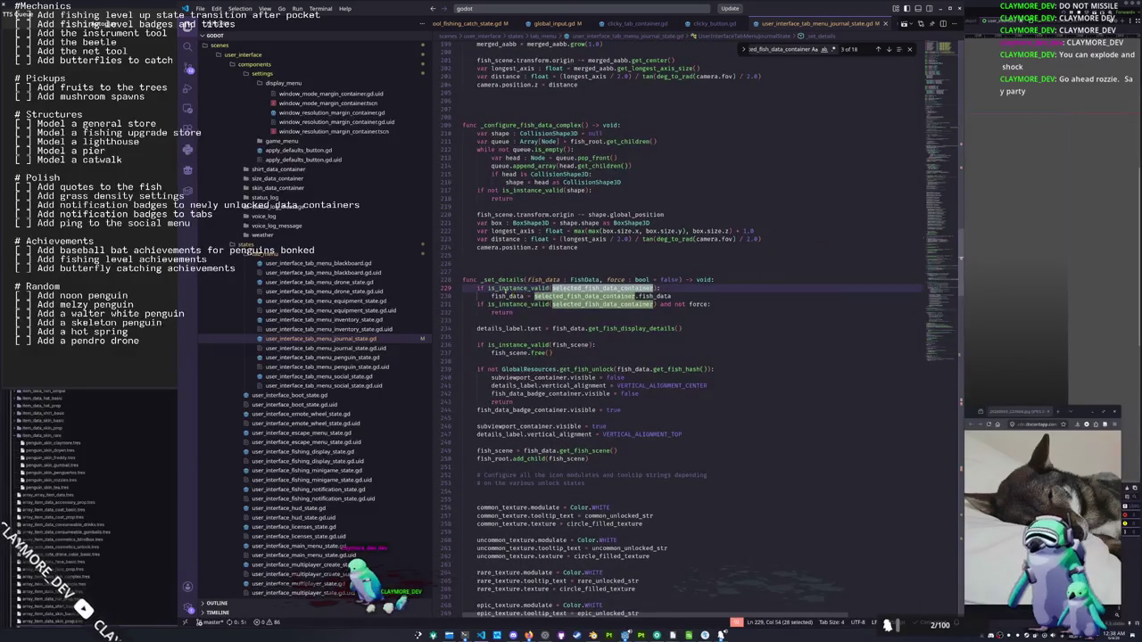
{"action": "double_click", "coordinate": [486, 295]}
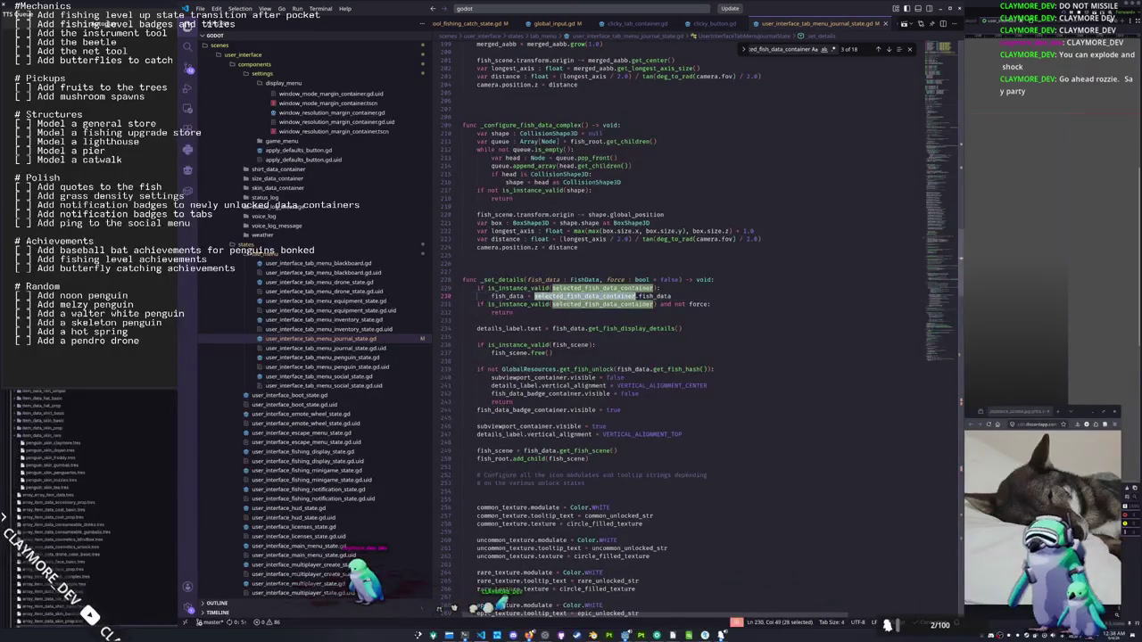
{"action": "left_click", "coordinate": [690, 296]}
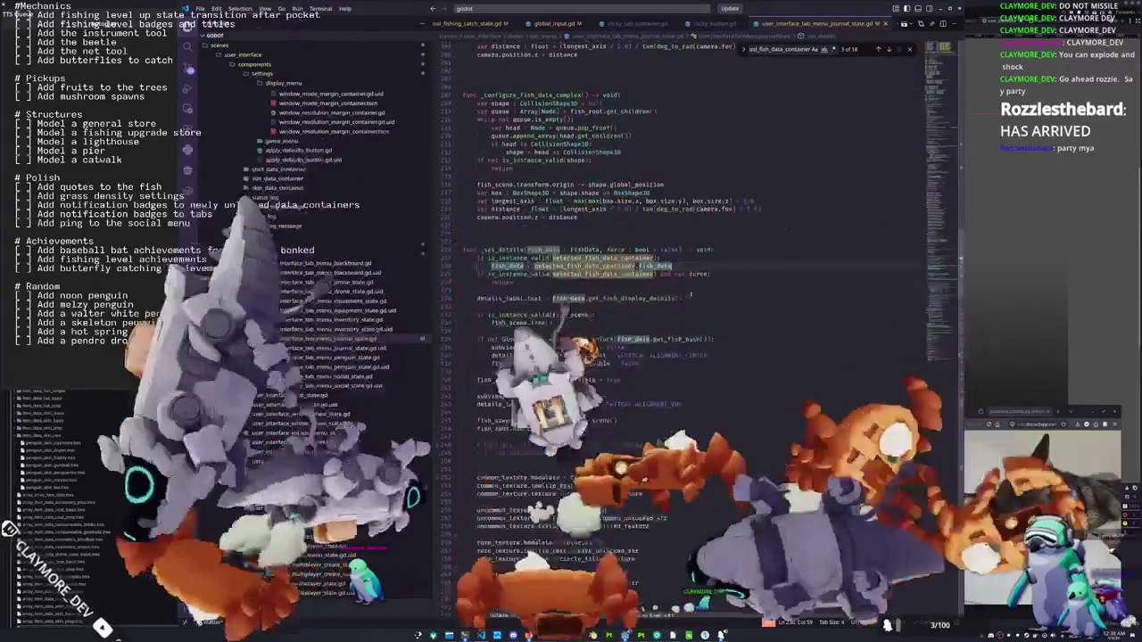
{"action": "scroll", "coordinate": [691, 297], "scroll_direction": "down", "scroll_amount": 2}
{"action": "left_click", "coordinate": [613, 254]}
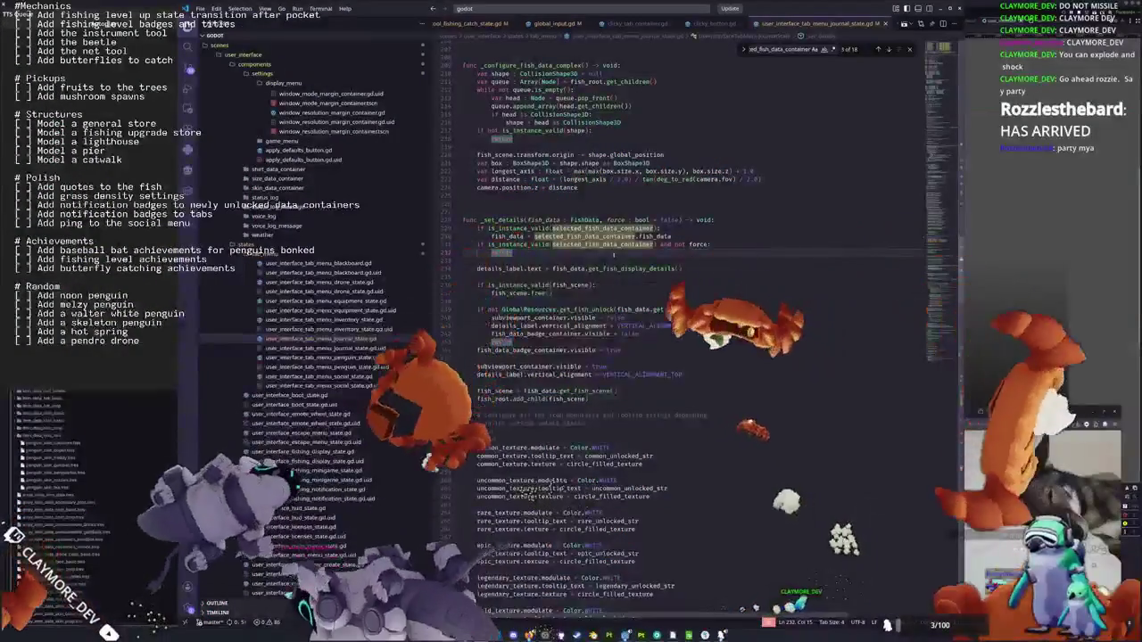
{"action": "scroll", "coordinate": [613, 254], "scroll_direction": "down", "scroll_amount": 5}
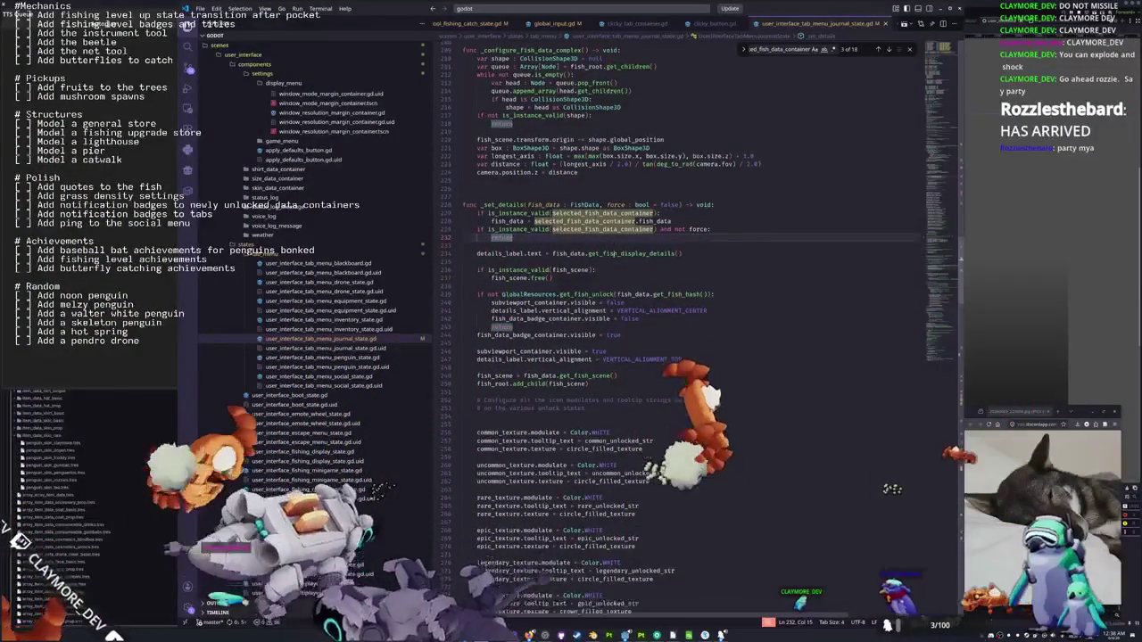
{"action": "scroll", "coordinate": [614, 252], "scroll_direction": "up", "scroll_amount": 4}
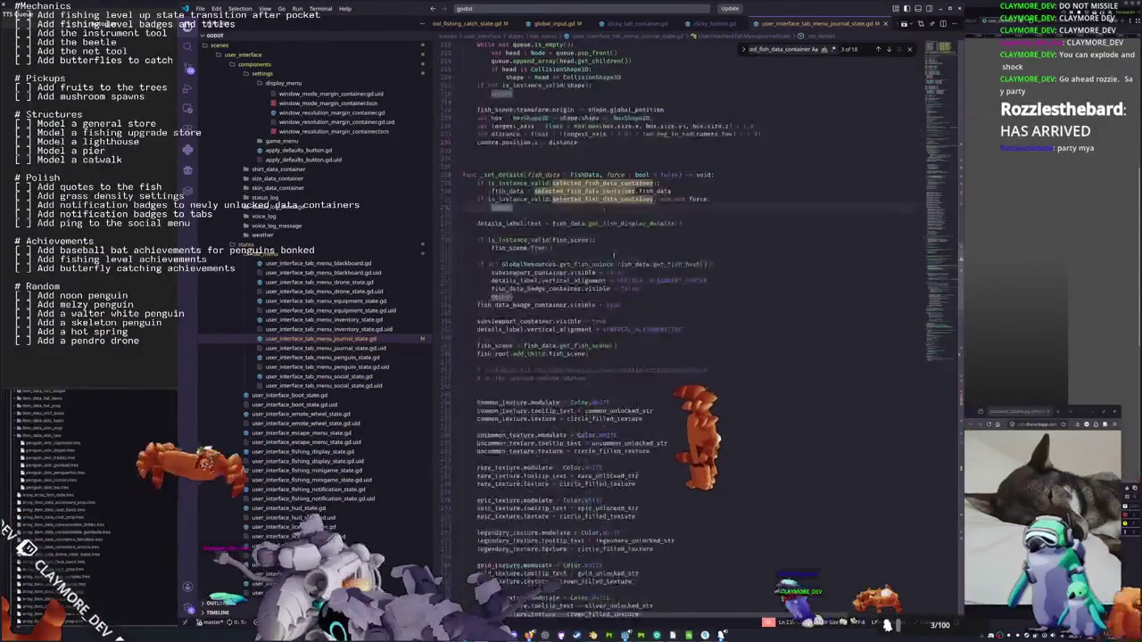
{"action": "left_click", "coordinate": [616, 246]}
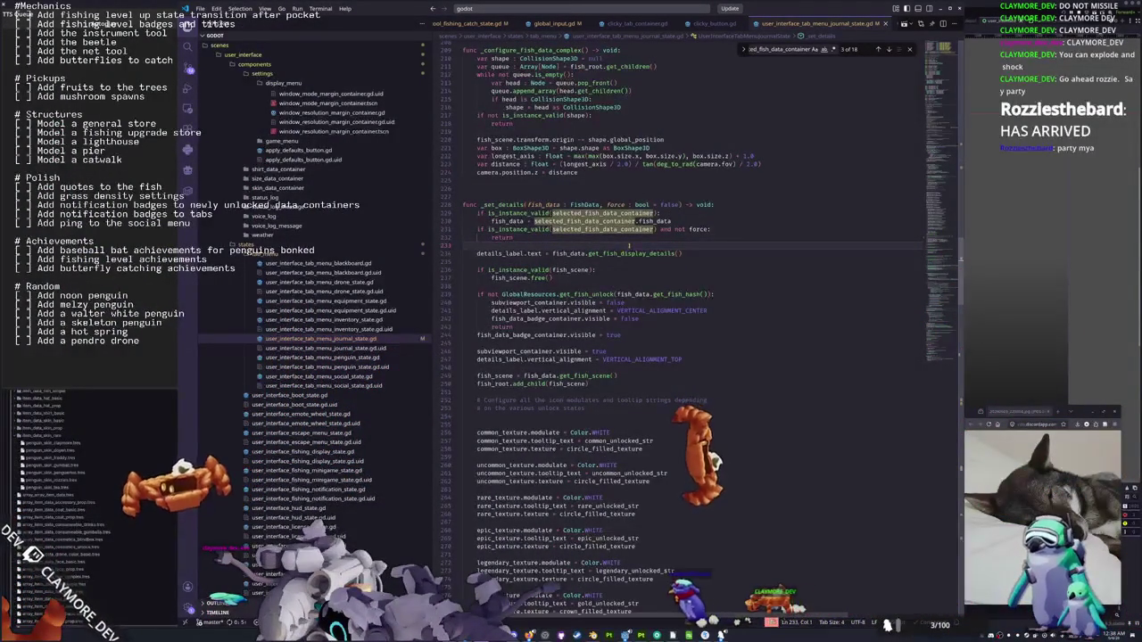
{"action": "scroll", "coordinate": [615, 248], "scroll_direction": "up", "scroll_amount": 2}
{"action": "left_click", "coordinate": [586, 258]}
{"action": "double_click", "coordinate": [586, 258]}
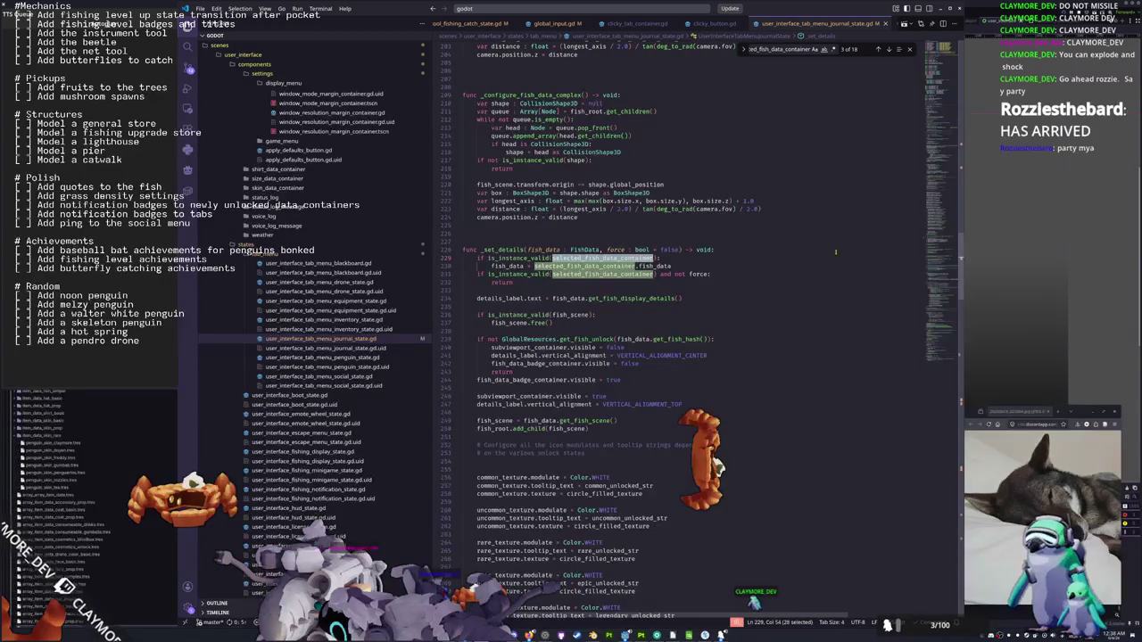
Step through every selected_fish_data_container match (lines 381, 385, enter/exit state), wrapping to line 109
{"action": "scroll", "coordinate": [938, 241], "scroll_direction": "down", "scroll_amount": 10}
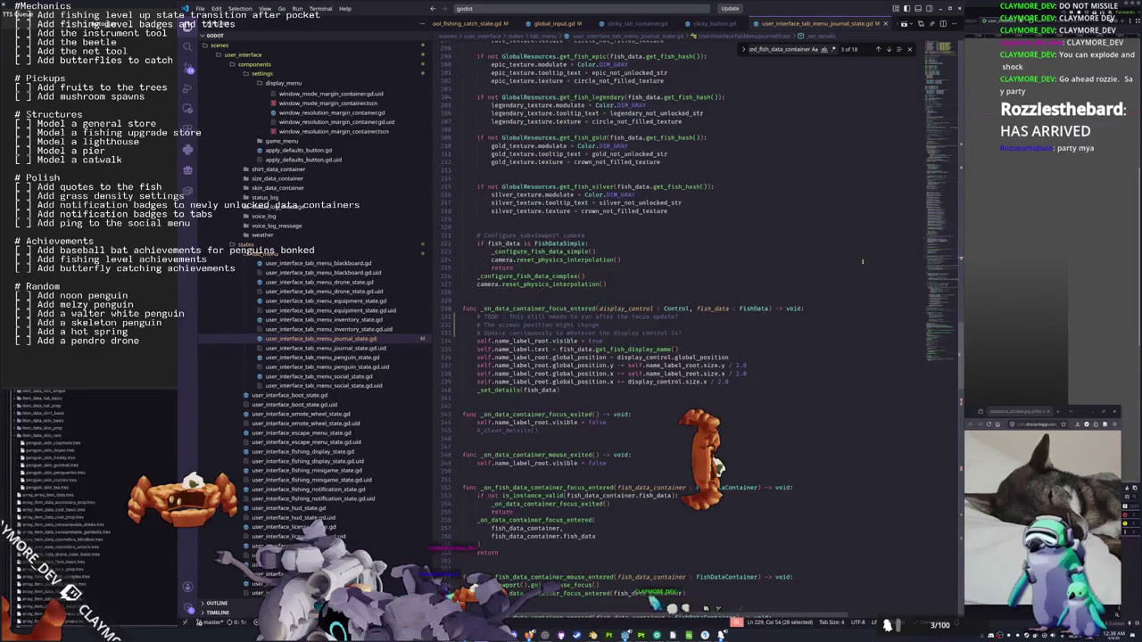
{"action": "scroll", "coordinate": [862, 262], "scroll_direction": "down", "scroll_amount": 2}
{"action": "scroll", "coordinate": [861, 262], "scroll_direction": "down", "scroll_amount": 4}
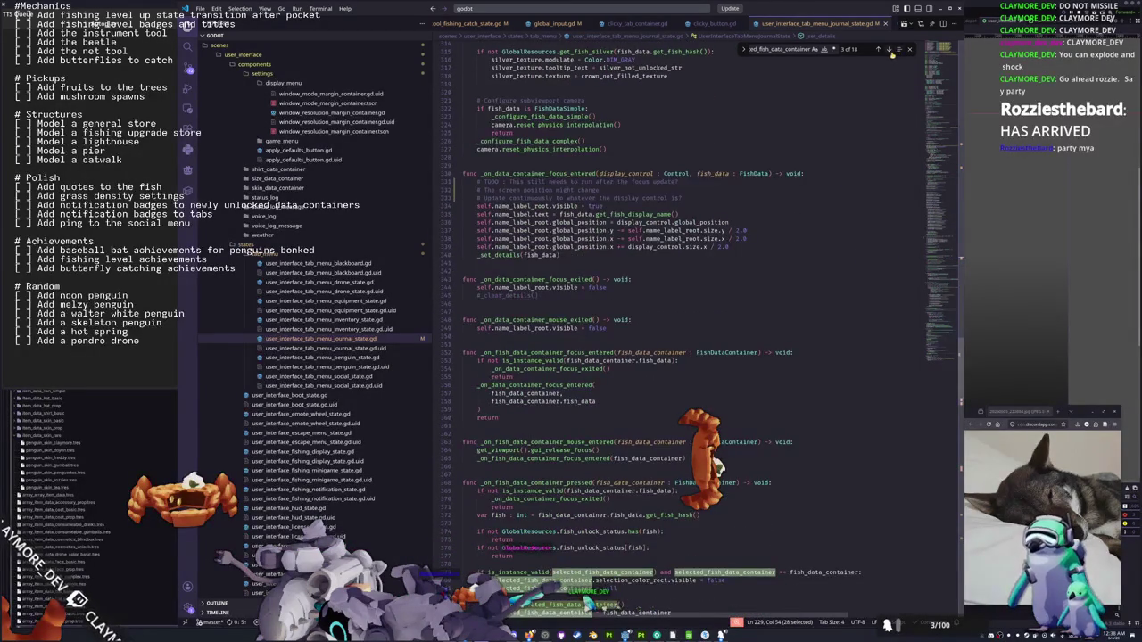
{"action": "left_click", "coordinate": [890, 51]}
{"action": "left_click", "coordinate": [890, 51]}
{"action": "left_click", "coordinate": [890, 51]}
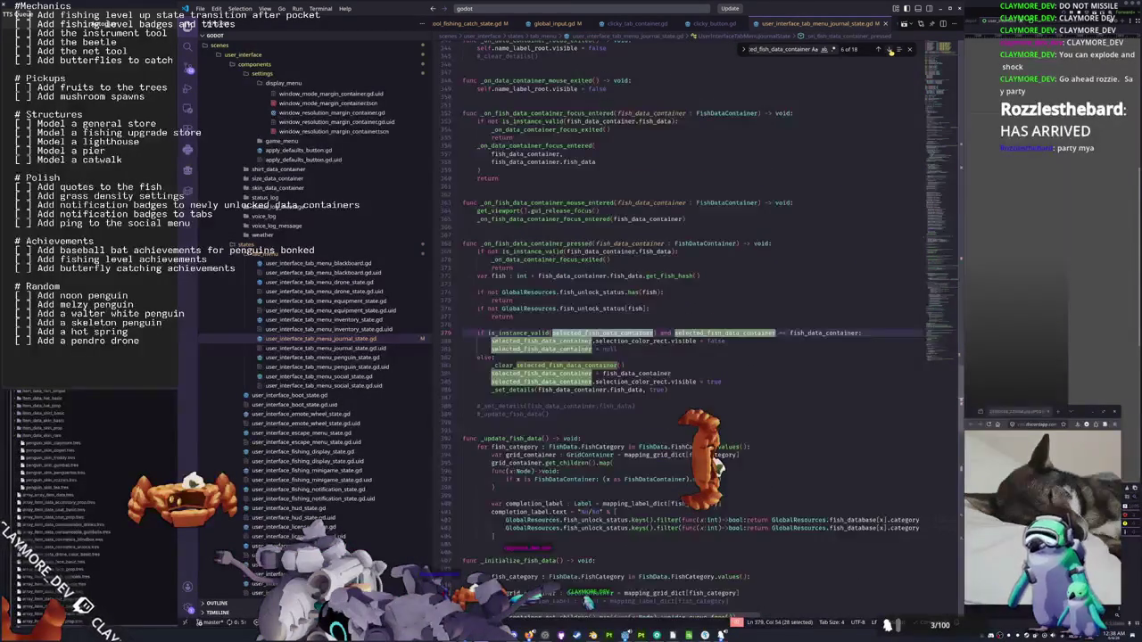
{"action": "left_click", "coordinate": [890, 51]}
{"action": "left_click", "coordinate": [891, 51]}
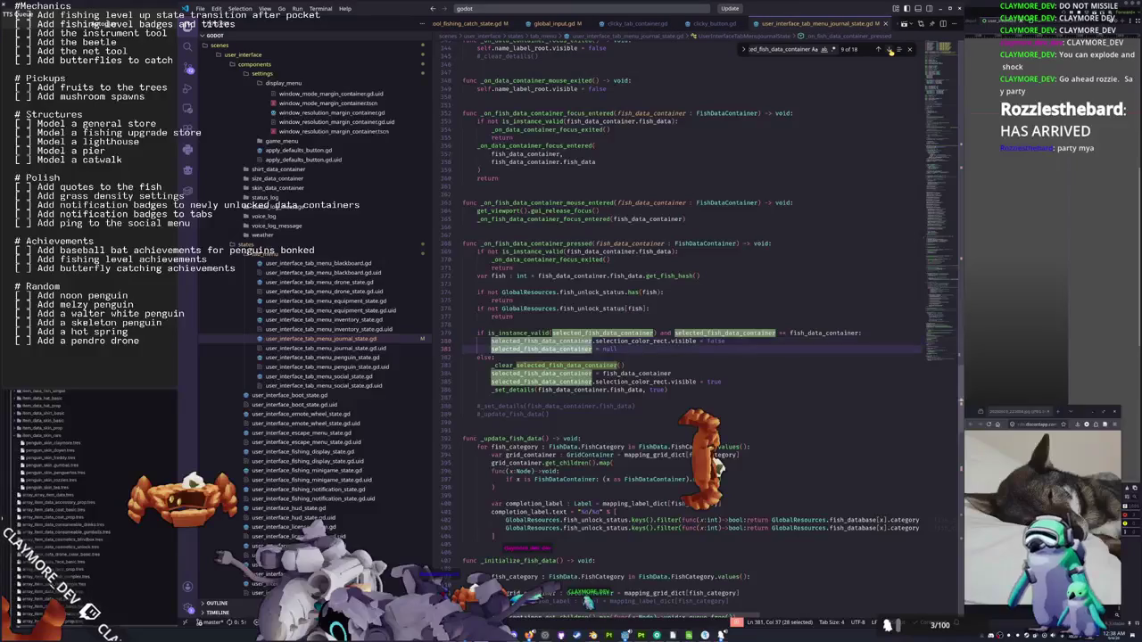
{"action": "left_click", "coordinate": [890, 51]}
{"action": "left_click", "coordinate": [890, 50]}
{"action": "left_click", "coordinate": [890, 50]}
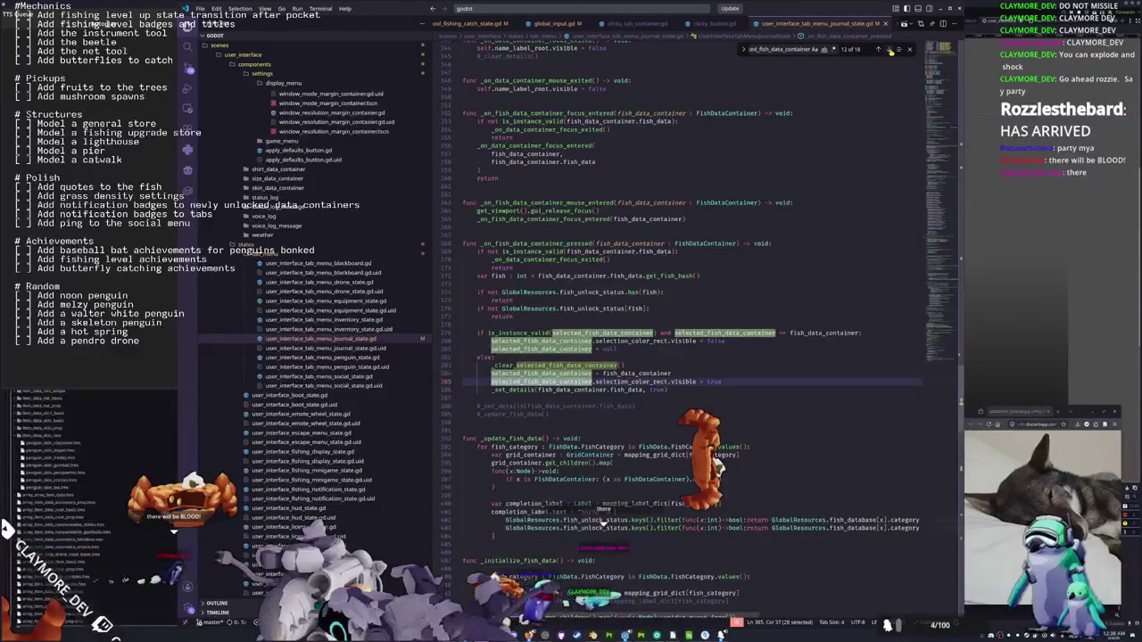
{"action": "left_click", "coordinate": [890, 51]}
{"action": "left_click", "coordinate": [891, 51]}
{"action": "left_click", "coordinate": [891, 51]}
{"action": "left_click", "coordinate": [890, 51]}
{"action": "left_click", "coordinate": [891, 51]}
{"action": "left_click", "coordinate": [891, 51]}
{"action": "left_click", "coordinate": [891, 51]}
{"action": "scroll", "coordinate": [655, 416], "scroll_direction": "down", "scroll_amount": 20}
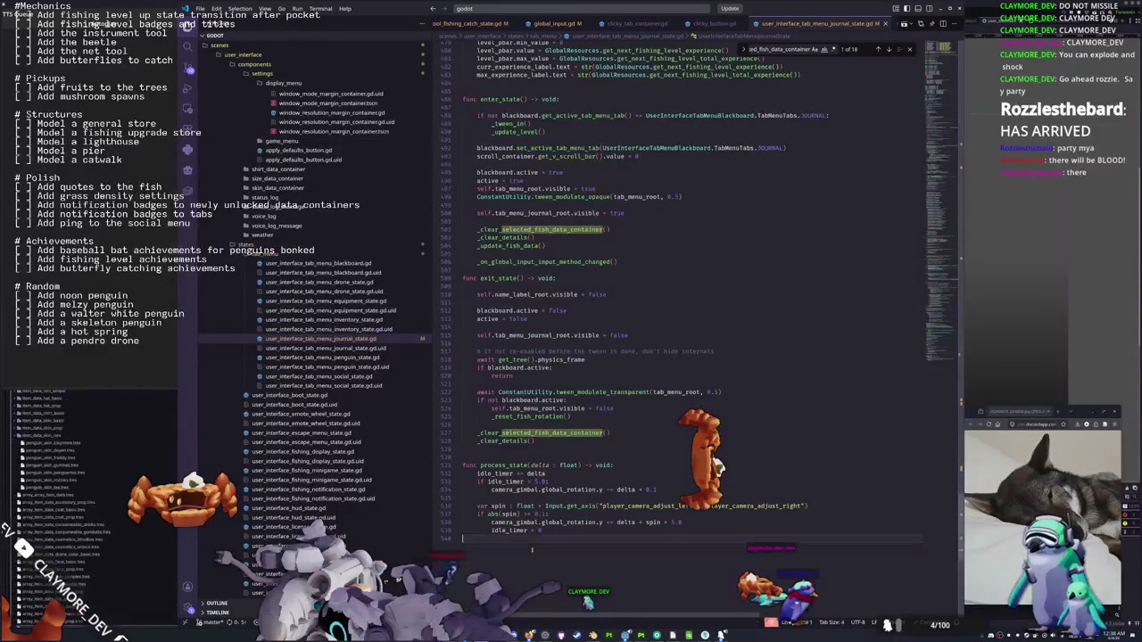
{"action": "key", "text": "shift+Return"}
{"action": "type", "text": "# Figure out what we're focusing and update the position of the name label to match"}
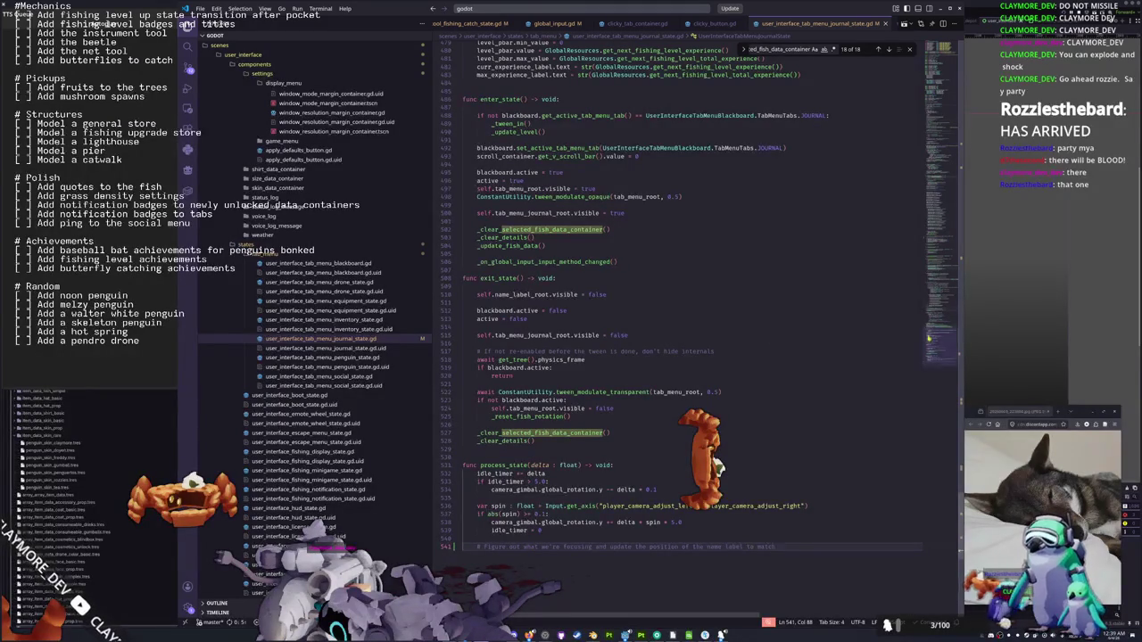
Write 'var focused_fish_data_container : FishDataContainer = null' on line 110 under selected_fish_data_container
{"action": "left_click_drag", "start_coordinate": [929, 338], "coordinate": [939, 149]}
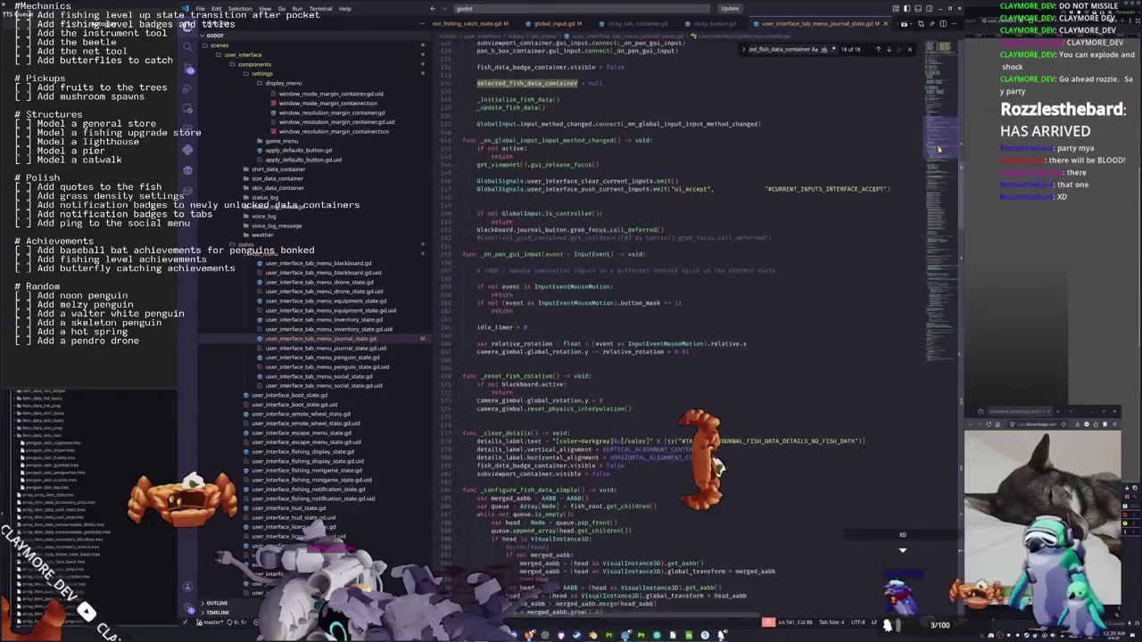
{"action": "left_click", "coordinate": [502, 278]}
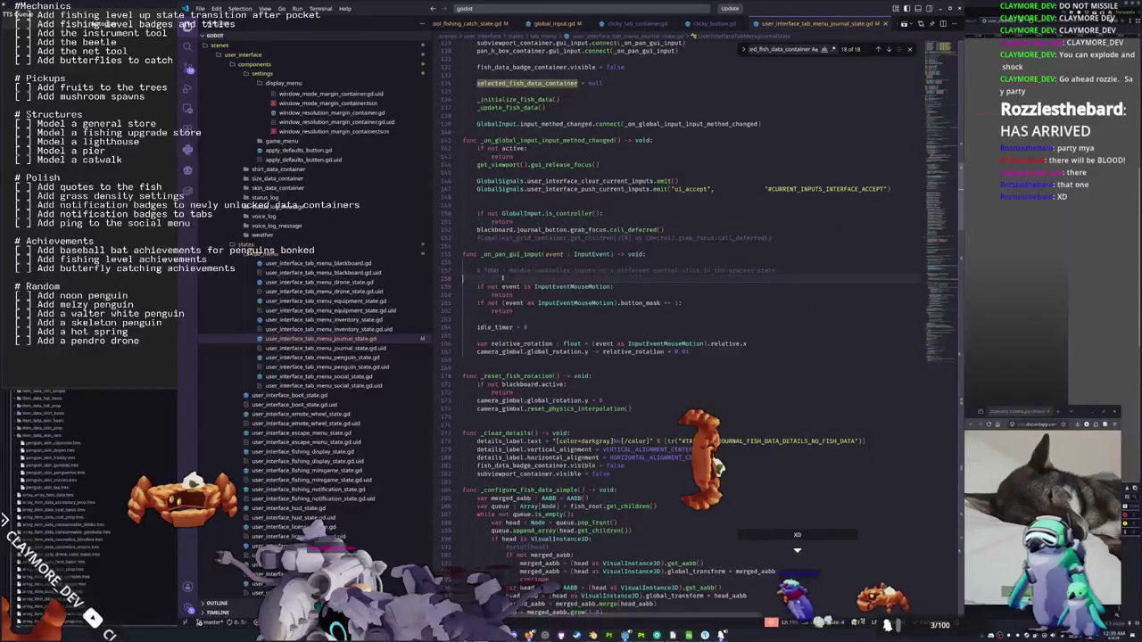
{"action": "scroll", "coordinate": [502, 278], "scroll_direction": "up", "scroll_amount": 5}
{"action": "left_click", "coordinate": [482, 331]}
{"action": "scroll", "coordinate": [718, 466], "scroll_direction": "up", "scroll_amount": 3}
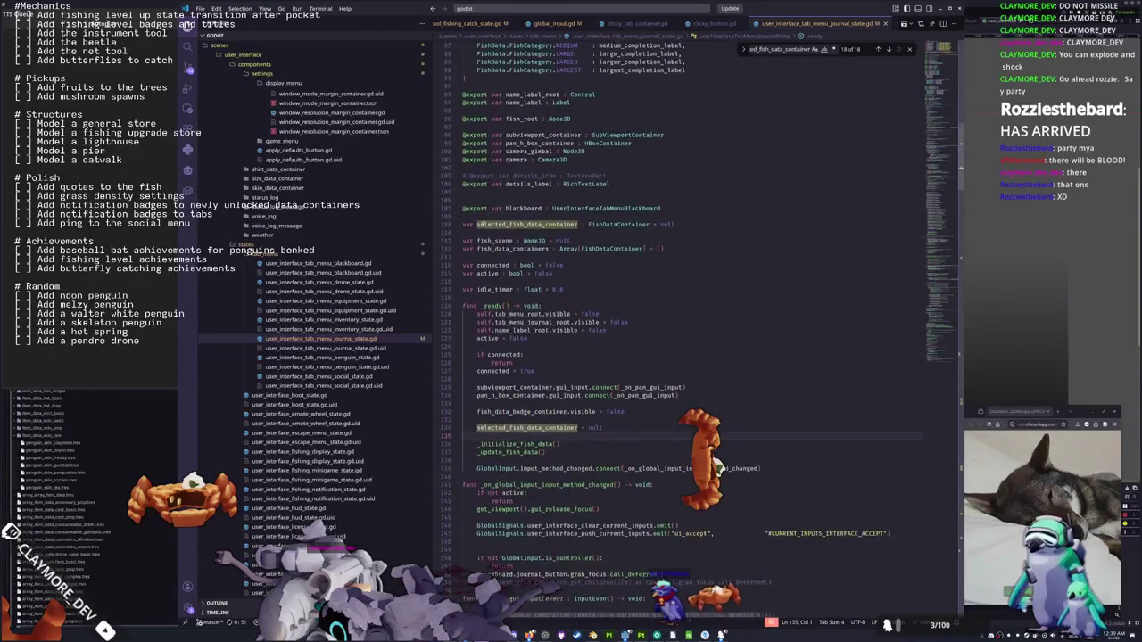
{"action": "left_click", "coordinate": [476, 233]}
{"action": "type", "text": "var hovered_fish"}
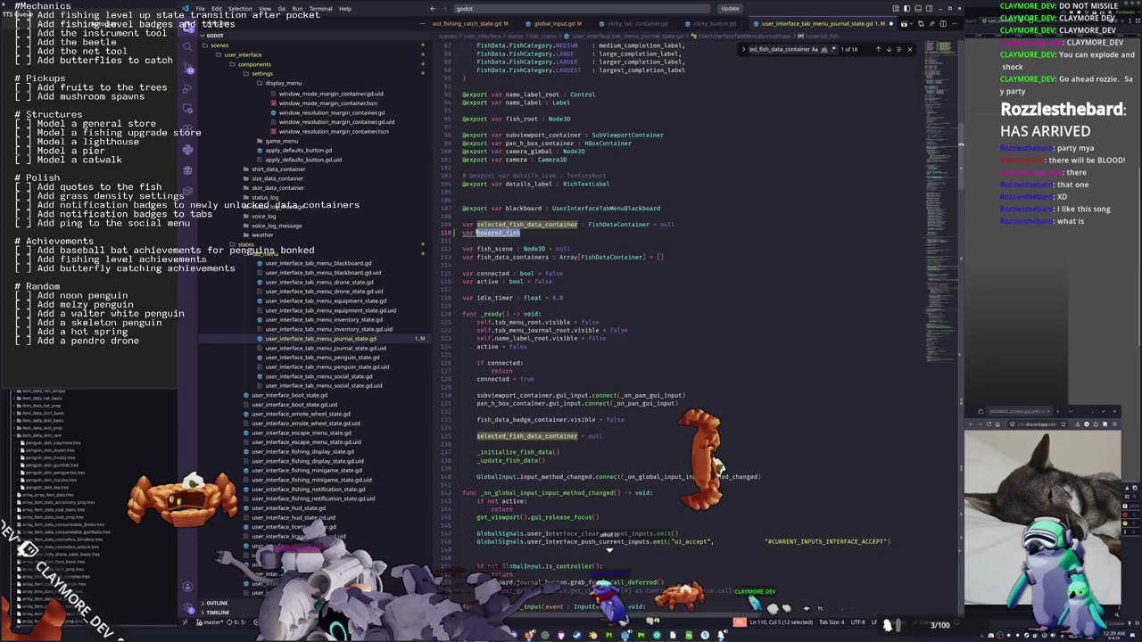
{"action": "key", "text": "ctrl+BackSpace"}
{"action": "type", "text": "focused_f"}
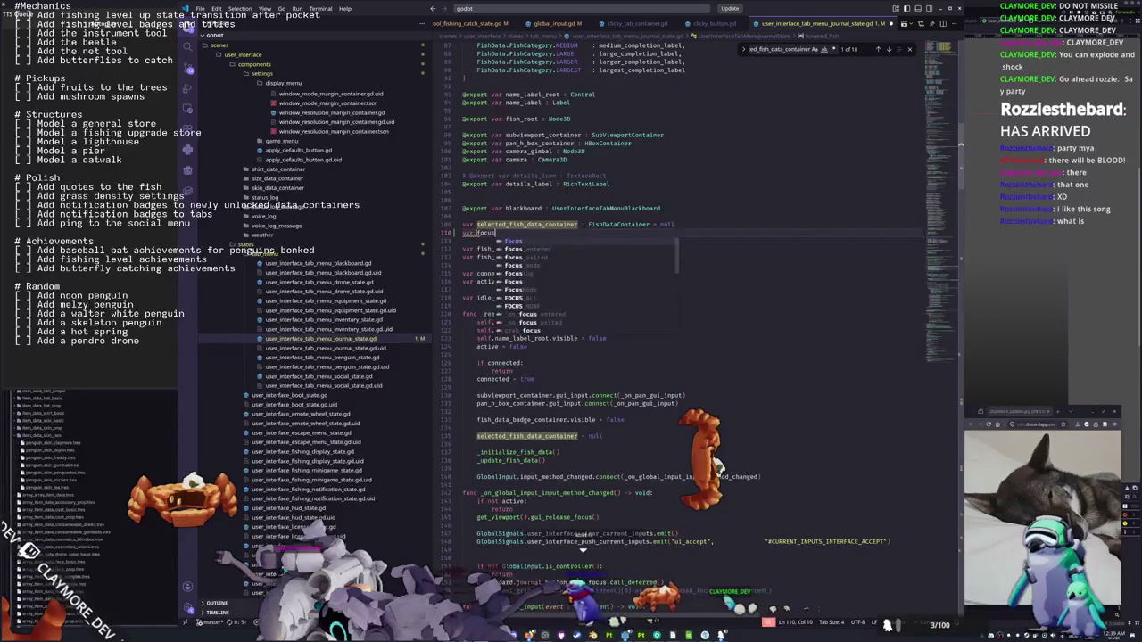
{"action": "key", "text": "BackSpace"}
{"action": "key", "text": "BackSpace"}
{"action": "key", "text": "BackSpace"}
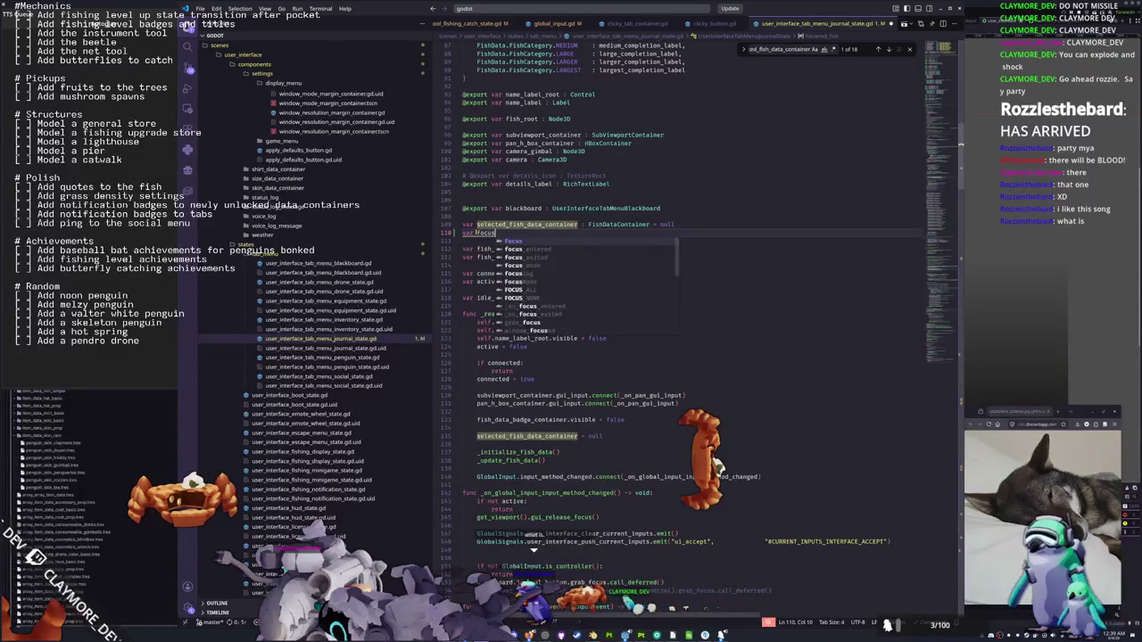
{"action": "type", "text": "ed_fish_data"}
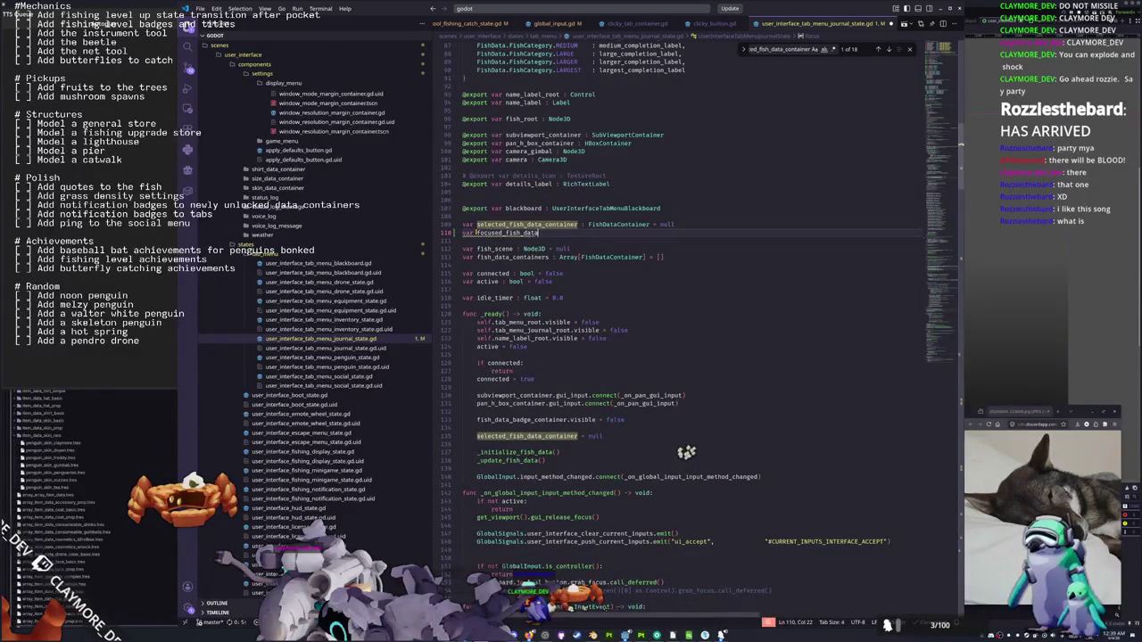
{"action": "type", "text": "_container : FishDataContainer = "}
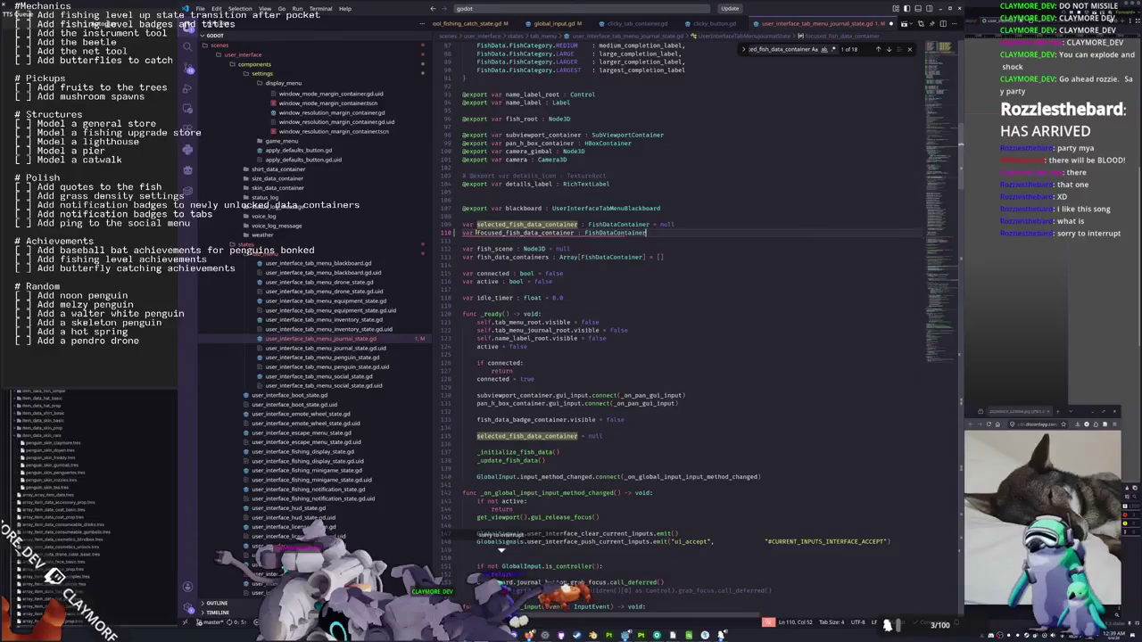
{"action": "type", "text": "null"}
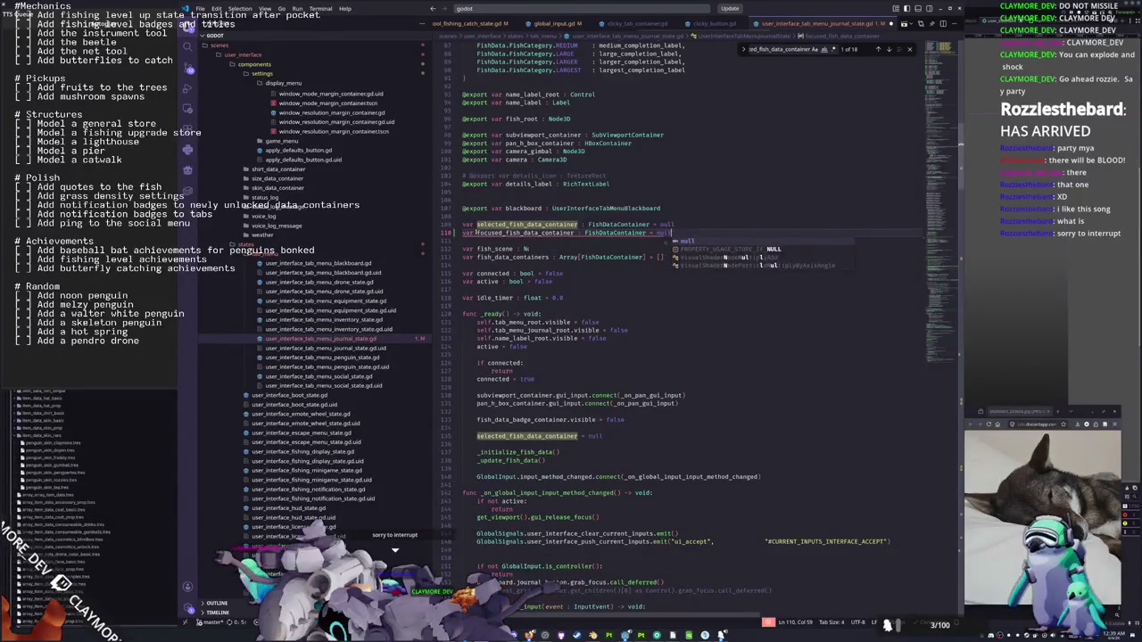
{"action": "double_click", "coordinate": [525, 233]}
{"action": "left_click", "coordinate": [477, 233], "text": "shift"}
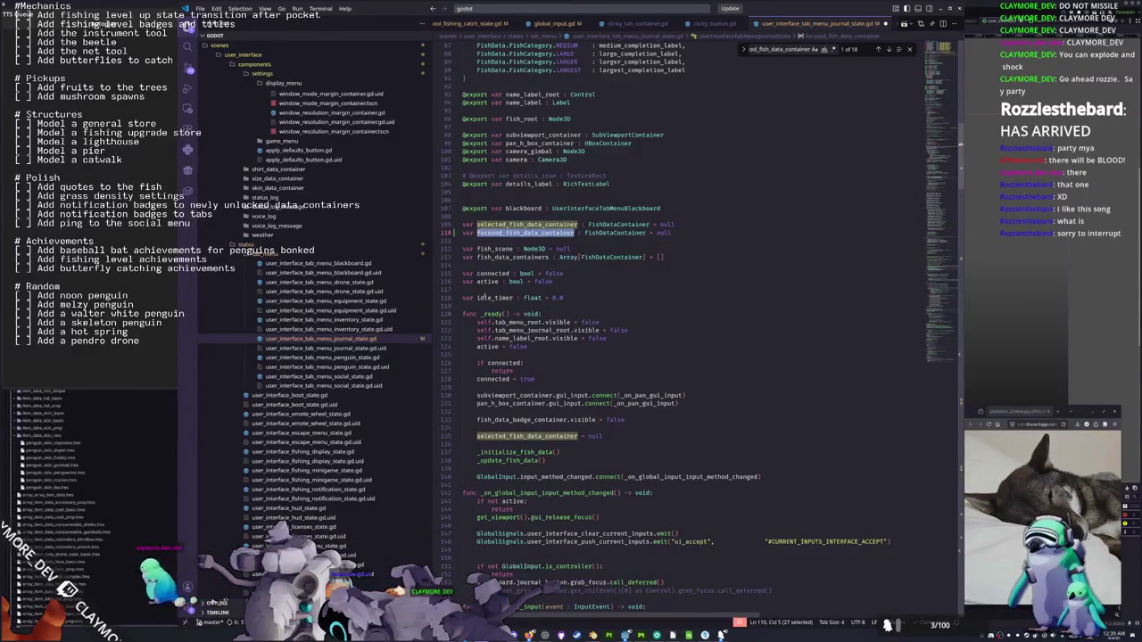
{"action": "left_click", "coordinate": [528, 501]}
Add blank lines before _configure_fish_data_simple
{"action": "scroll", "coordinate": [441, 179], "scroll_direction": "down", "scroll_amount": 7}
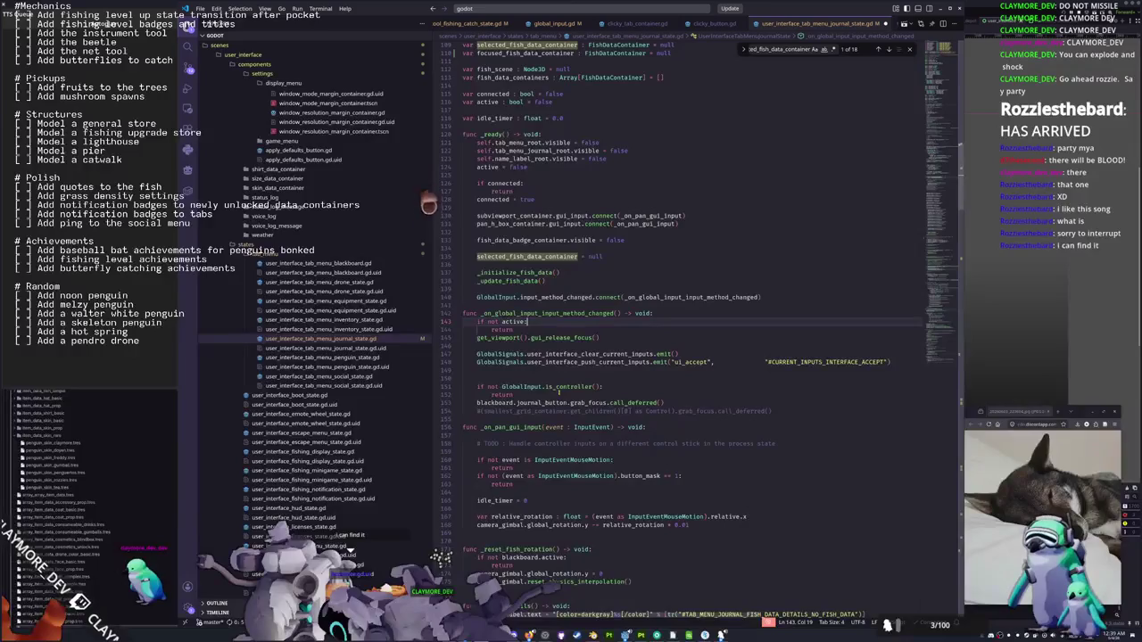
{"action": "scroll", "coordinate": [559, 392], "scroll_direction": "down", "scroll_amount": 11}
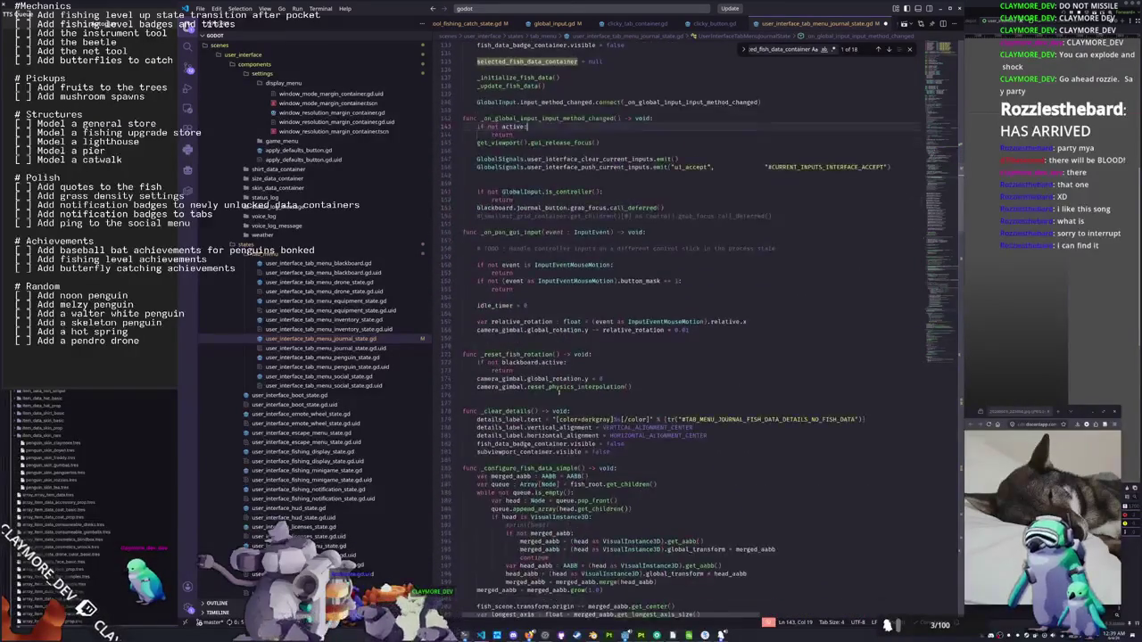
{"action": "scroll", "coordinate": [559, 391], "scroll_direction": "down", "scroll_amount": 3}
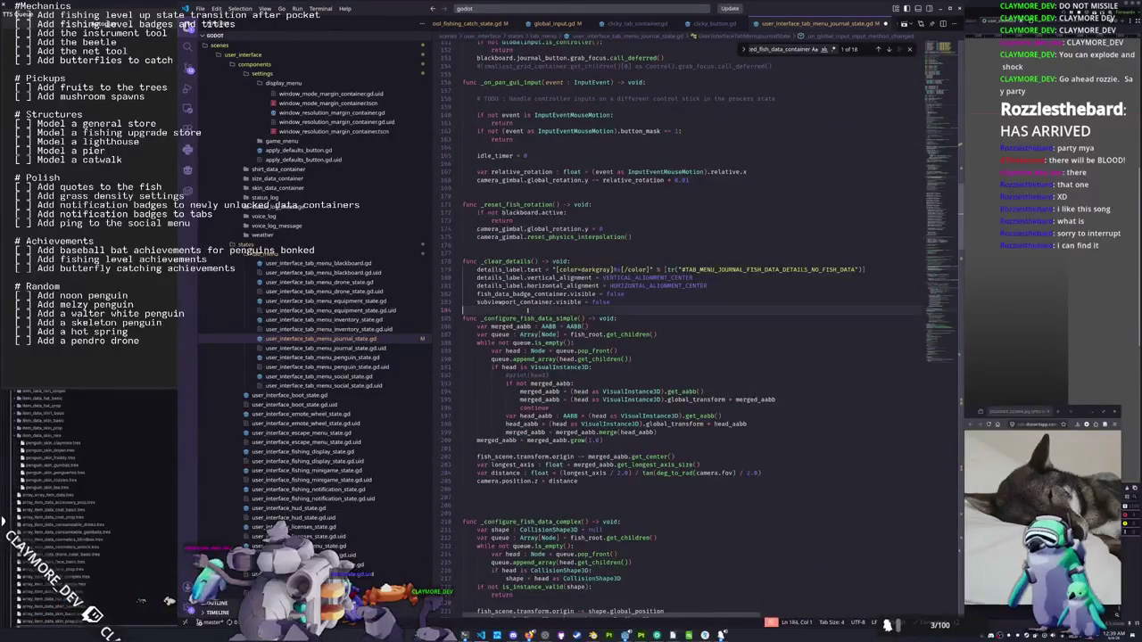
{"action": "key", "text": "Return"}
{"action": "key", "text": "Return"}
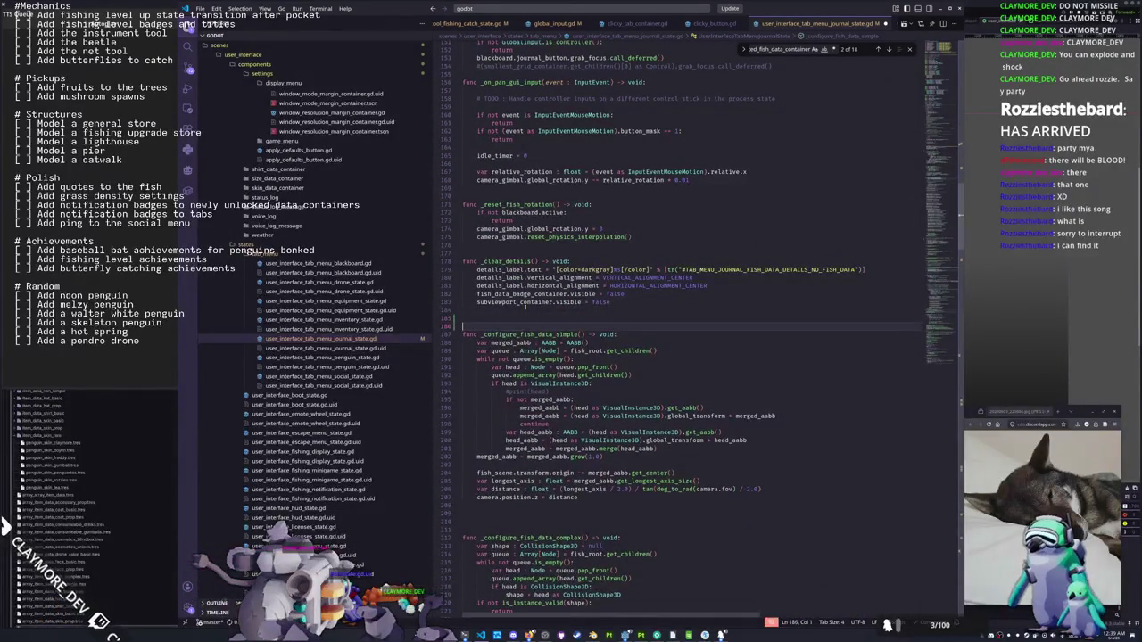
{"action": "left_click", "coordinate": [588, 497]}
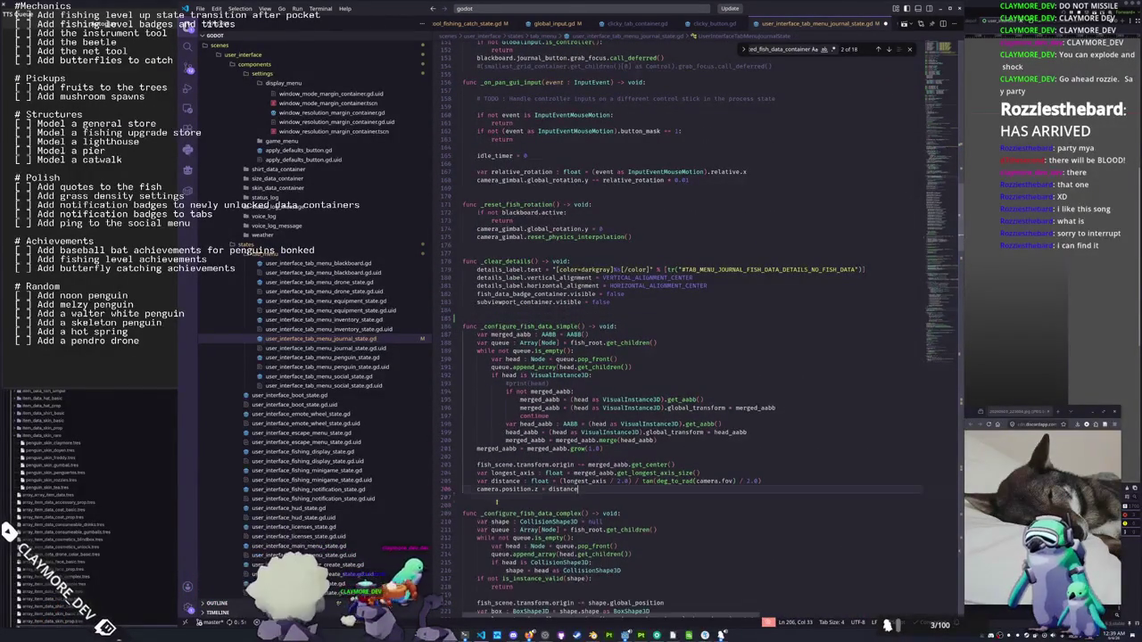
Move down to the TODO comment at the top of _on_data_container_focus_entered
{"action": "scroll", "coordinate": [588, 496], "scroll_direction": "down", "scroll_amount": 3}
{"action": "scroll", "coordinate": [487, 382], "scroll_direction": "down", "scroll_amount": 6}
{"action": "left_click", "coordinate": [486, 381]}
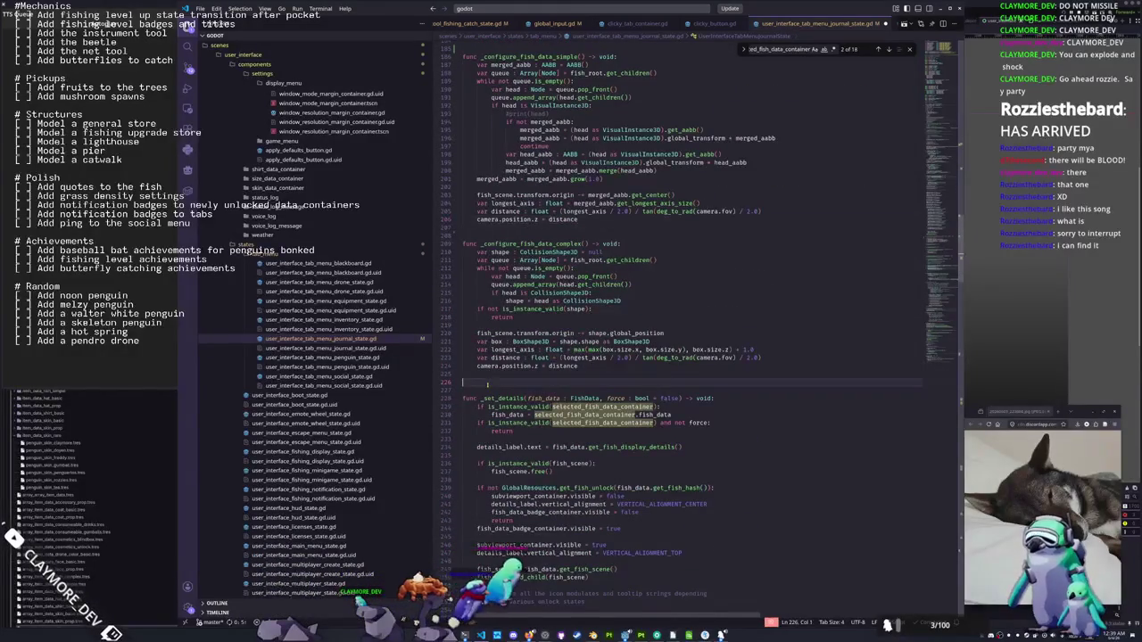
{"action": "scroll", "coordinate": [486, 382], "scroll_direction": "down", "scroll_amount": 15}
{"action": "left_click", "coordinate": [477, 384]}
{"action": "scroll", "coordinate": [477, 383], "scroll_direction": "down", "scroll_amount": 12}
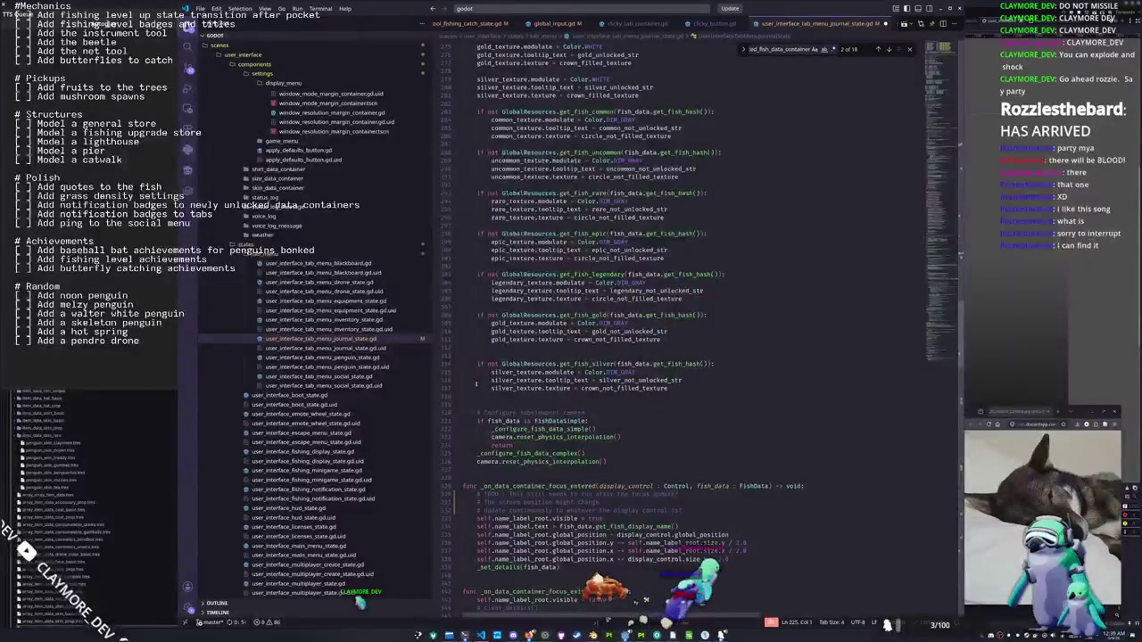
{"action": "scroll", "coordinate": [476, 384], "scroll_direction": "down", "scroll_amount": 5}
{"action": "scroll", "coordinate": [477, 384], "scroll_direction": "down", "scroll_amount": 5}
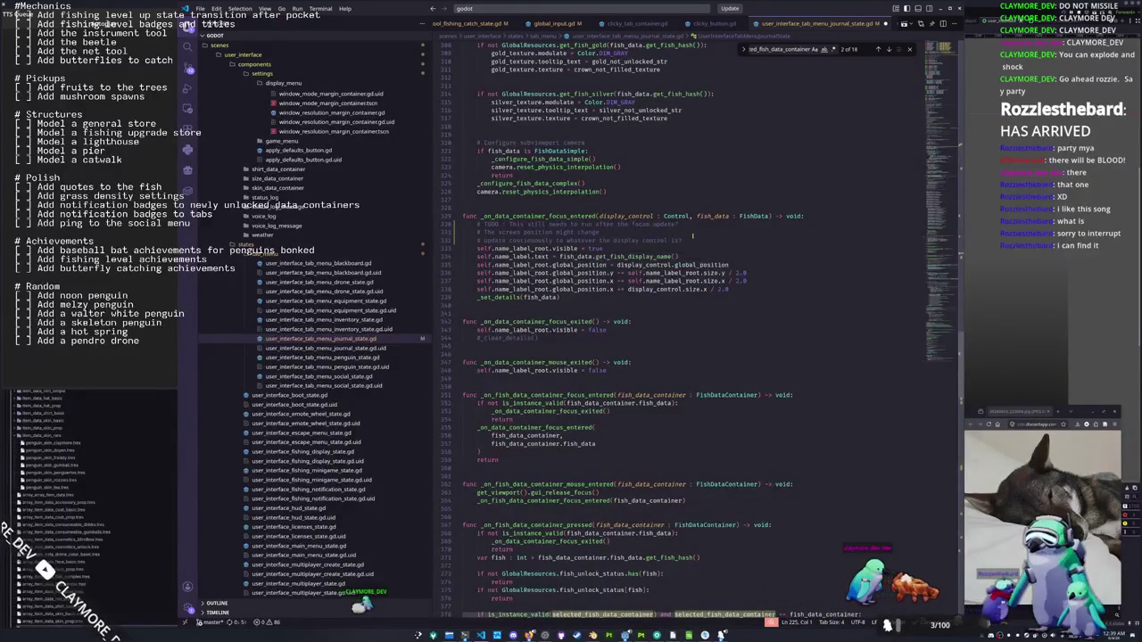
{"action": "left_click", "coordinate": [690, 240]}
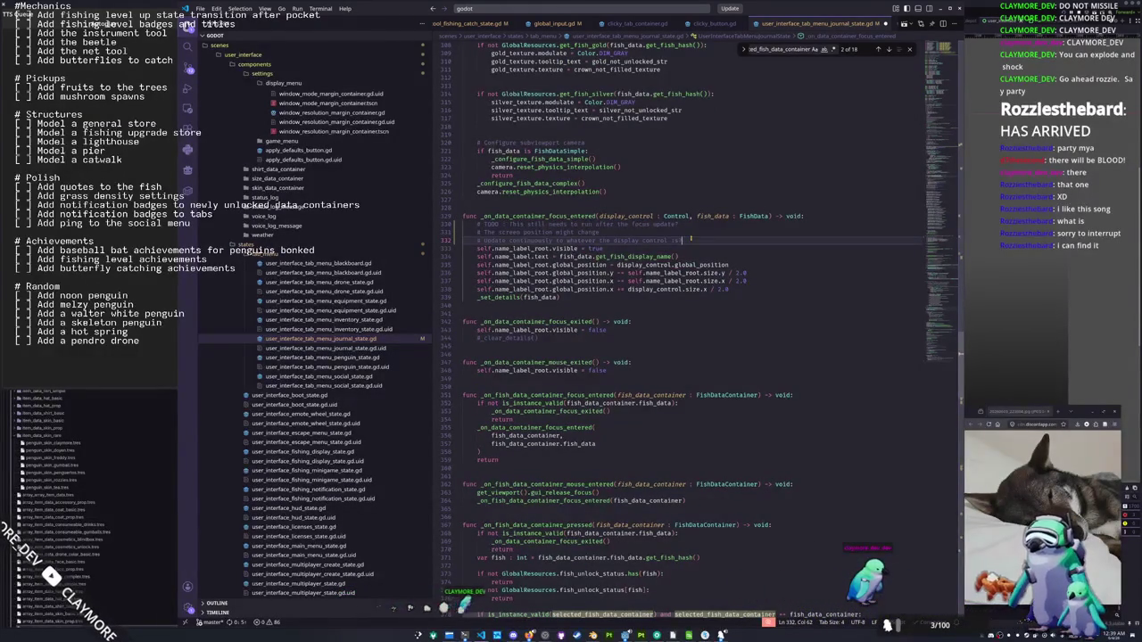
Write a focused_fish_data_container = display_control line below the TODO comments, then cut it
{"action": "key", "text": "Return"}
{"action": "key", "text": "Return"}
{"action": "key", "text": "Return"}
{"action": "key", "text": "Up"}
{"action": "type", "text": "focu"}
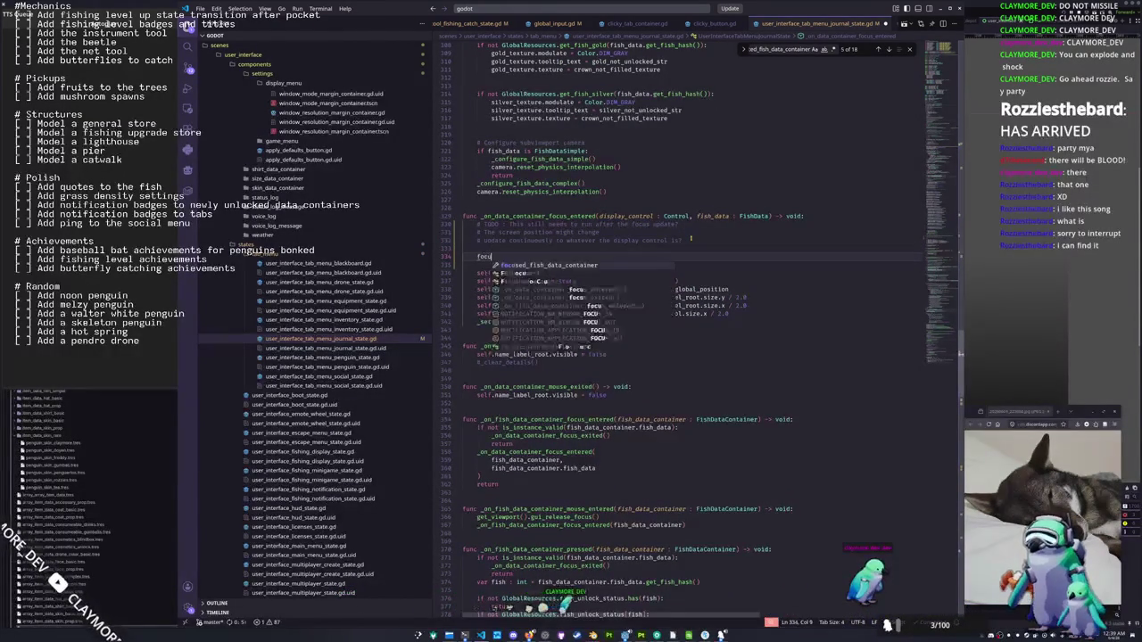
{"action": "key", "text": "Return"}
{"action": "type", "text": "= displa"}
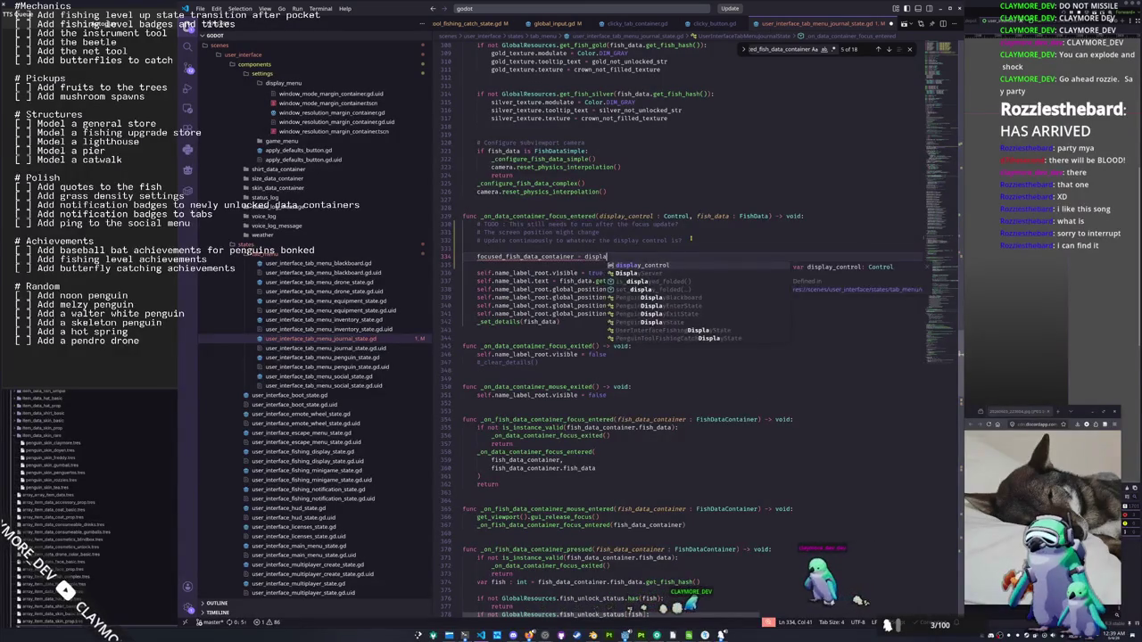
{"action": "key", "text": "Return"}
{"action": "key", "text": "Down"}
{"action": "key", "text": "shift+Up"}
{"action": "key", "text": "ctrl+c"}
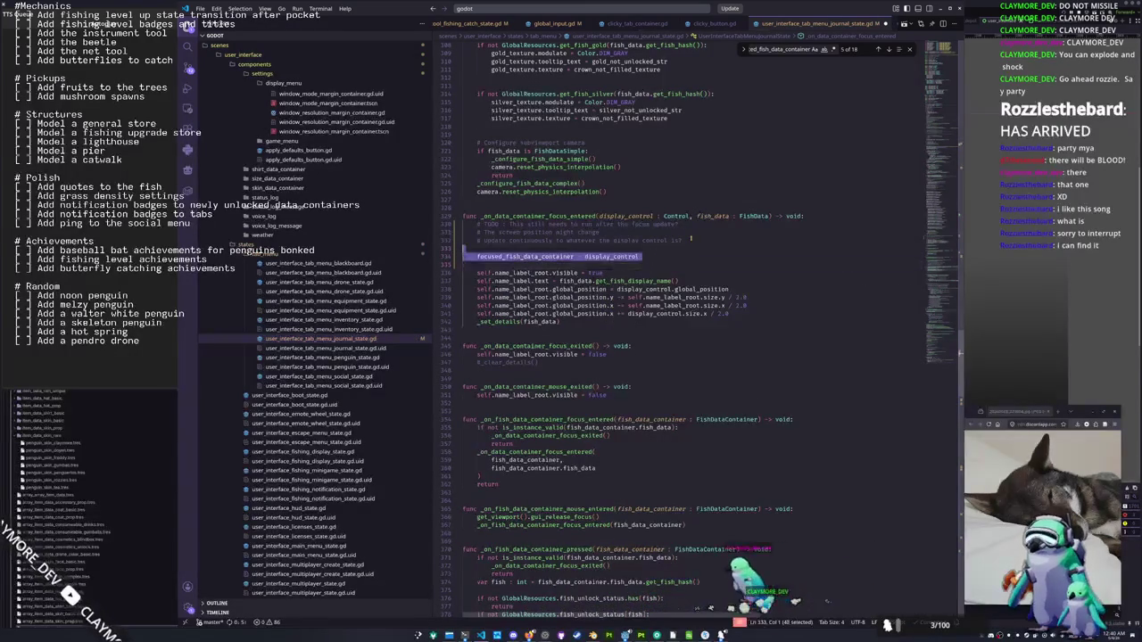
{"action": "key", "text": "BackSpace"}
{"action": "key", "text": "BackSpace"}
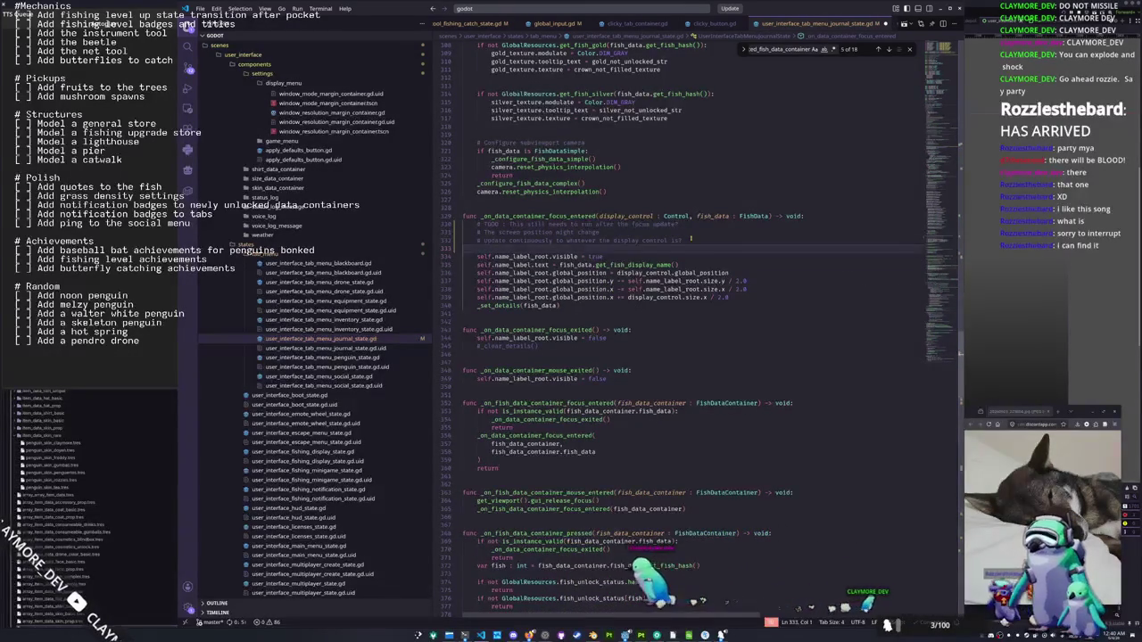
Paste it above return as focused_fish_data_container = fish_data_container and select the label positioning lines
{"action": "left_click", "coordinate": [468, 468]}
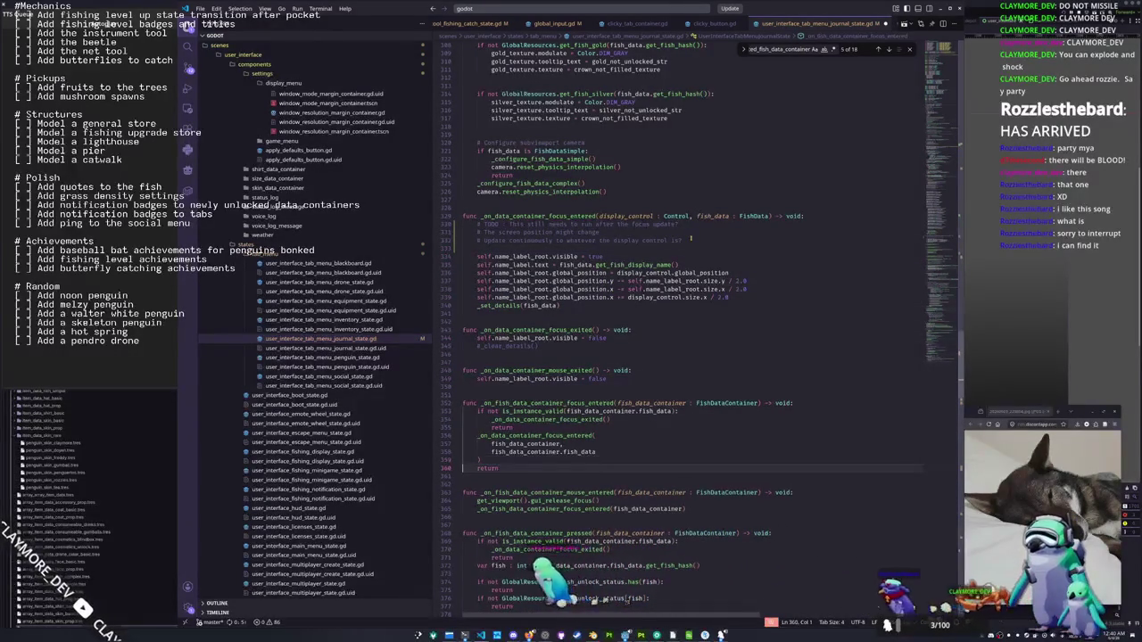
{"action": "key", "text": "ctrl+v"}
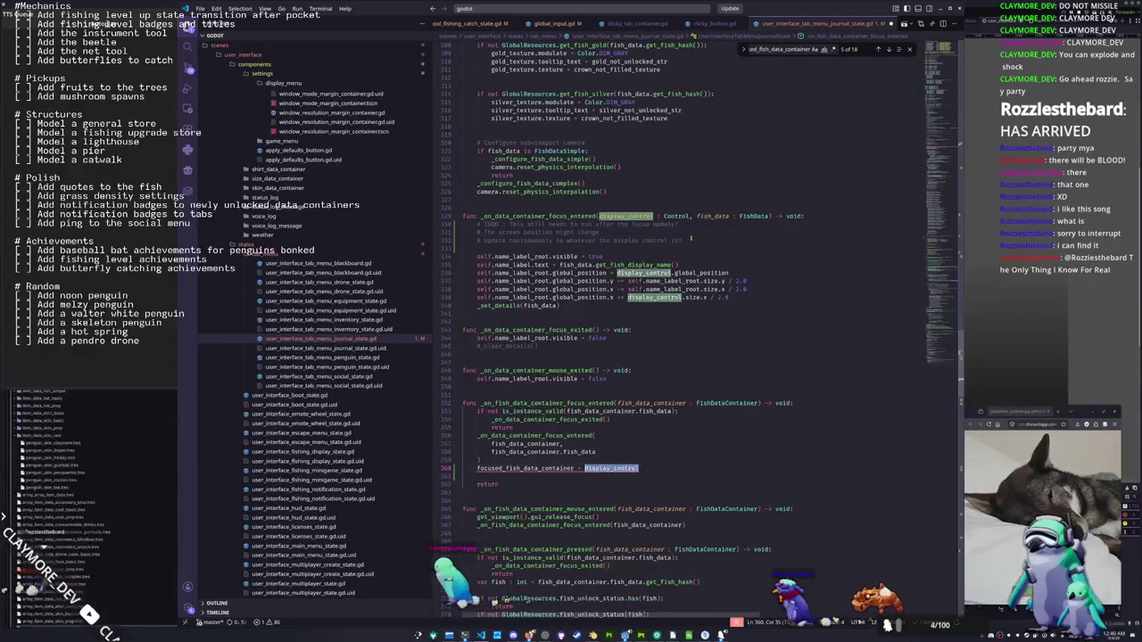
{"action": "type", "text": "fish_data_"}
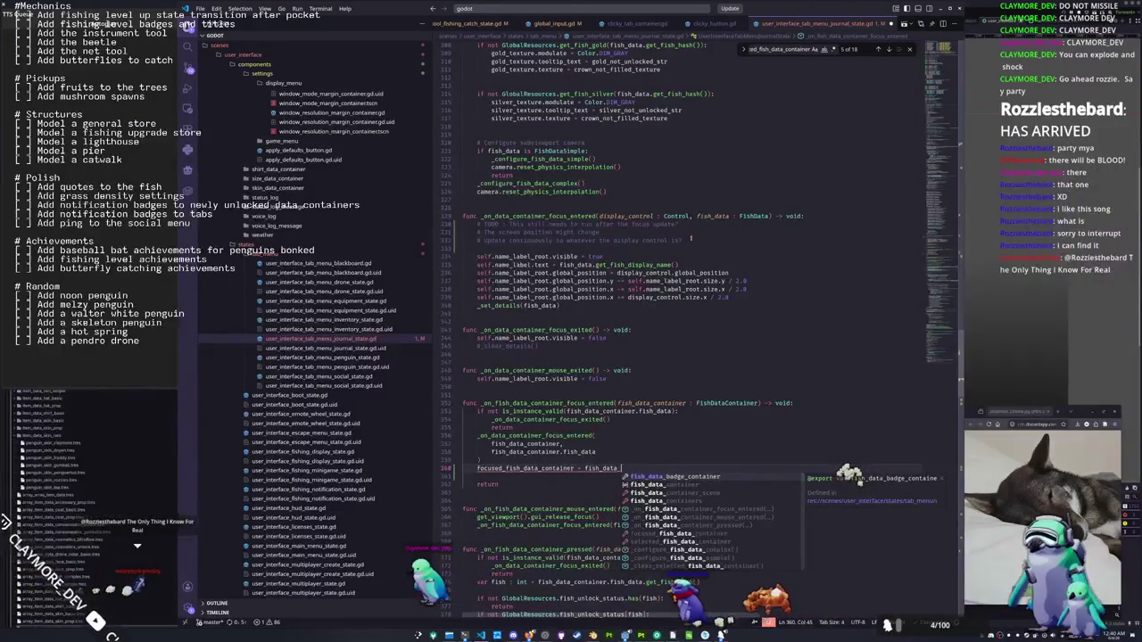
{"action": "type", "text": "container"}
{"action": "left_click", "coordinate": [462, 475]}
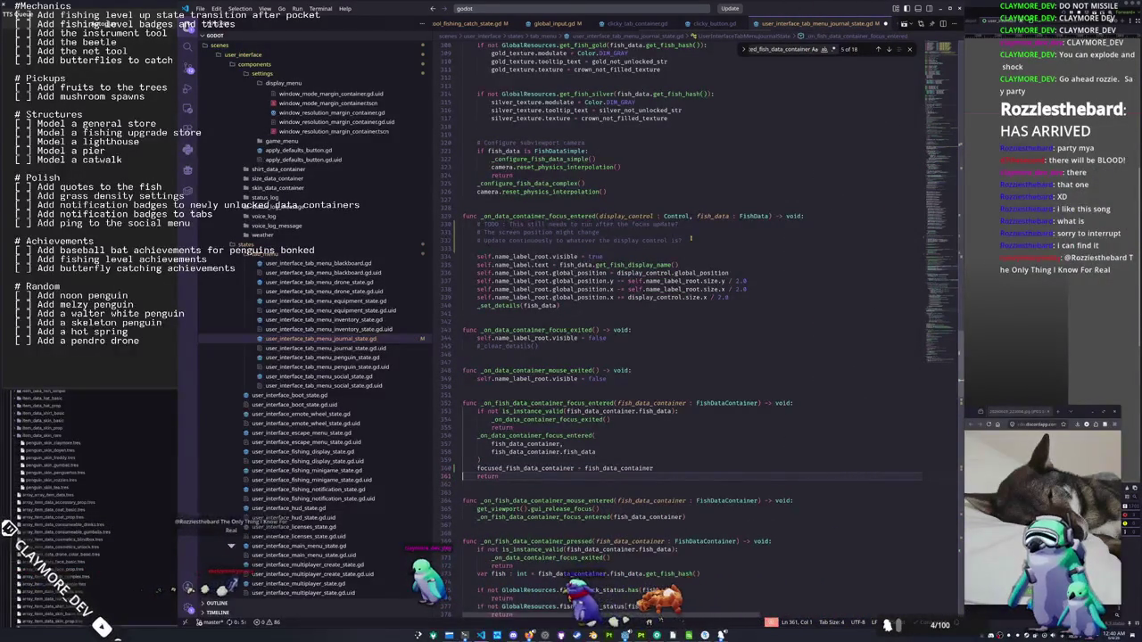
{"action": "key", "text": "Up"}
{"action": "key", "text": "Up"}
{"action": "key", "text": "Up"}
{"action": "key", "text": "shift+Up"}
{"action": "key", "text": "shift+Up"}
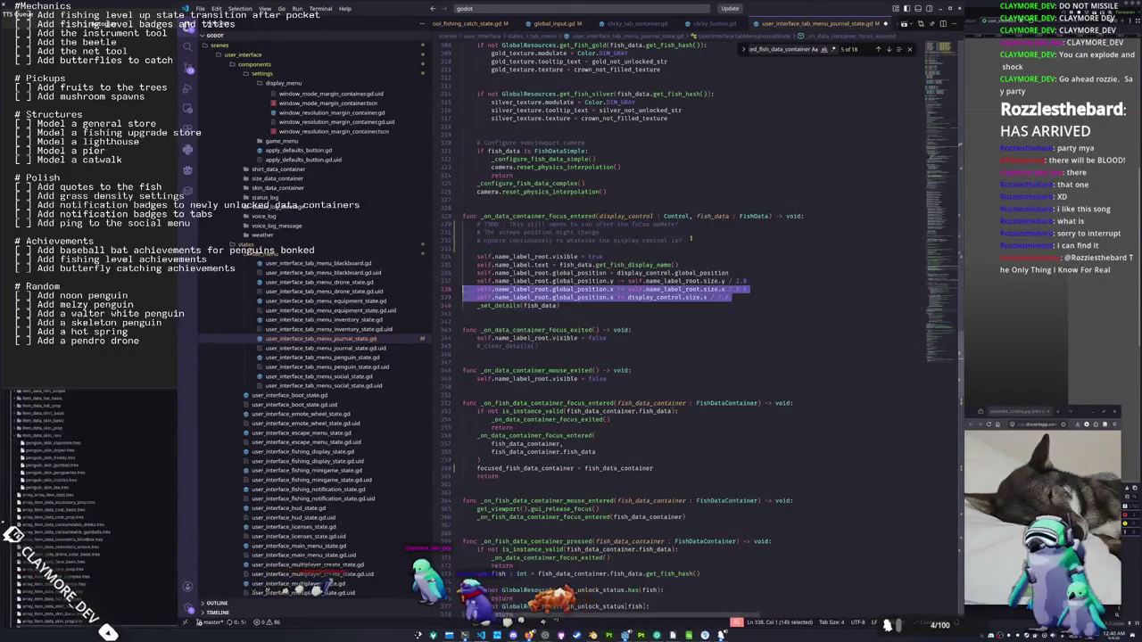
{"action": "key", "text": "shift+Up"}
{"action": "key", "text": "shift+Up"}
{"action": "key", "text": "shift+Up"}
{"action": "key", "text": "shift+Up"}
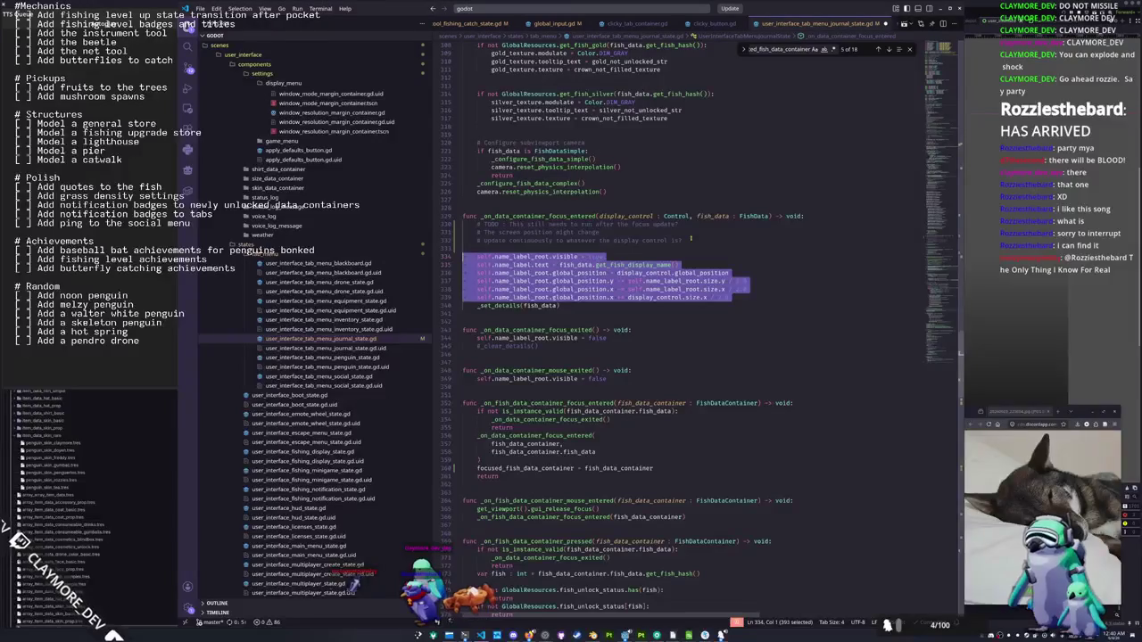
{"action": "left_click", "coordinate": [936, 363]}
Add an 'if is_instance_valid(focused_fish_data_container):' block ending process_state with the indented label lines
{"action": "left_click", "coordinate": [559, 380]}
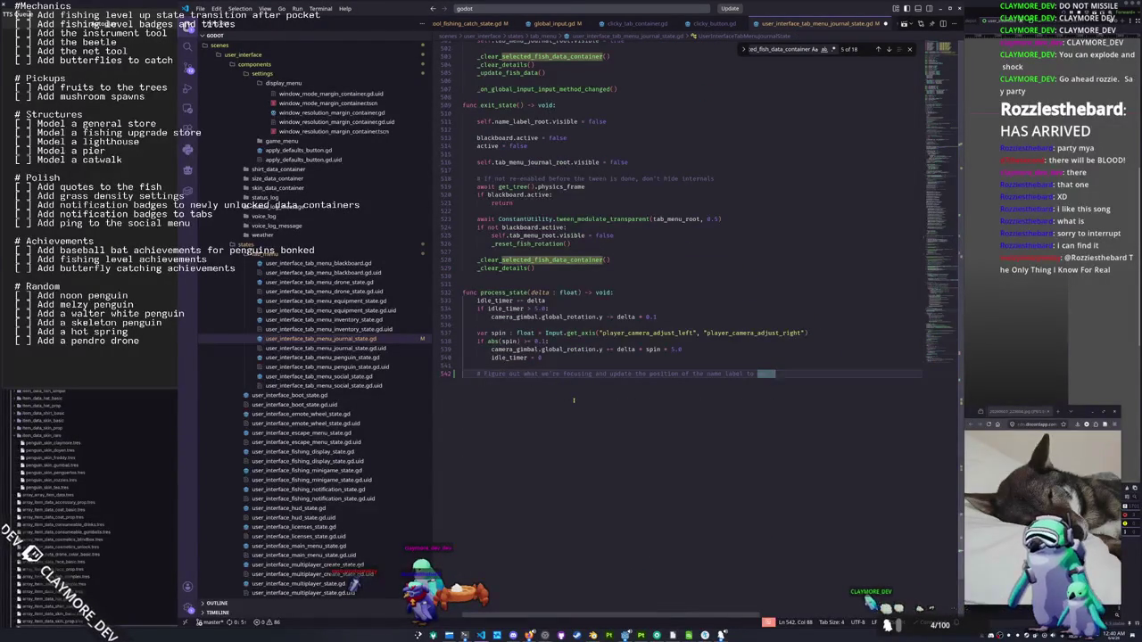
{"action": "key", "text": "Return"}
{"action": "type", "text": "if is_instance_valid(focused"}
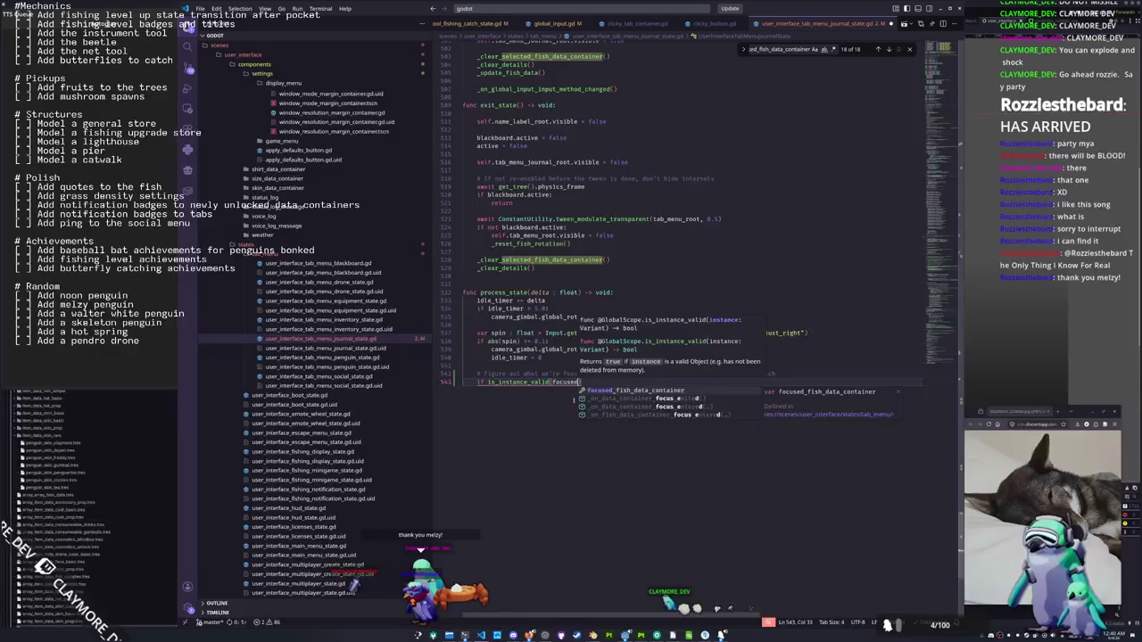
{"action": "key", "text": "Tab"}
{"action": "type", "text": "):"}
{"action": "key", "text": "Return"}
{"action": "key", "text": "ctrl+v"}
{"action": "key", "text": "shift+Up"}
{"action": "key", "text": "shift+Up"}
{"action": "key", "text": "shift+Up"}
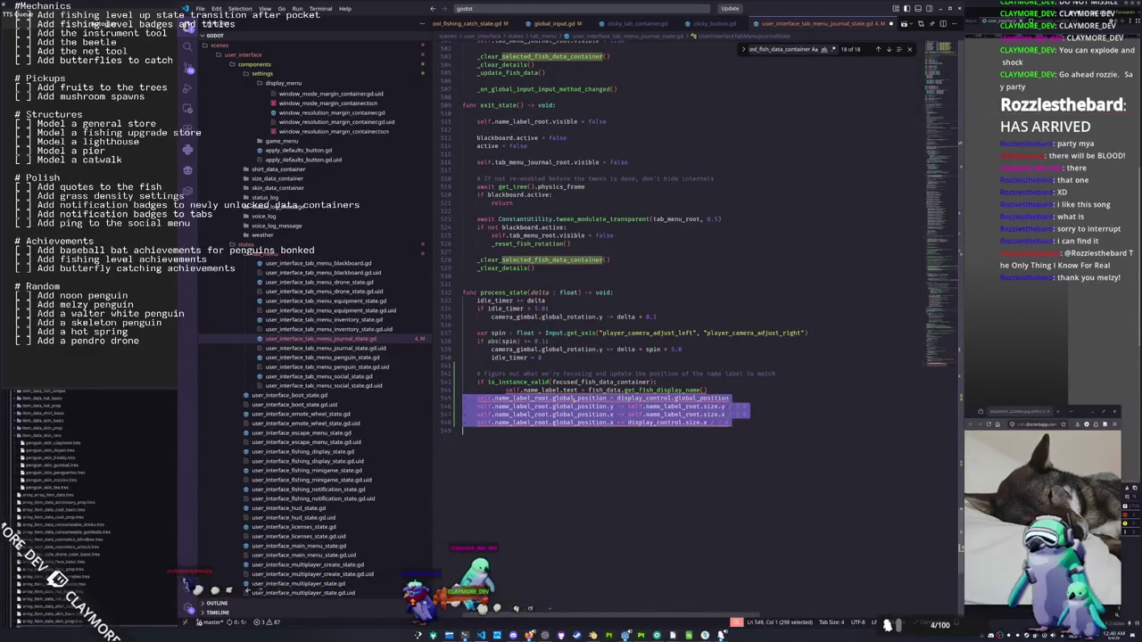
{"action": "key", "text": "Tab"}
Point the label text and position lines at focused_fish_data_container instead of fish_data and display_control
{"action": "left_click", "coordinate": [565, 391]}
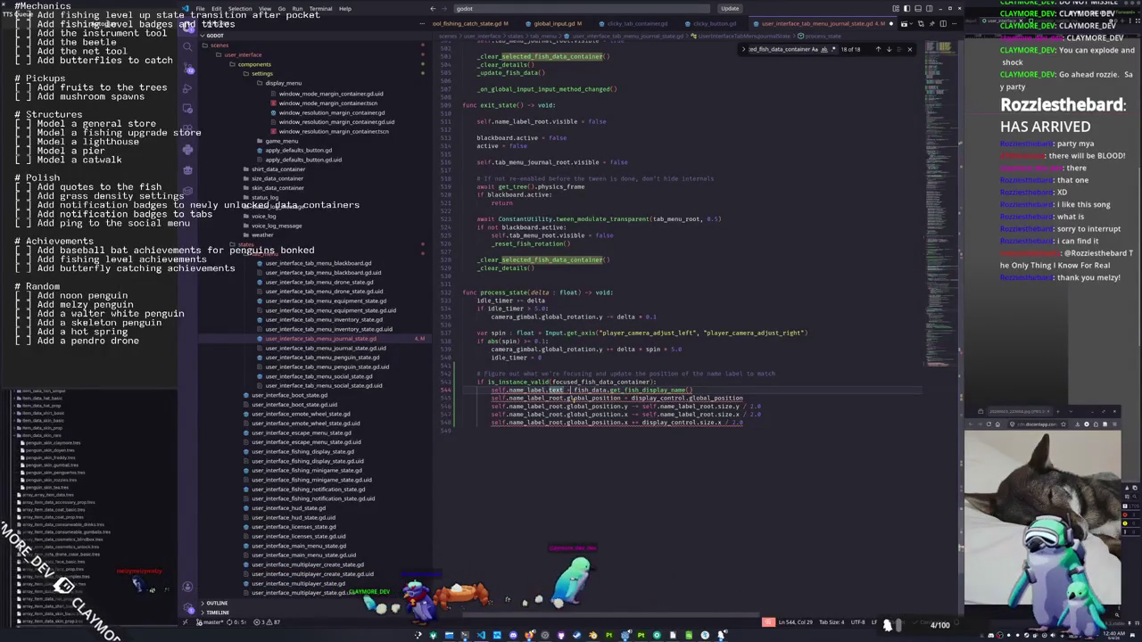
{"action": "key", "text": "ctrl+shift+Left"}
{"action": "type", "text": "focused_fish_data_container"}
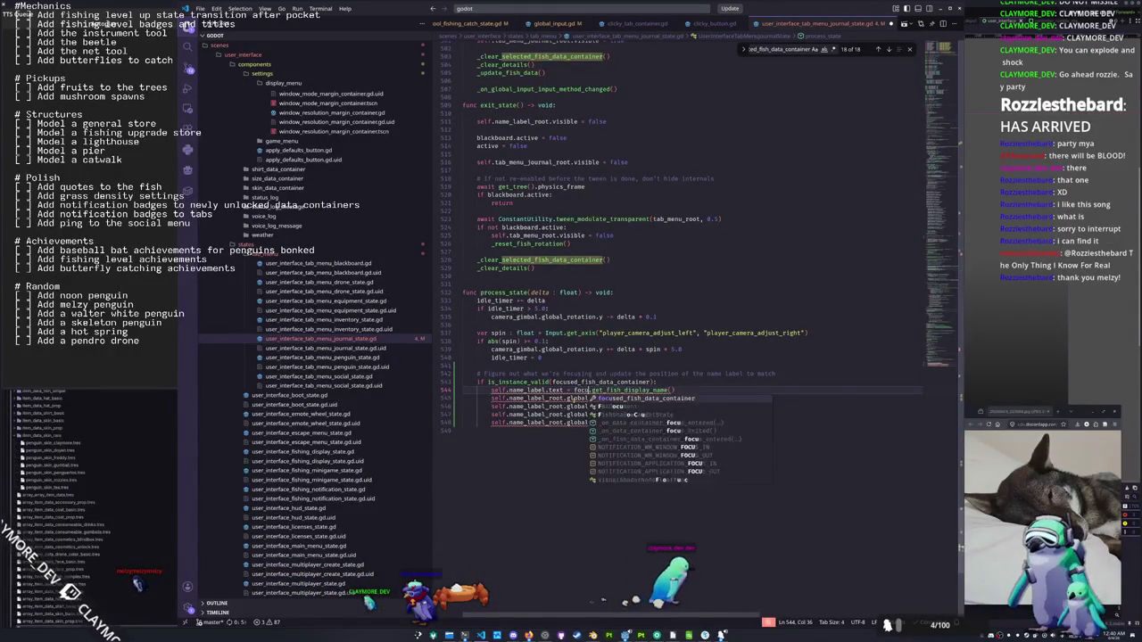
{"action": "type", "text": ".fish_data"}
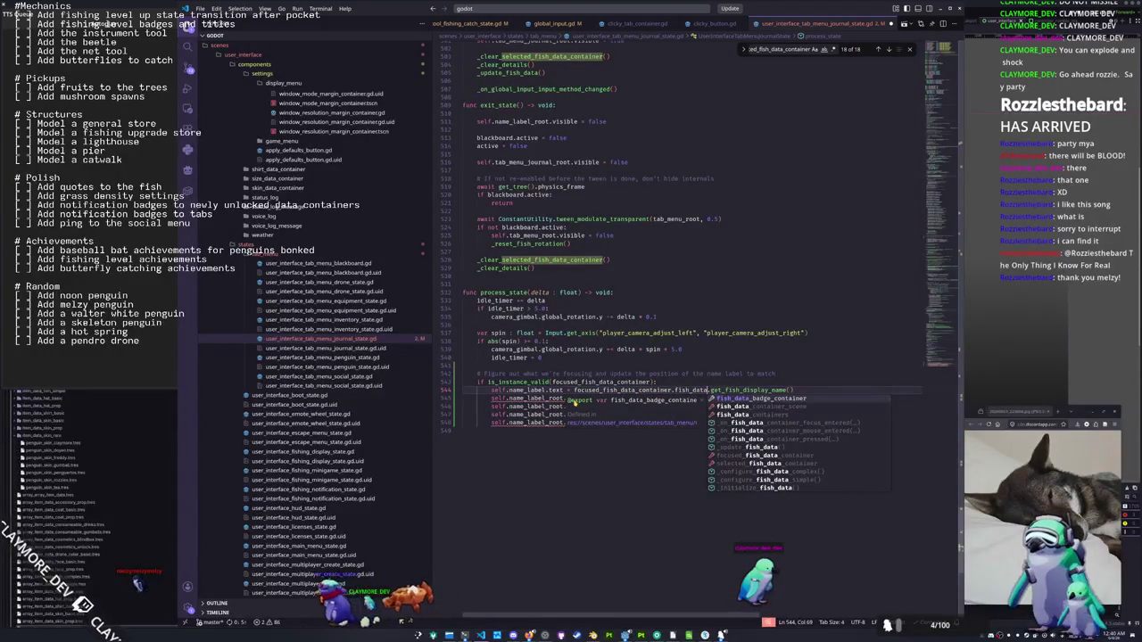
{"action": "key", "text": "Escape"}
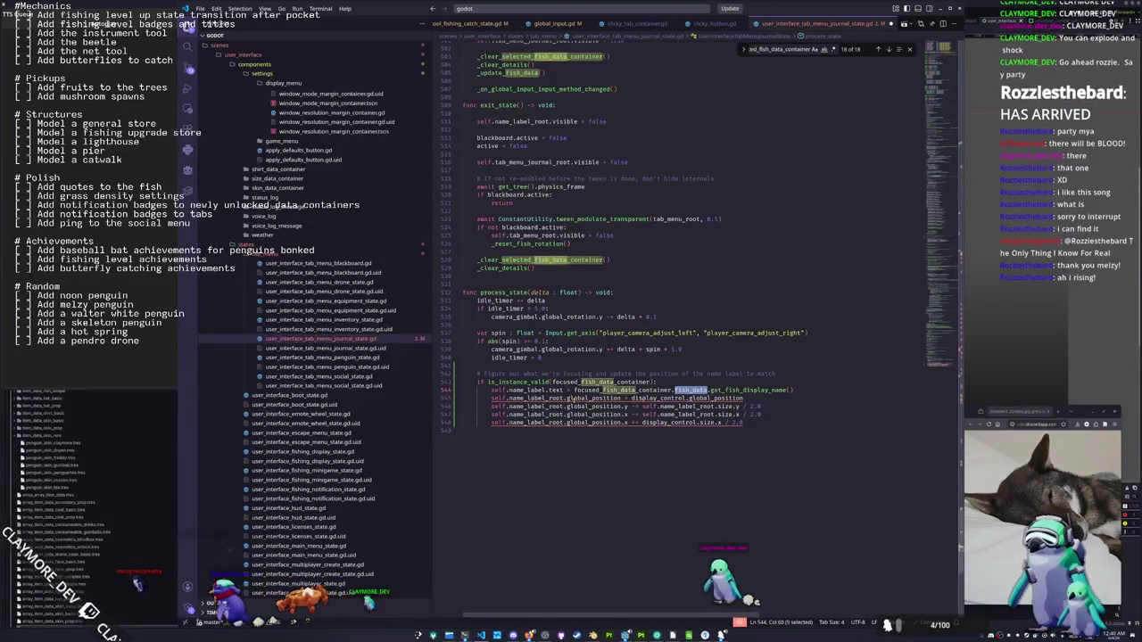
{"action": "left_click", "coordinate": [625, 390]}
{"action": "double_click", "coordinate": [629, 390]}
{"action": "key", "text": "ctrl+c"}
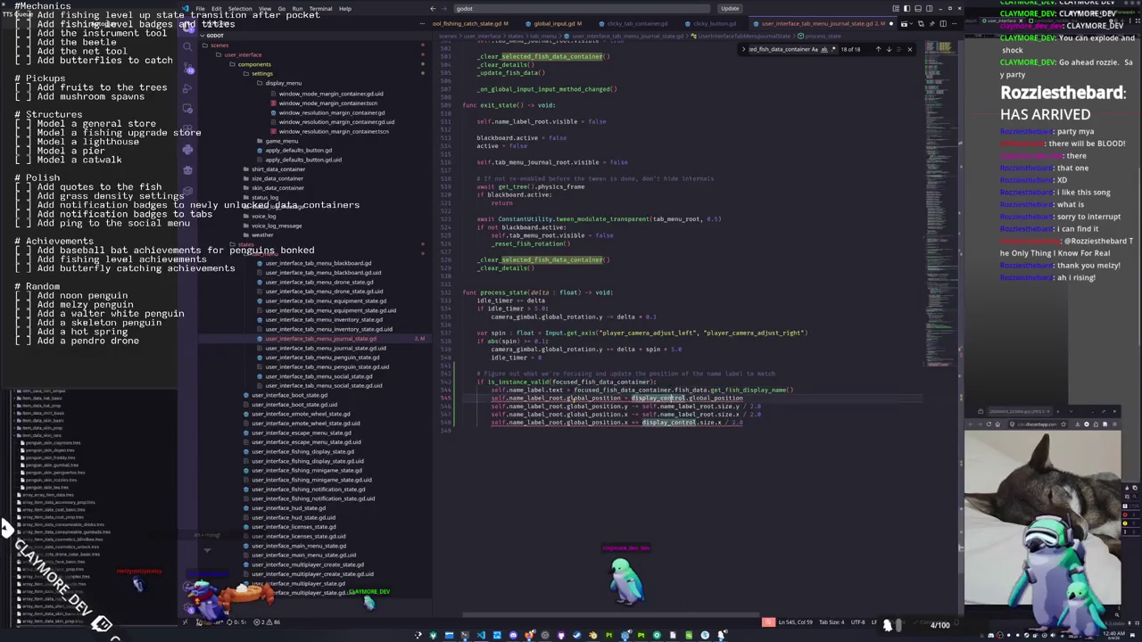
{"action": "key", "text": "ctrl+d"}
{"action": "key", "text": "ctrl+v"}
{"action": "key", "text": "ctrl+End"}
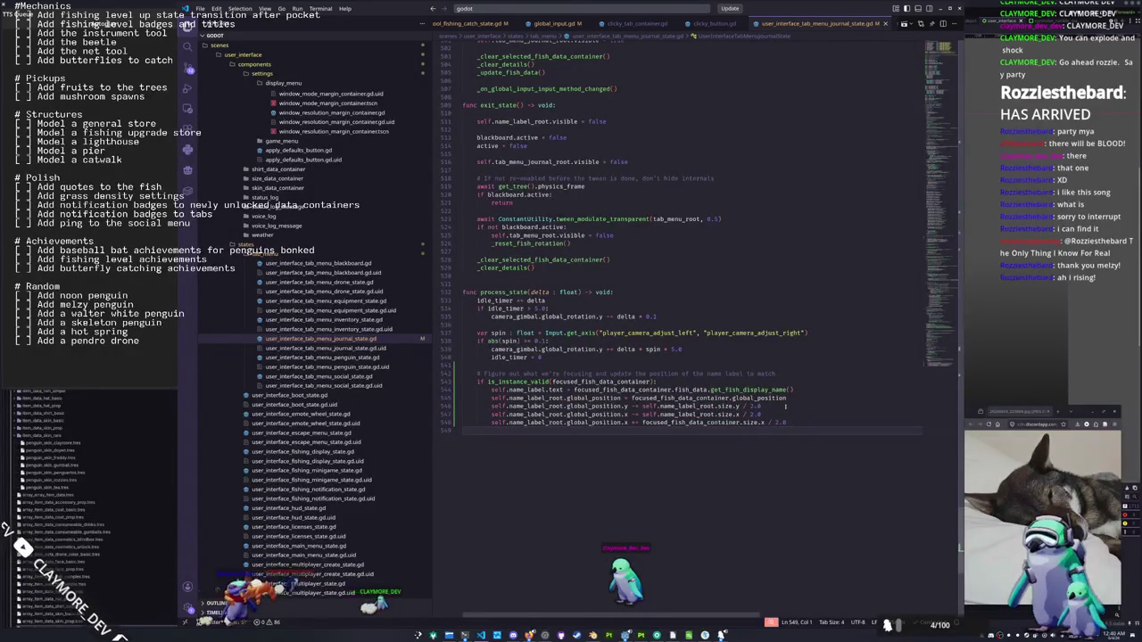
Save in Godot and relaunch the game with F5
{"action": "scroll", "coordinate": [785, 406], "scroll_direction": "up", "scroll_amount": 1}
{"action": "key", "text": "alt+Tab"}
{"action": "key", "text": "ctrl+s"}
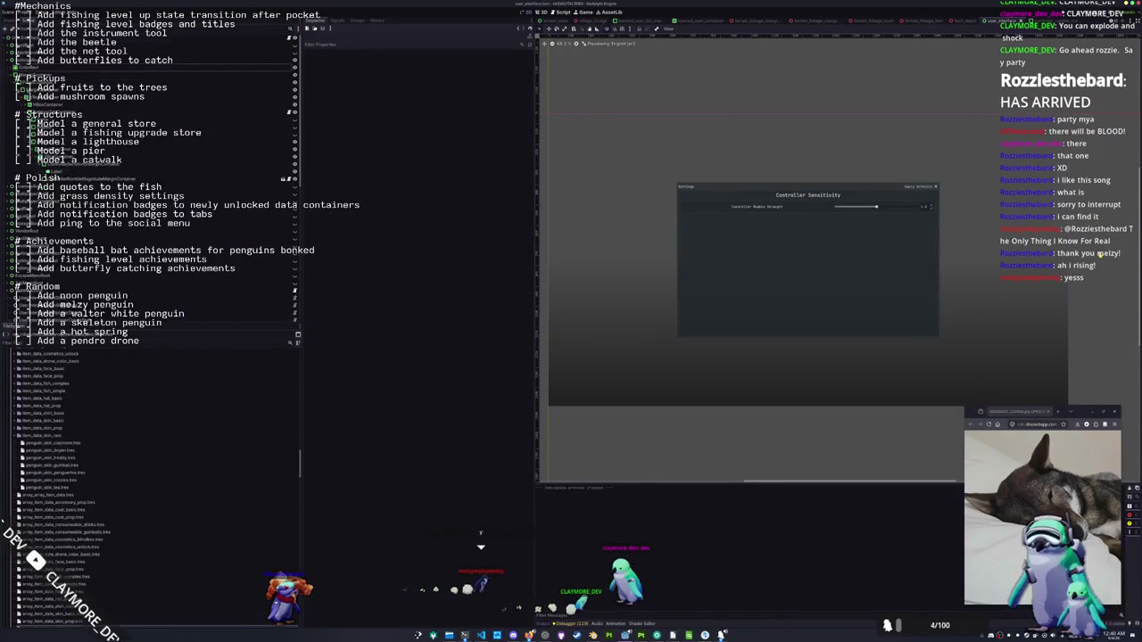
{"action": "key", "text": "F5"}
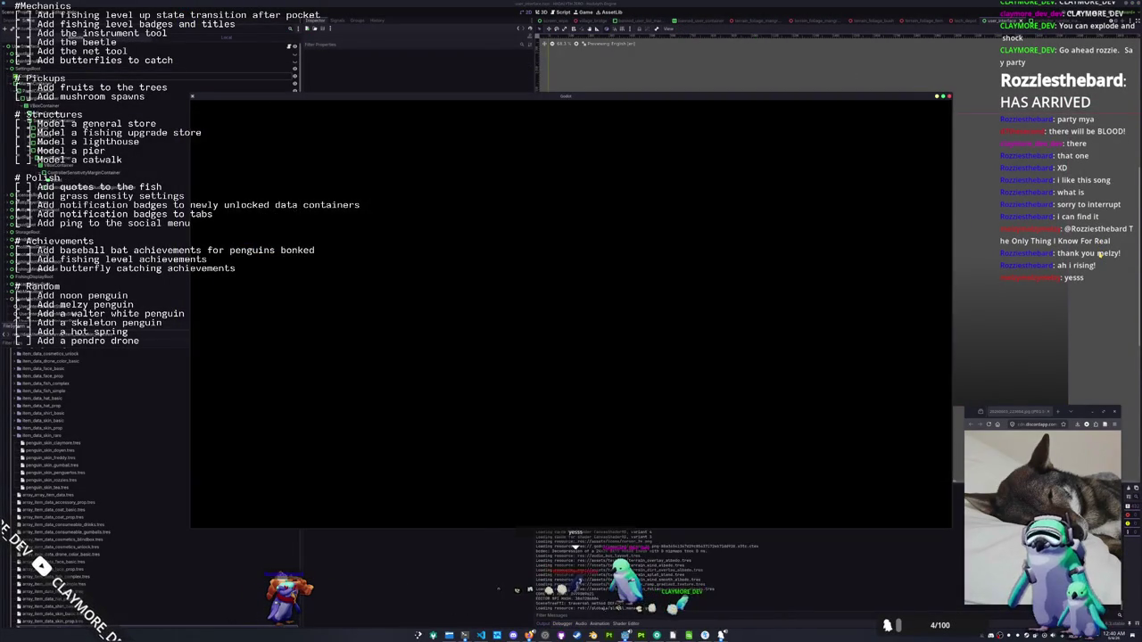
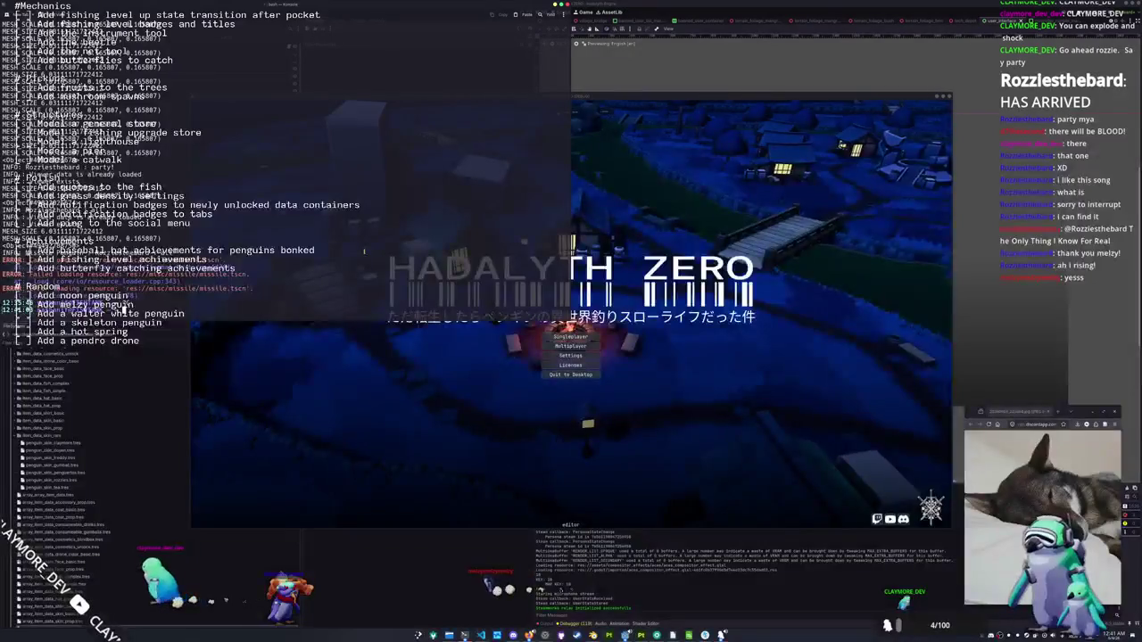
Move into the hadalyth-zero folder, check git status and stage all changes
{"action": "type", "text": "h"}
{"action": "key", "text": "Tab"}
{"action": "key", "text": "Tab"}
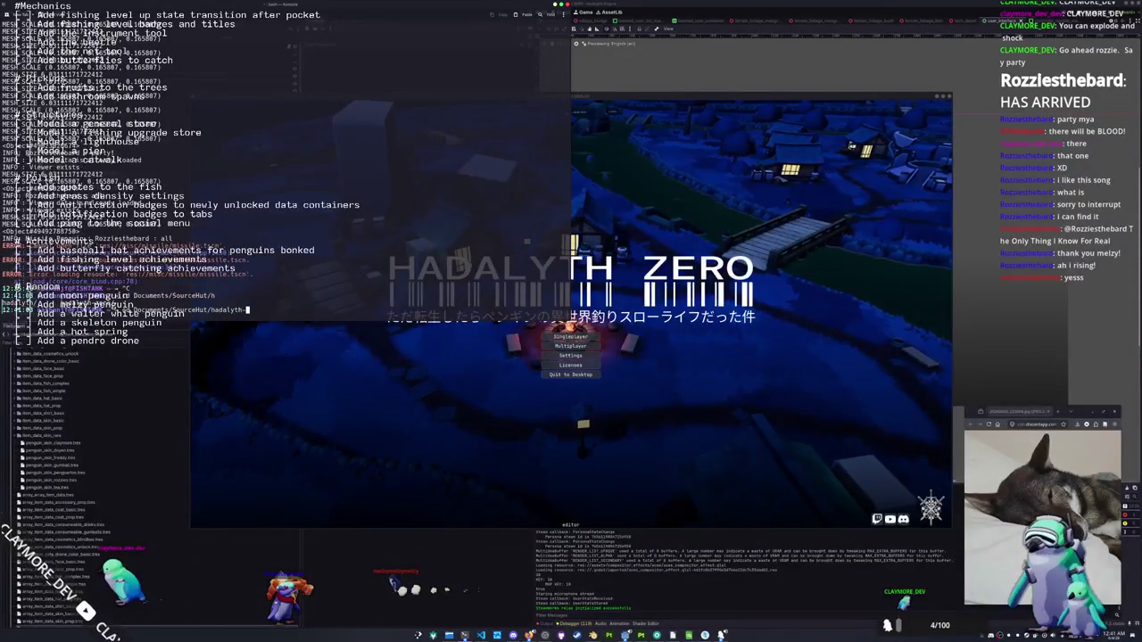
{"action": "key", "text": "Return"}
{"action": "type", "text": "git statu"}
{"action": "key", "text": "Return"}
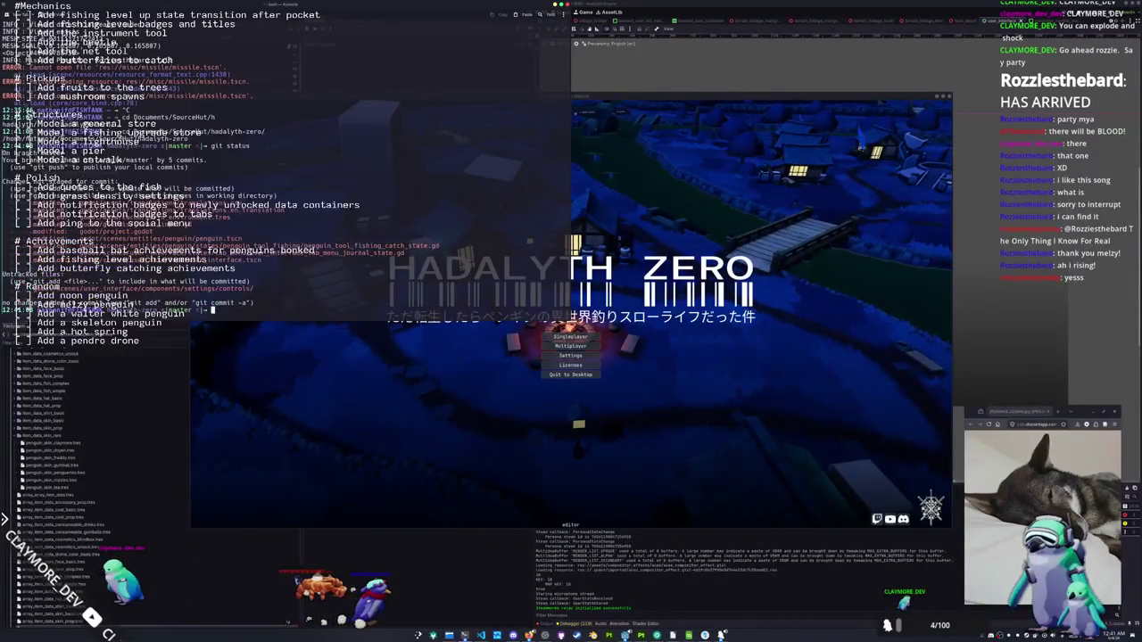
{"action": "type", "text": "git add ."}
{"action": "key", "text": "Return"}
Commit the staged changes as "Added controller rumble and setting to tweak strength"
{"action": "type", "text": "git commit -m \"Added contro"}
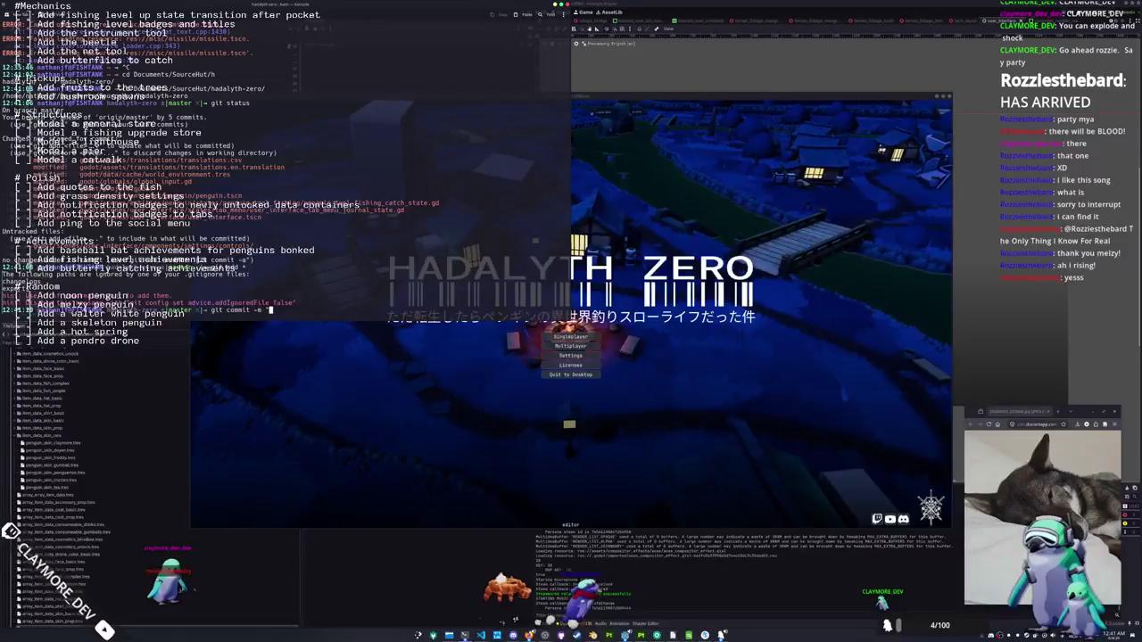
{"action": "type", "text": "ller"}
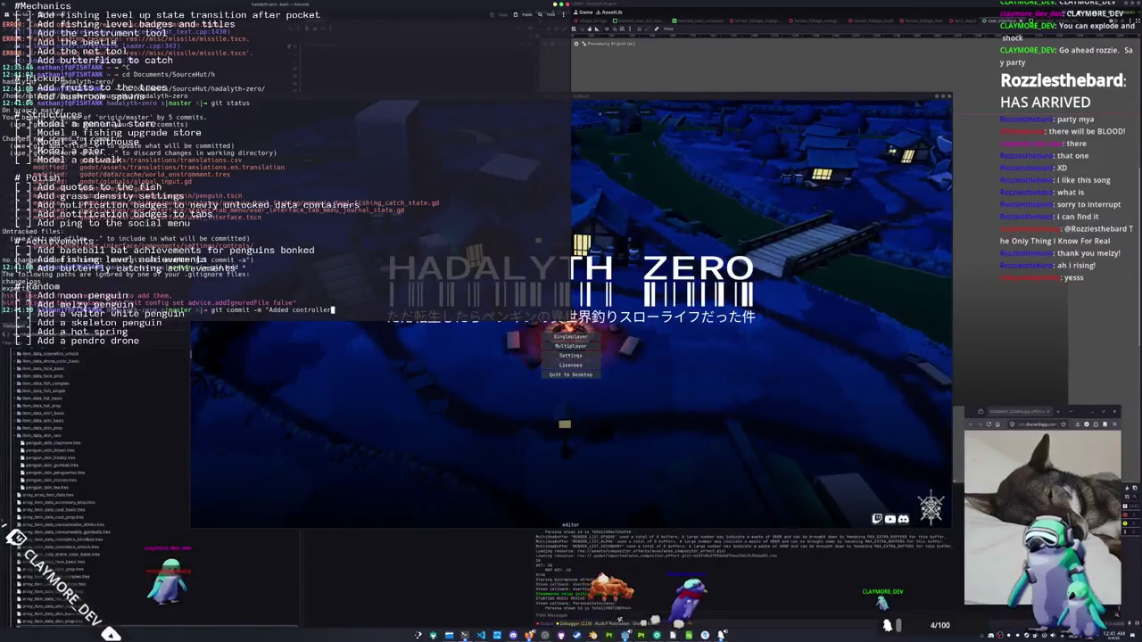
{"action": "type", "text": " rumble and "}
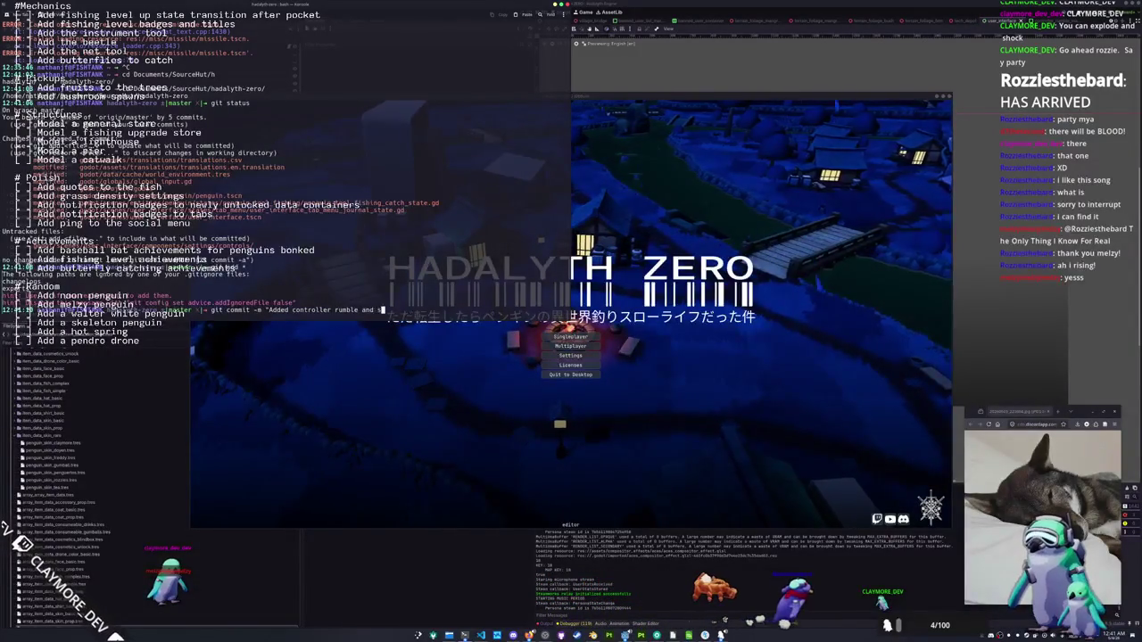
{"action": "type", "text": "settings for magnitu"}
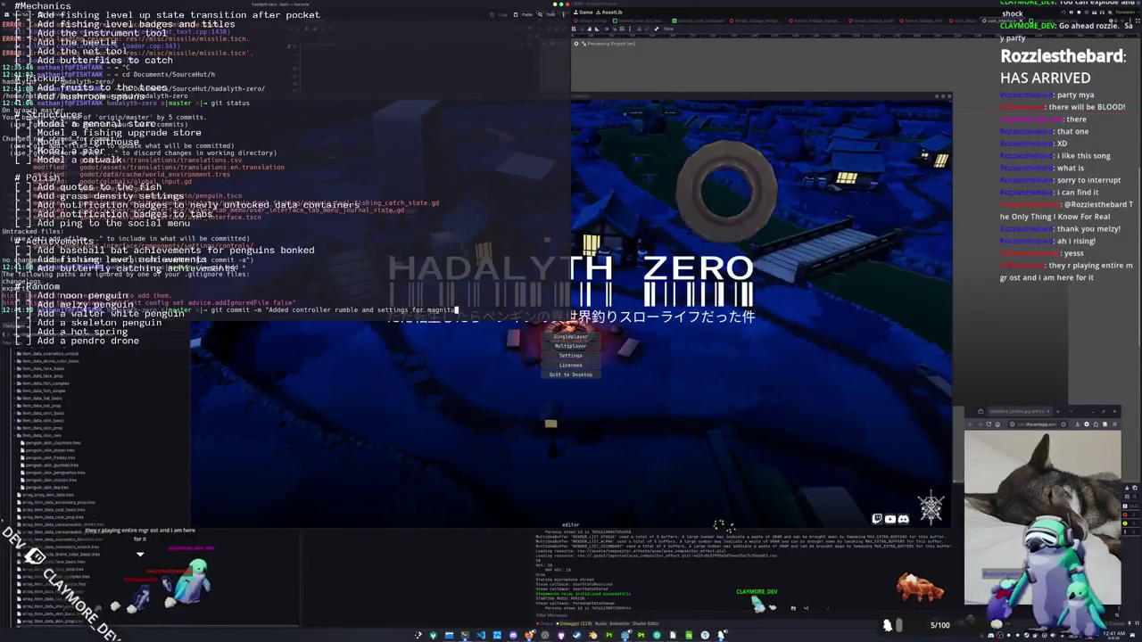
{"action": "key", "text": "BackSpace"}
{"action": "key", "text": "BackSpace"}
{"action": "key", "text": "BackSpace"}
{"action": "key", "text": "BackSpace"}
{"action": "key", "text": "BackSpace"}
{"action": "key", "text": "BackSpace"}
{"action": "type", "text": "it log"}
{"action": "key", "text": "Return"}
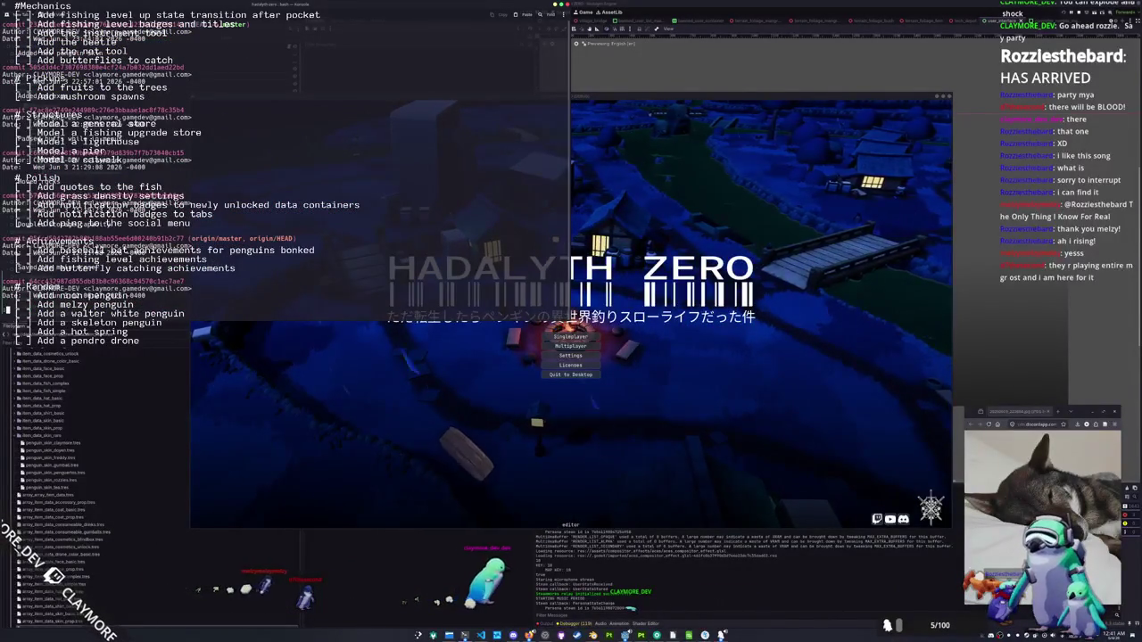
{"action": "type", "text": "qgit sta"}
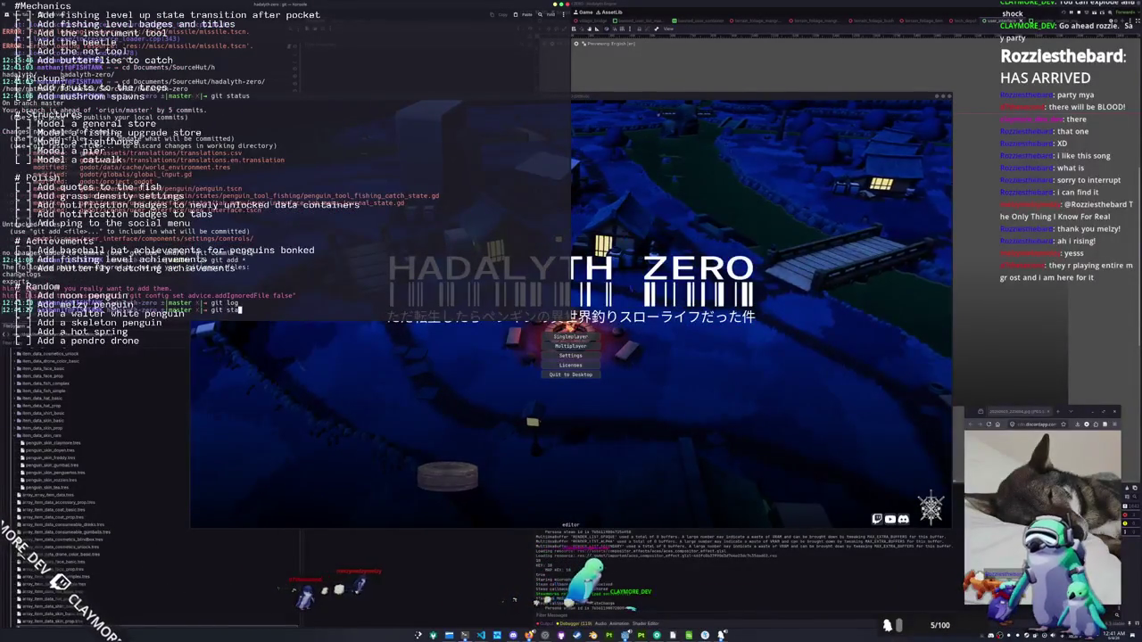
{"action": "type", "text": "tus"}
{"action": "key", "text": "Return"}
{"action": "type", "text": "mmit -m \"Added controller rumble and"}
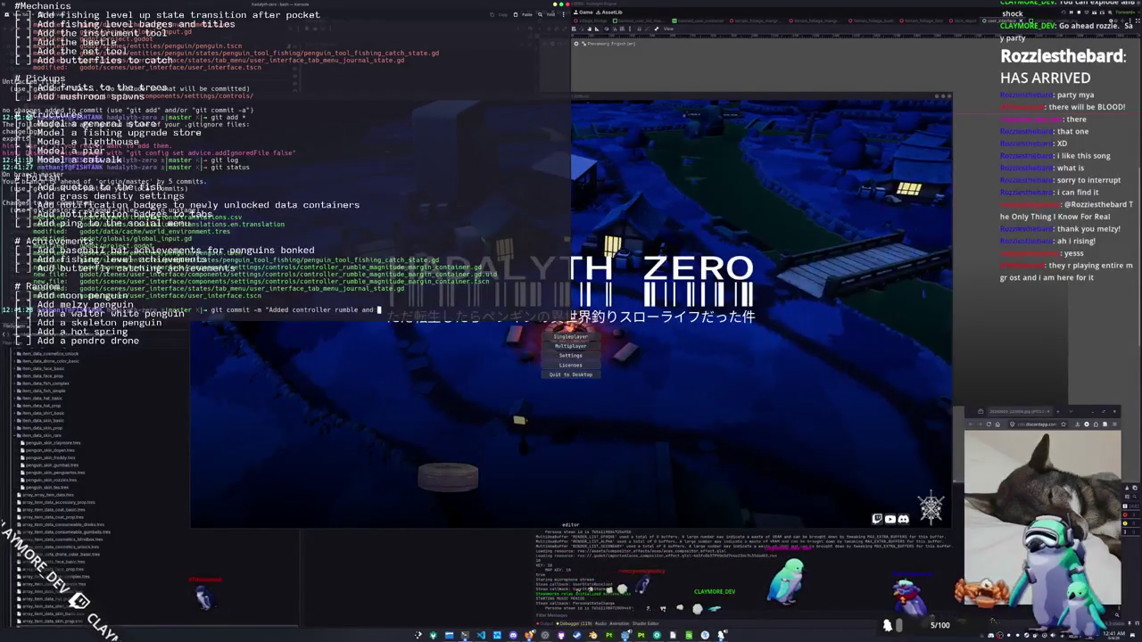
{"action": "type", "text": "o tweak stren"}
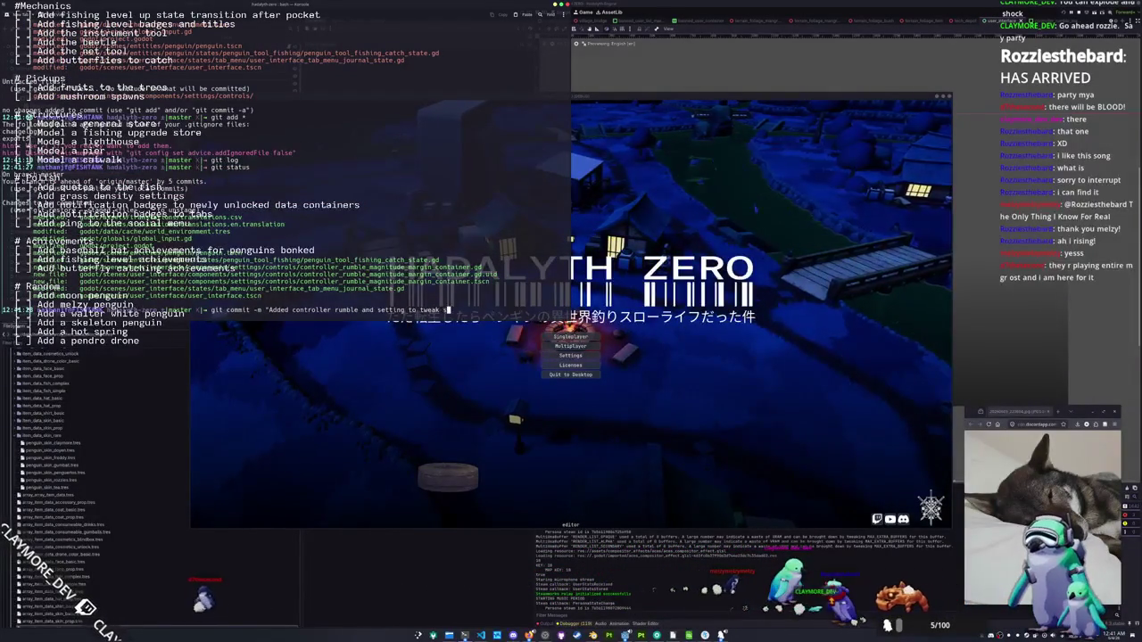
{"action": "key", "text": "Return"}
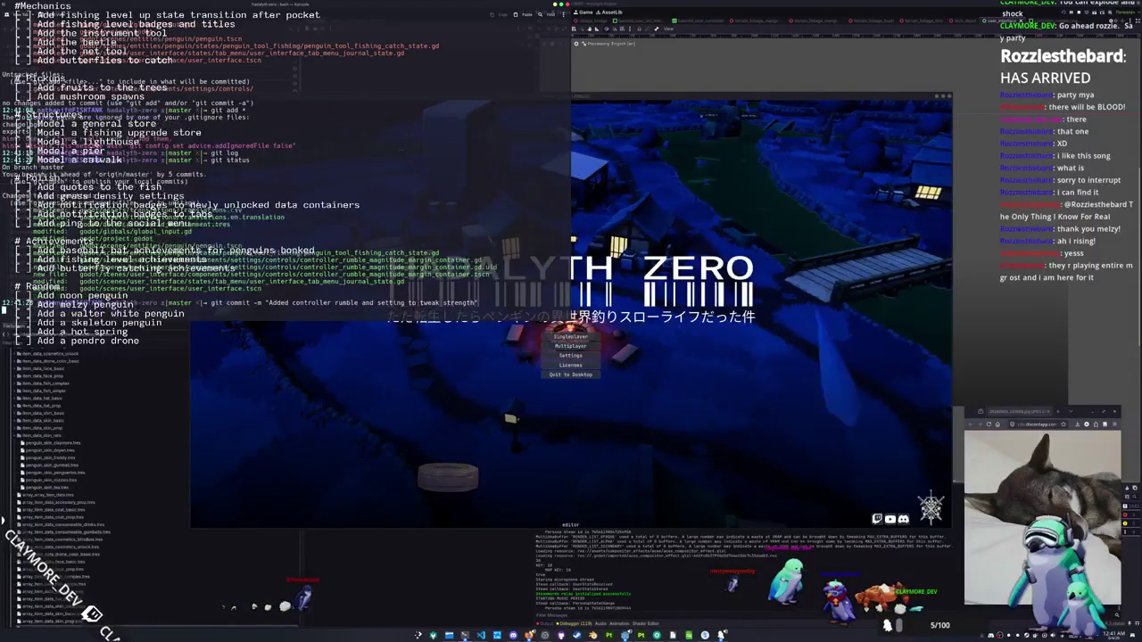
Start a single-player game and open the fish journal from the tab menu
{"action": "left_click", "coordinate": [570, 337]}
{"action": "key", "text": "w"}
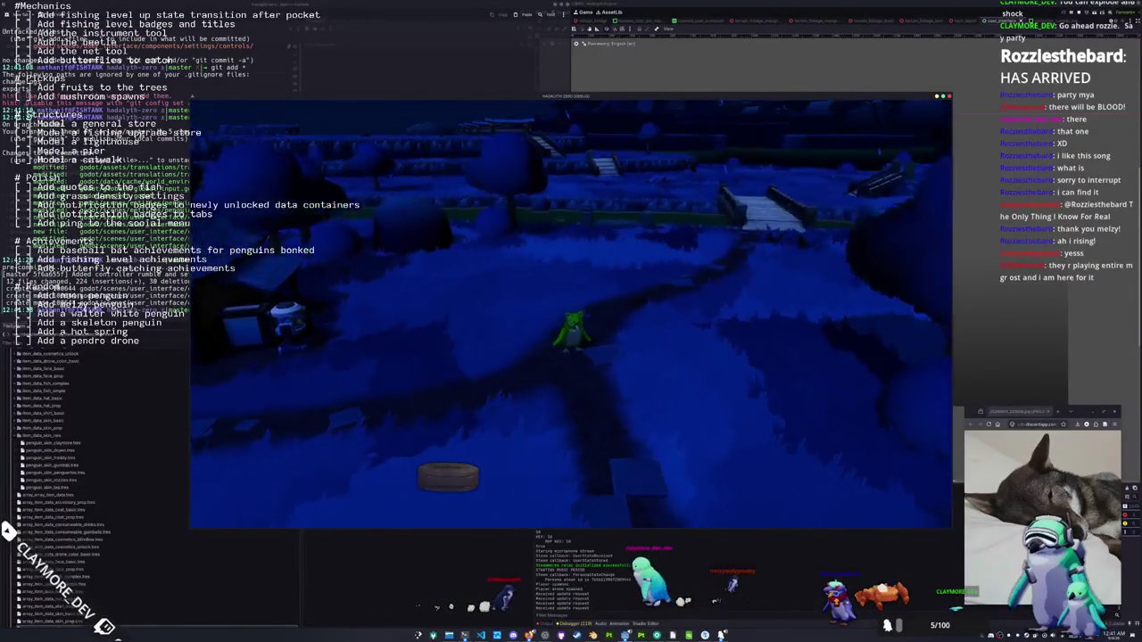
{"action": "key", "text": "Tab"}
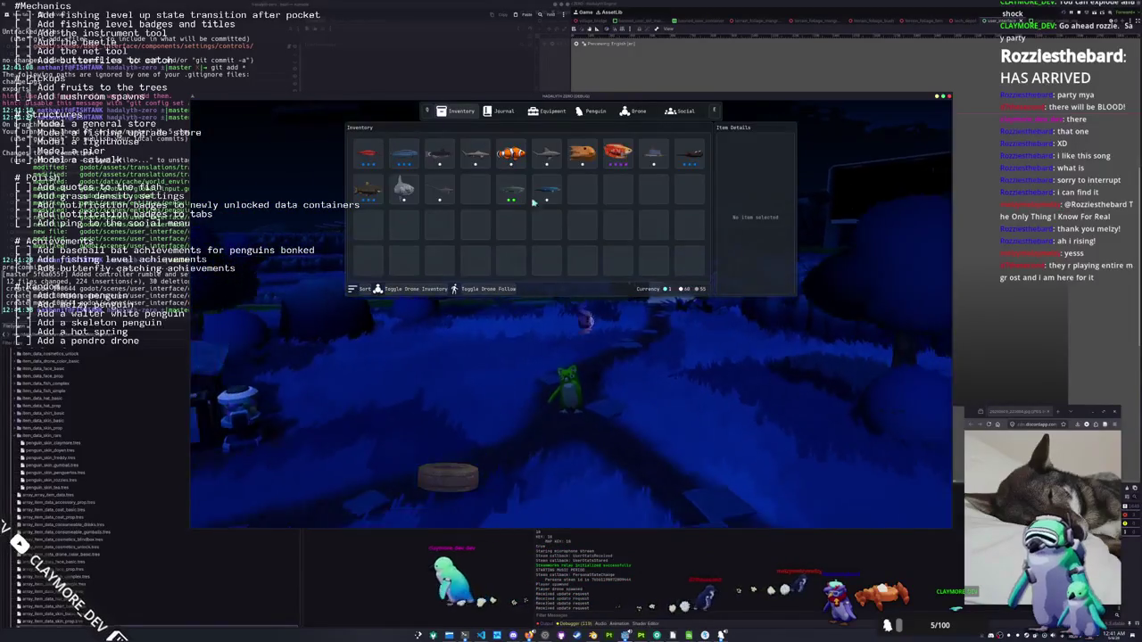
{"action": "left_click", "coordinate": [504, 111]}
Scroll through the journal's fish grid and navigate entries up to Alligator Gar
{"action": "scroll", "coordinate": [322, 258], "scroll_direction": "down", "scroll_amount": 3}
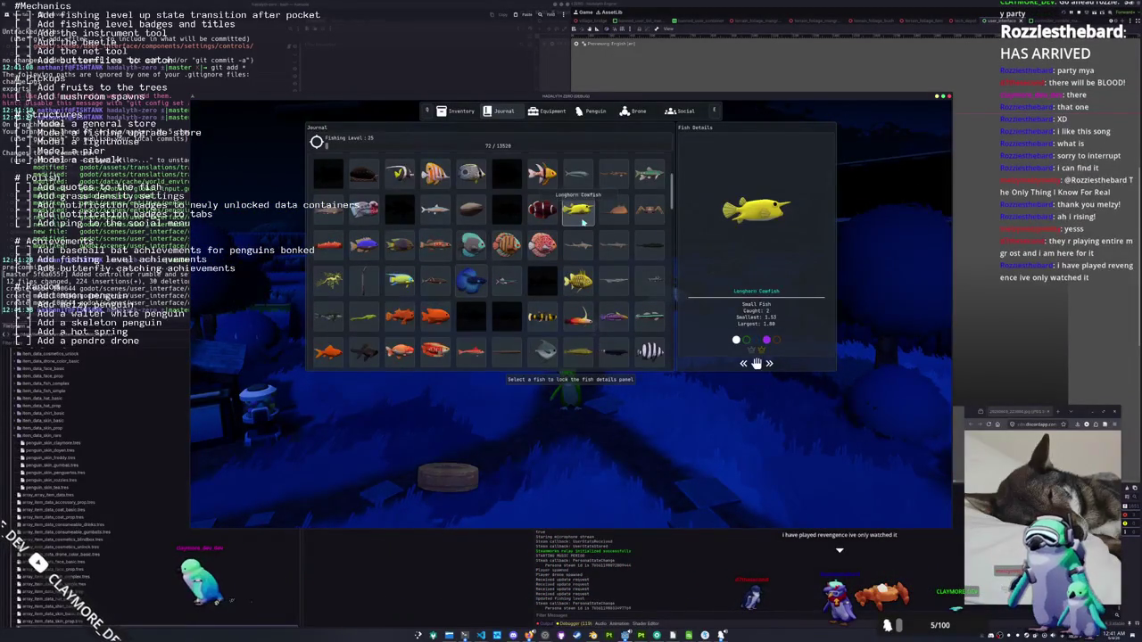
{"action": "scroll", "coordinate": [582, 221], "scroll_direction": "down", "scroll_amount": 3}
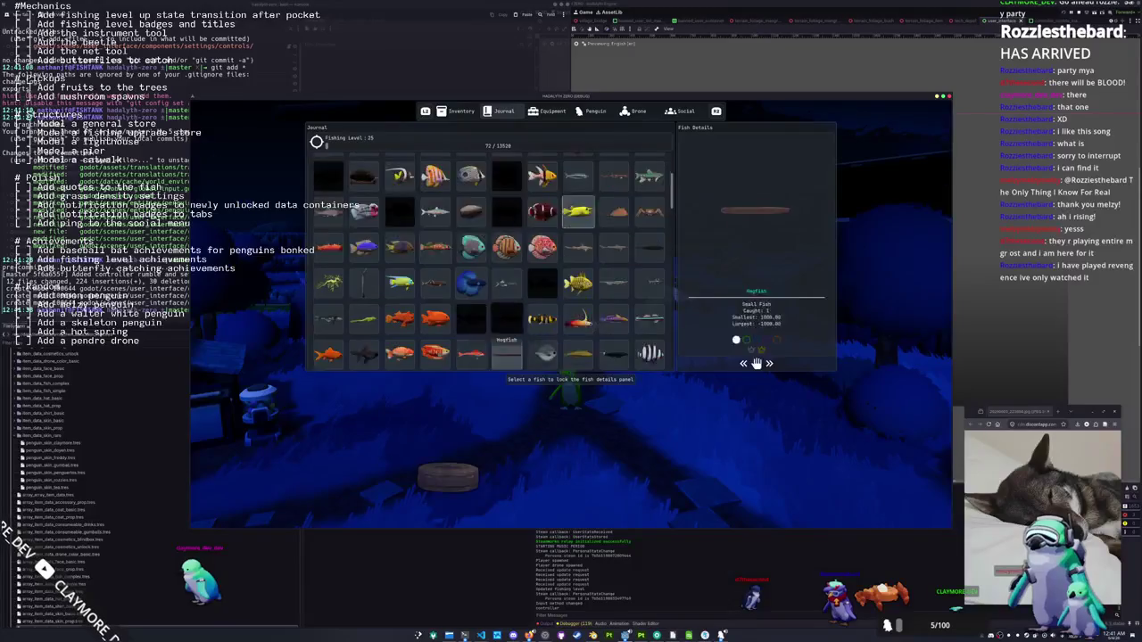
{"action": "scroll", "coordinate": [506, 356], "scroll_direction": "down", "scroll_amount": 5}
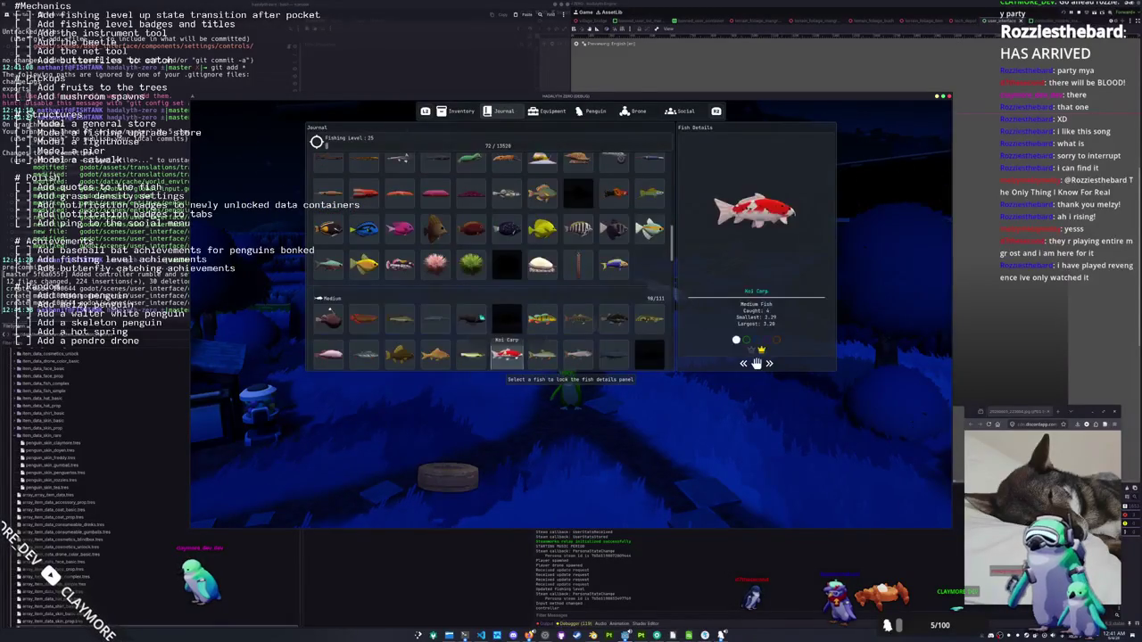
{"action": "scroll", "coordinate": [489, 258], "scroll_direction": "down", "scroll_amount": 5}
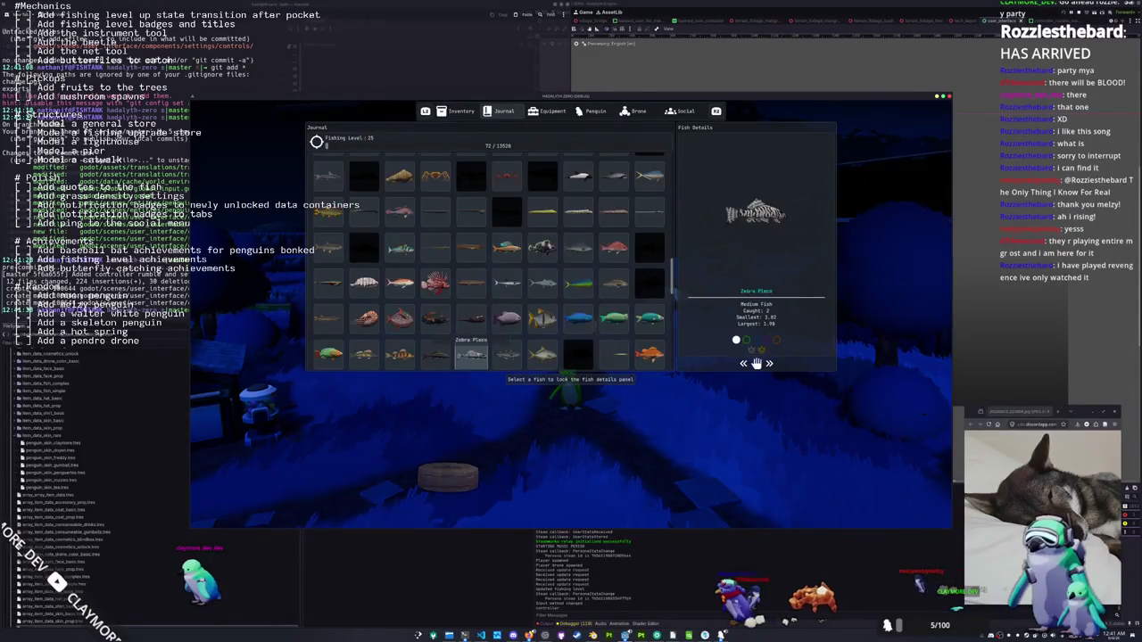
{"action": "scroll", "coordinate": [489, 259], "scroll_direction": "down", "scroll_amount": 5}
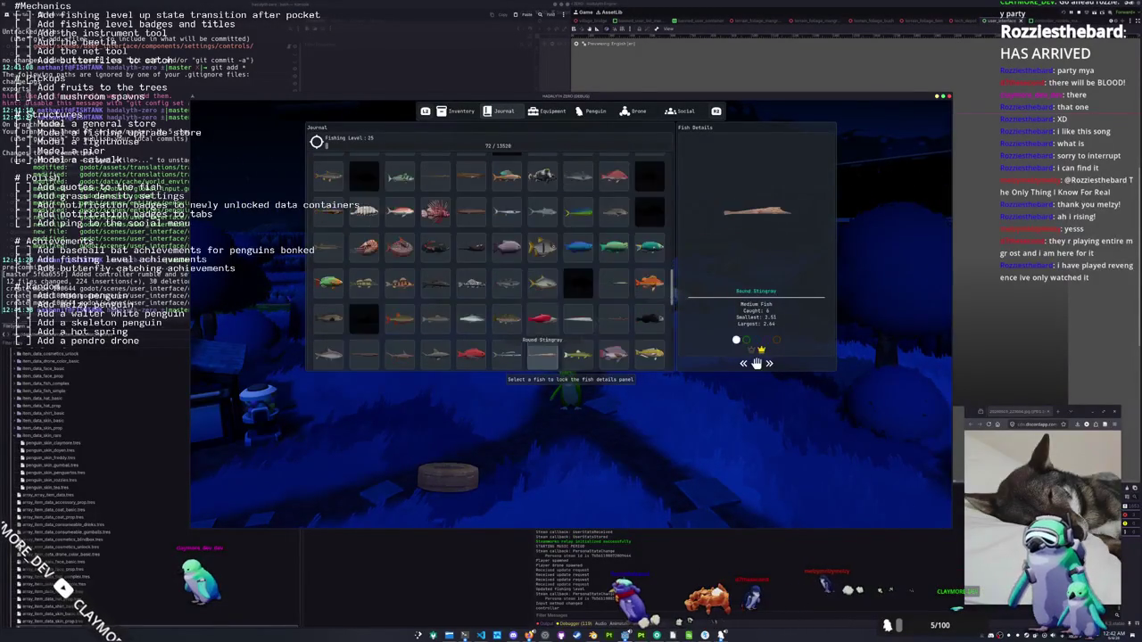
{"action": "scroll", "coordinate": [501, 355], "scroll_direction": "down", "scroll_amount": 5}
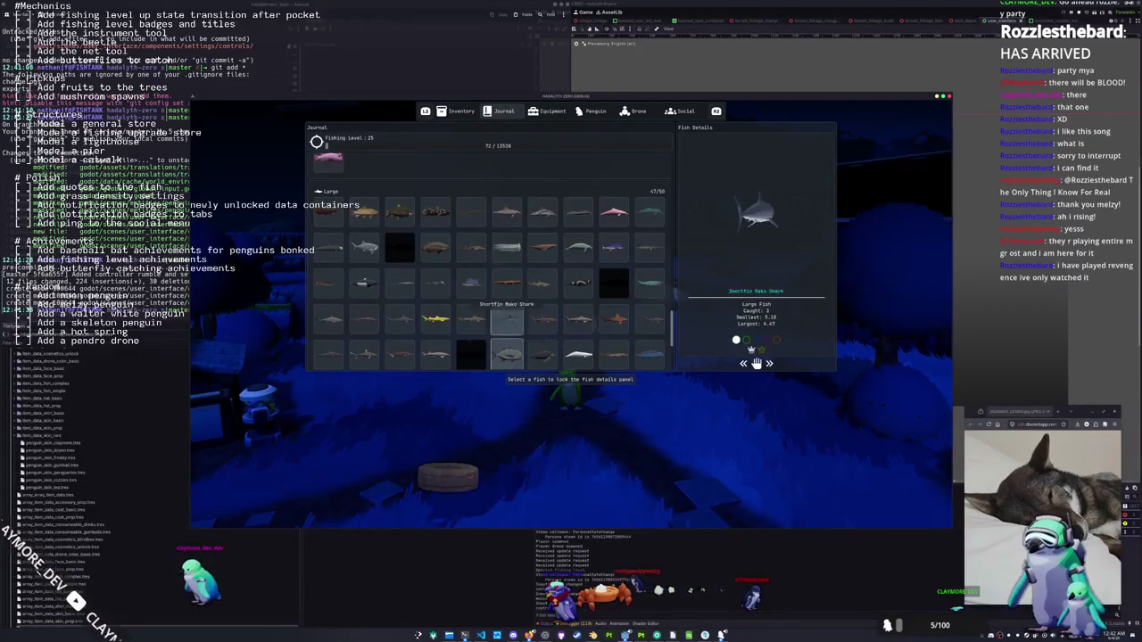
{"action": "key", "text": "Left"}
{"action": "key", "text": "Down"}
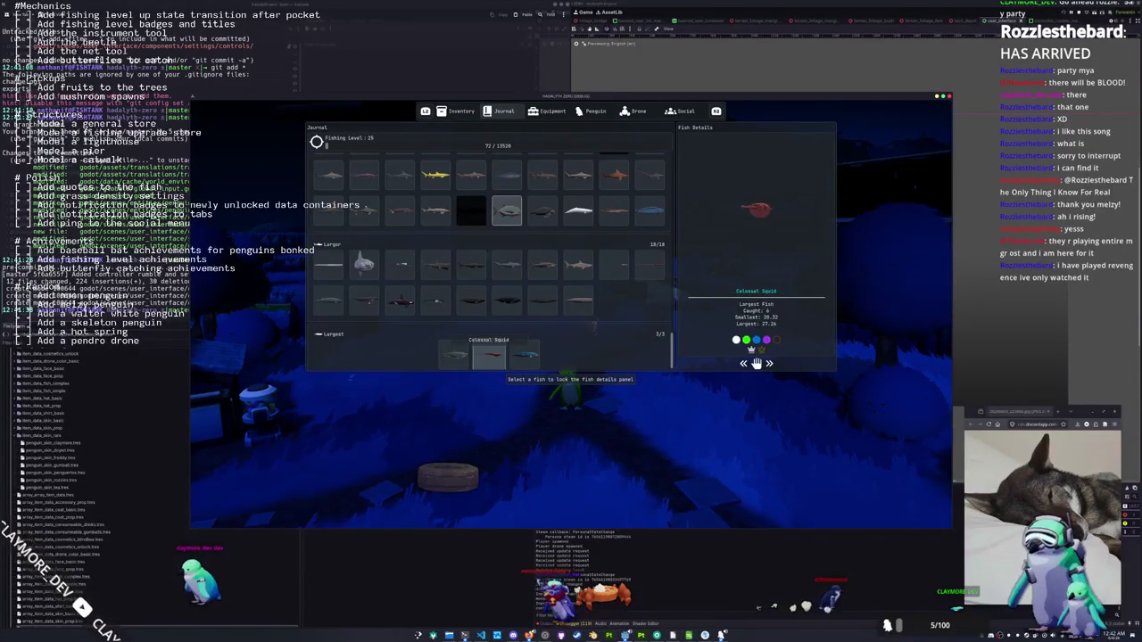
{"action": "key", "text": "Up"}
{"action": "key", "text": "Up"}
{"action": "key", "text": "Up"}
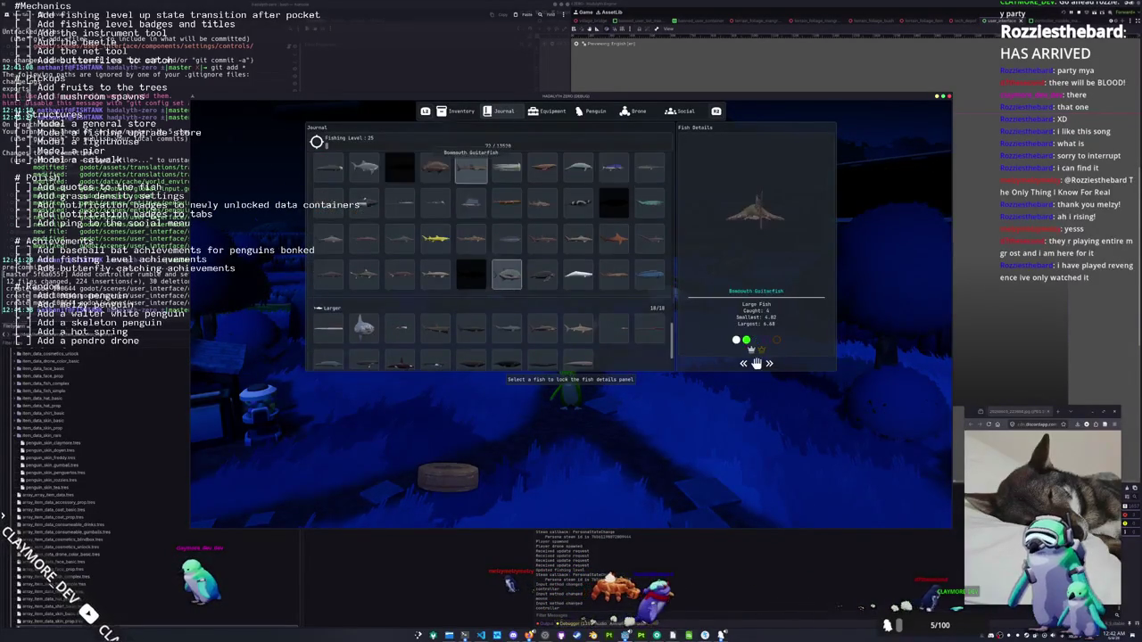
{"action": "key", "text": "Up"}
{"action": "key", "text": "Up"}
{"action": "key", "text": "Up"}
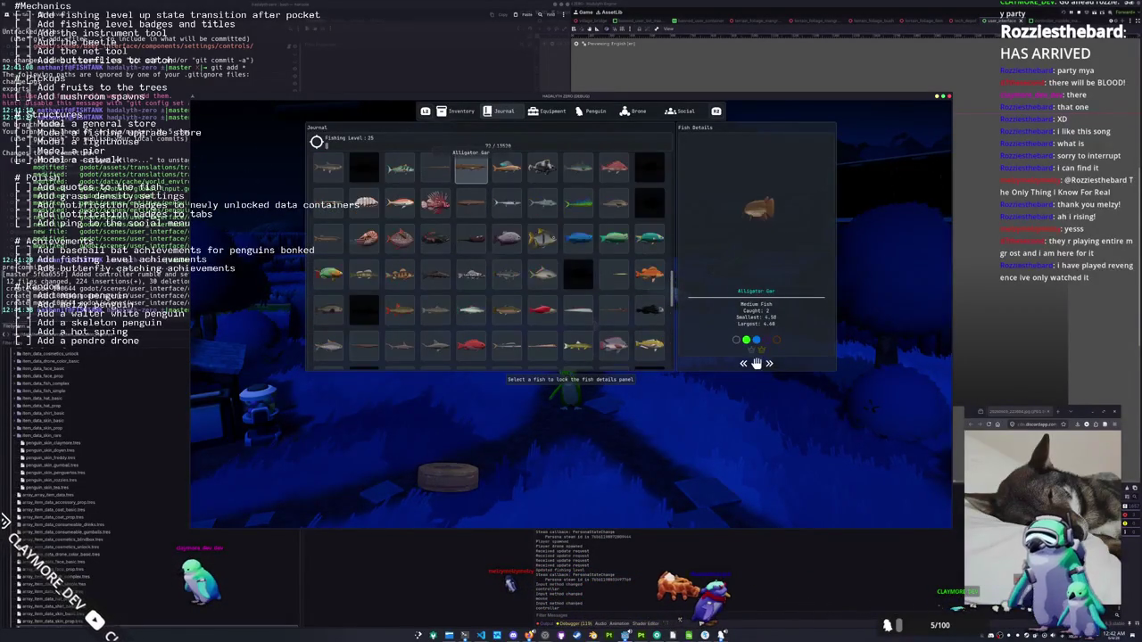
{"action": "key", "text": "alt+Tab"}
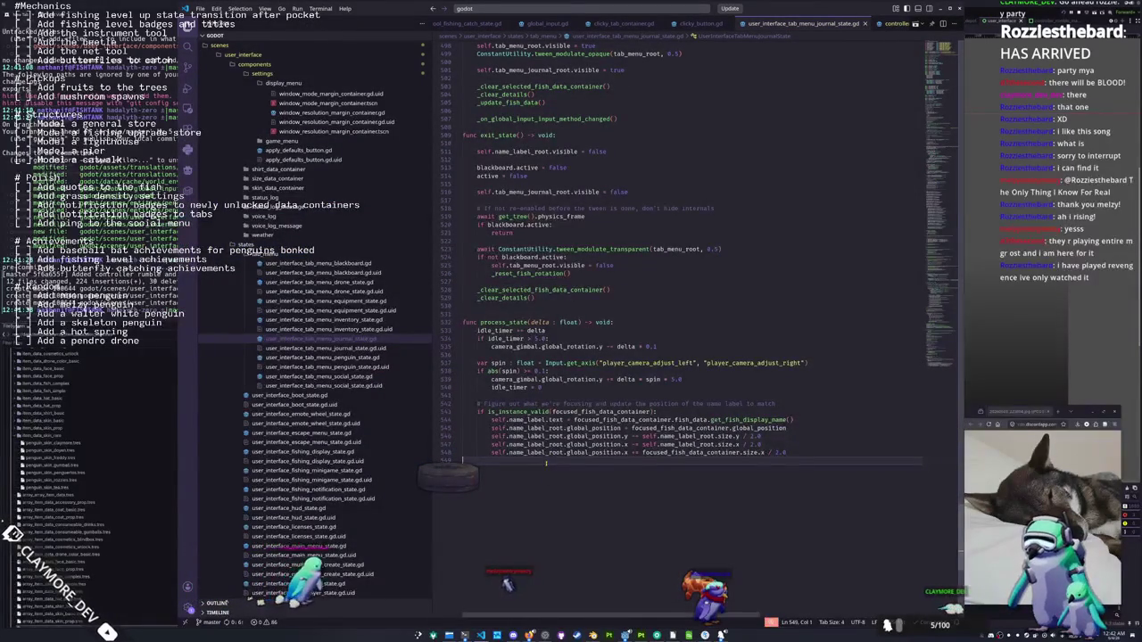
Delete the name-label positioning block in process_state, then restore it with undo
{"action": "left_click", "coordinate": [463, 418], "text": "shift"}
{"action": "key", "text": "shift+Up"}
{"action": "key", "text": "shift+Up"}
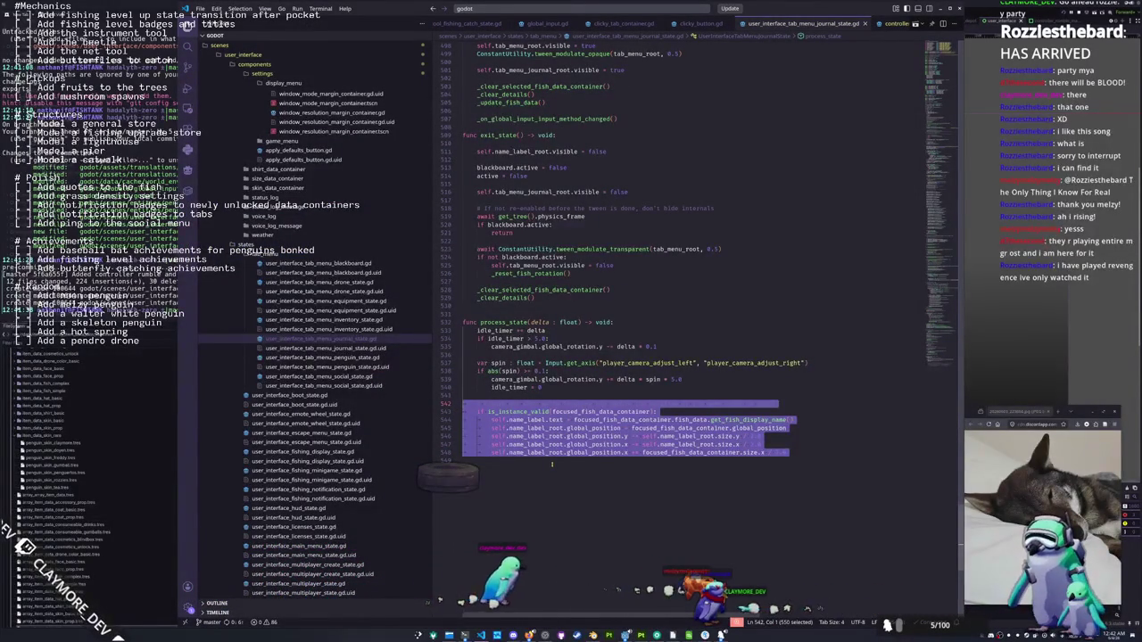
{"action": "key", "text": "BackSpace"}
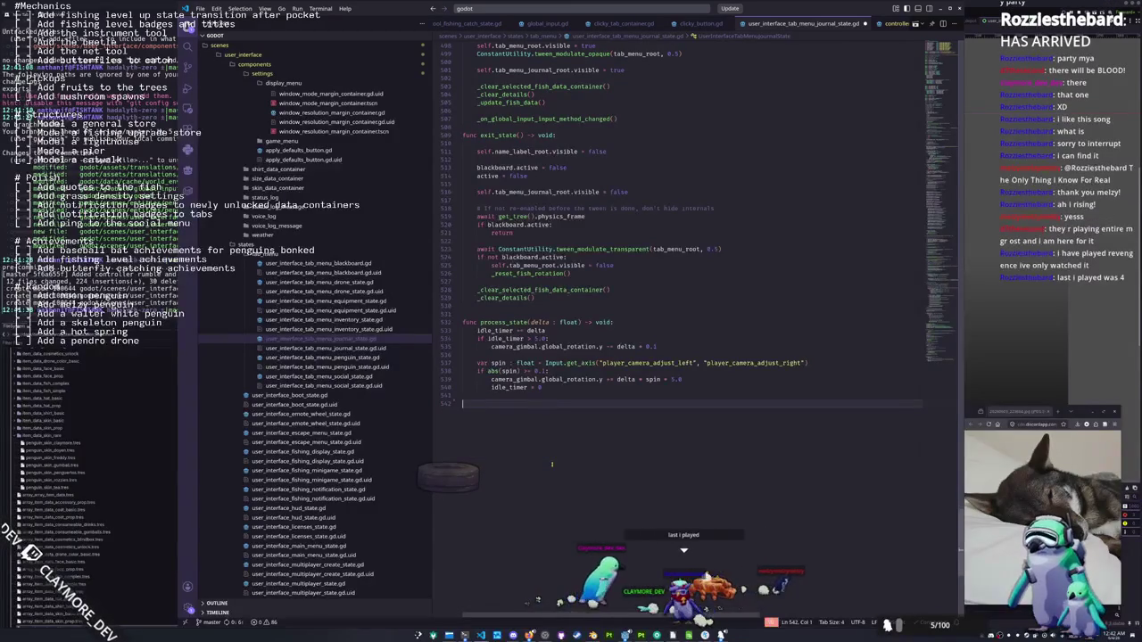
{"action": "key", "text": "BackSpace"}
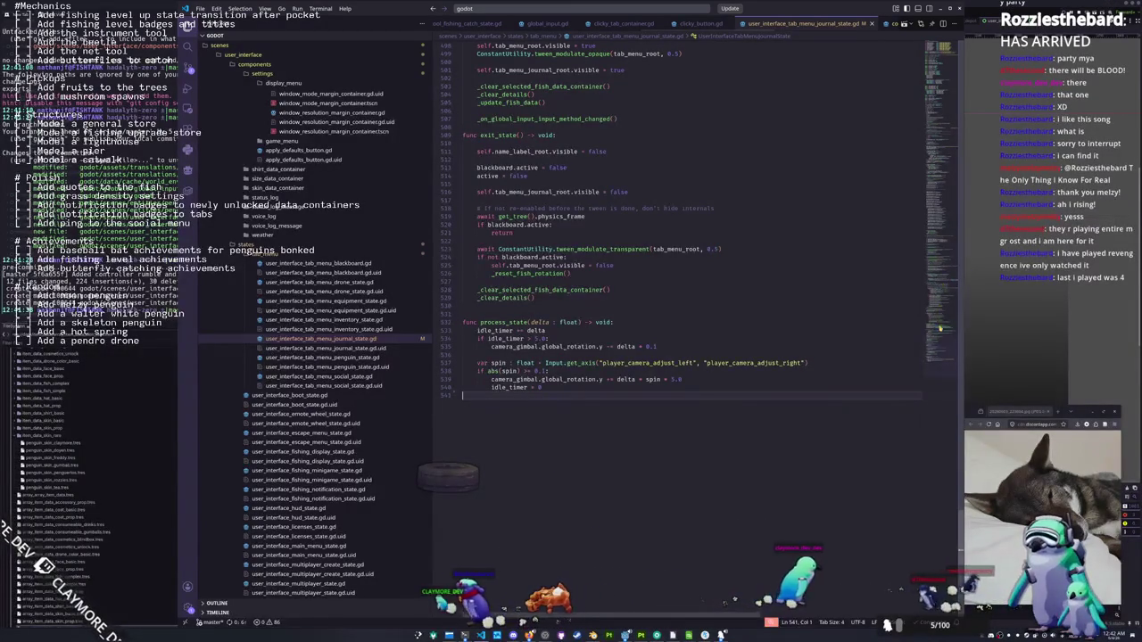
{"action": "scroll", "coordinate": [551, 464], "scroll_direction": "up", "scroll_amount": 10}
{"action": "key", "text": "ctrl+z"}
{"action": "key", "text": "ctrl+z"}
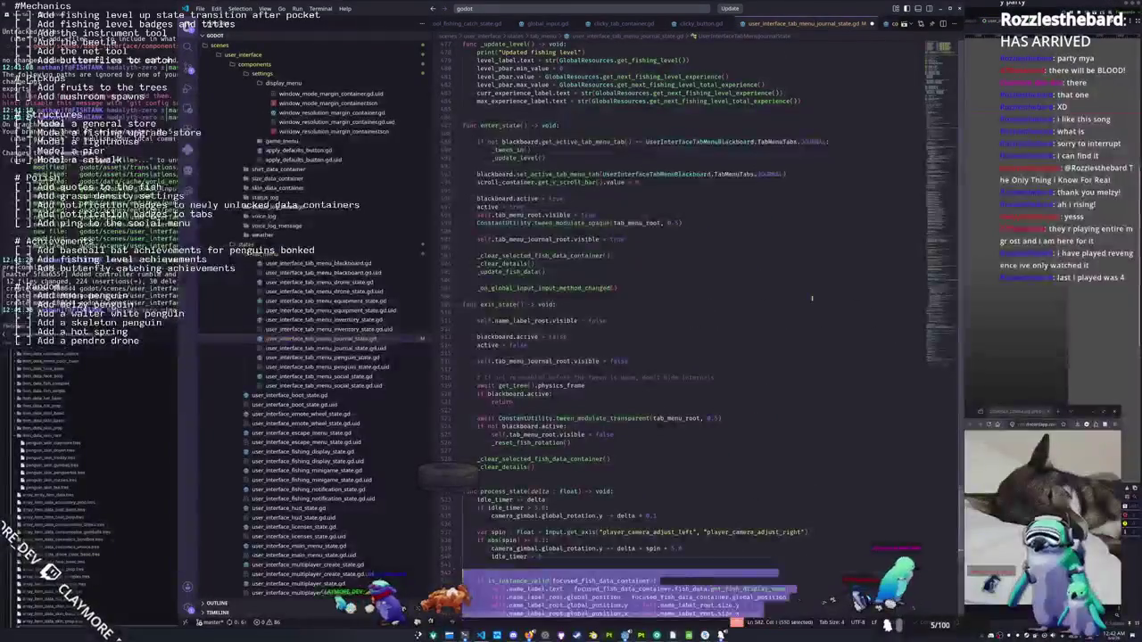
Scroll to _ready and place the cursor below the gui_input connections
{"action": "scroll", "coordinate": [812, 299], "scroll_direction": "up", "scroll_amount": 15}
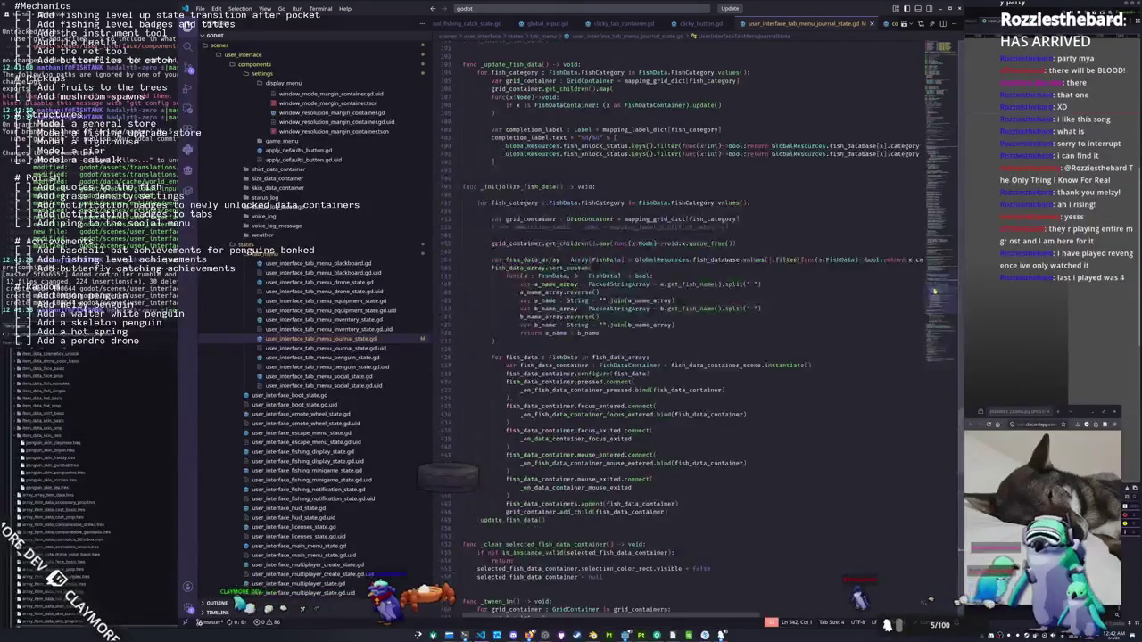
{"action": "scroll", "coordinate": [488, 351], "scroll_direction": "down", "scroll_amount": 10}
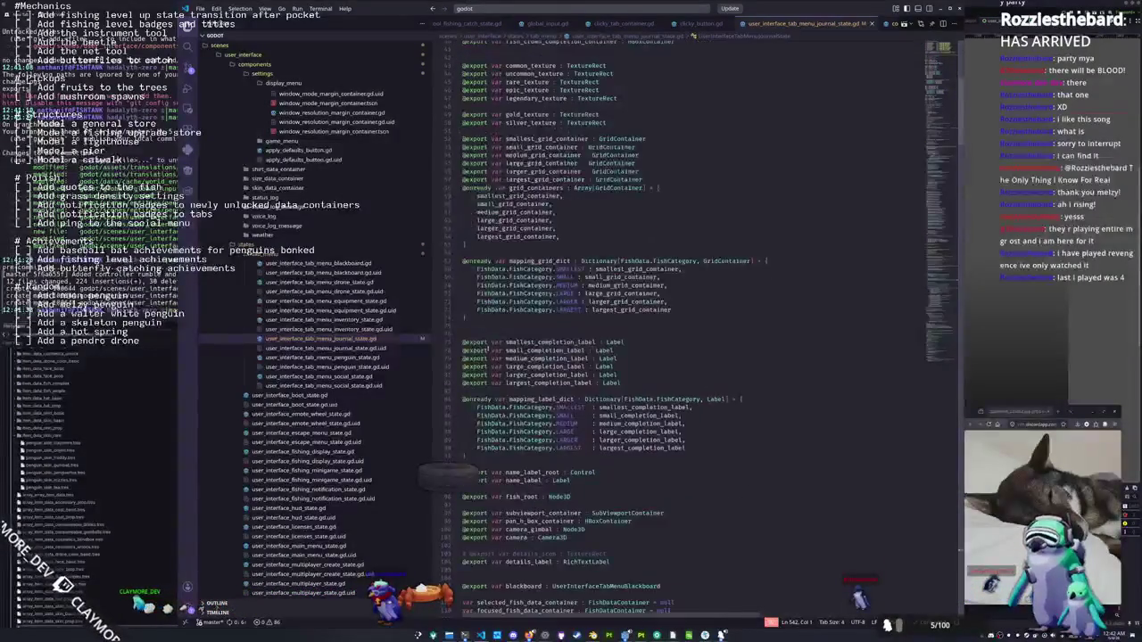
{"action": "scroll", "coordinate": [488, 350], "scroll_direction": "down", "scroll_amount": 5}
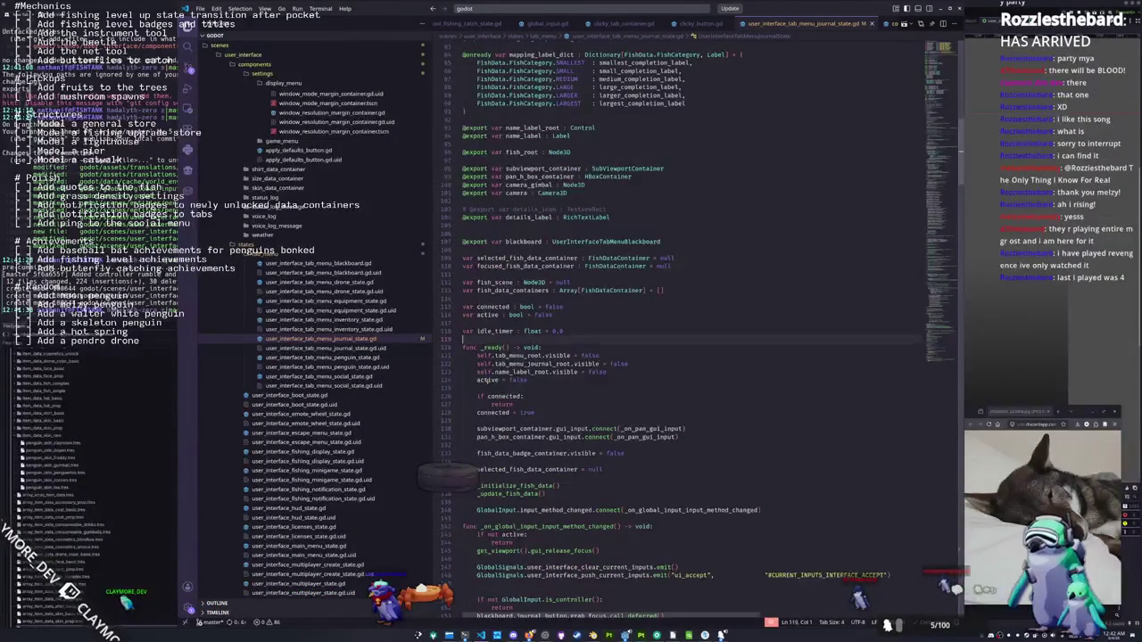
{"action": "scroll", "coordinate": [487, 379], "scroll_direction": "down", "scroll_amount": 4}
{"action": "left_click", "coordinate": [496, 428]}
{"action": "key", "text": "Up"}
{"action": "key", "text": "Up"}
{"action": "key", "text": "Up"}
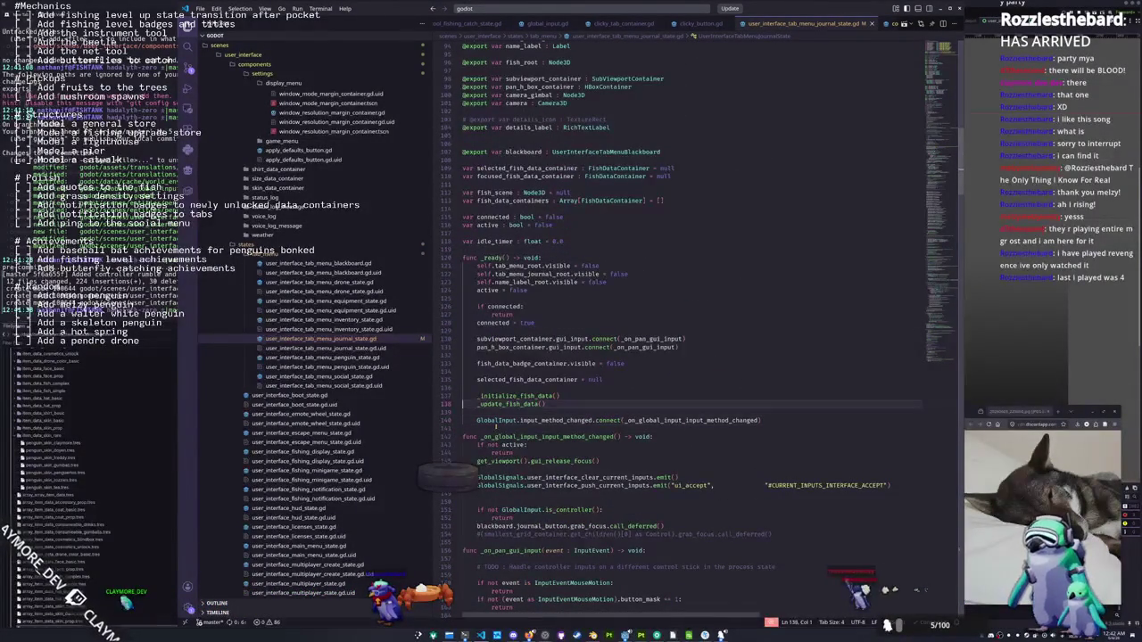
{"action": "key", "text": "Return"}
{"action": "key", "text": "Up"}
{"action": "key", "text": "Return"}
{"action": "type", "text": "scroll_container.scroll_"}
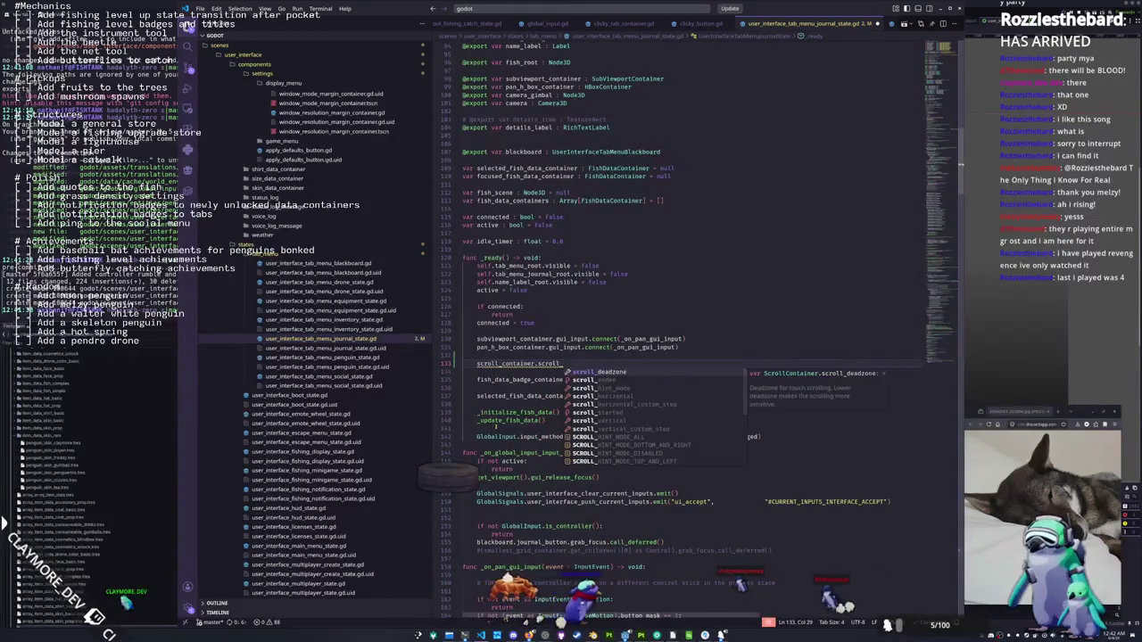
{"action": "key", "text": "Down"}
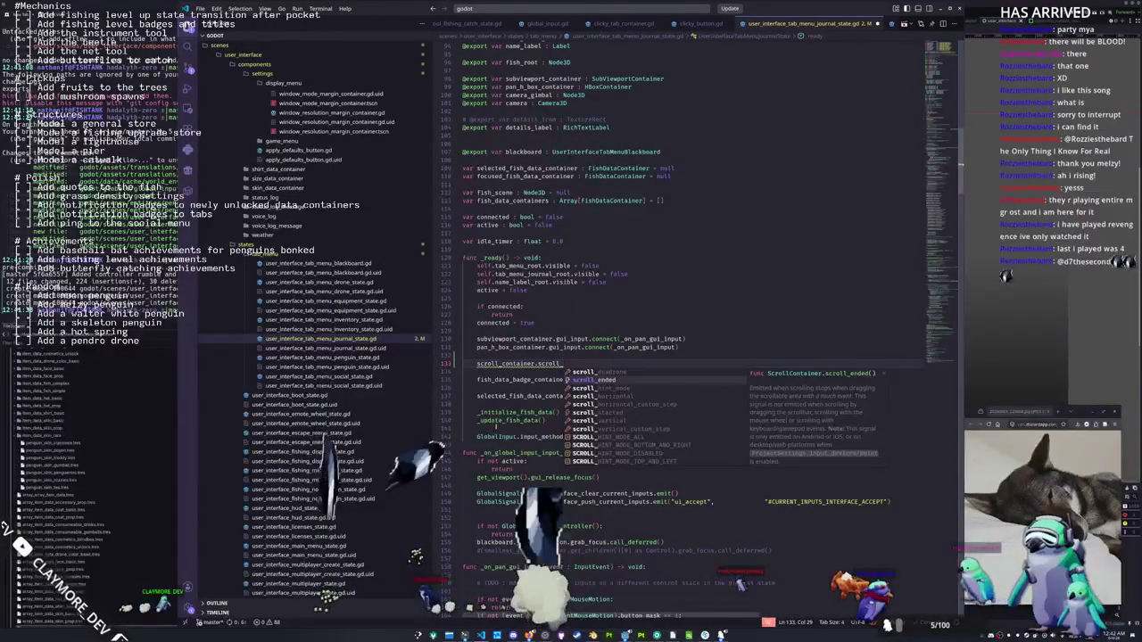
{"action": "key", "text": "Down"}
{"action": "key", "text": "Down"}
{"action": "key", "text": "Down"}
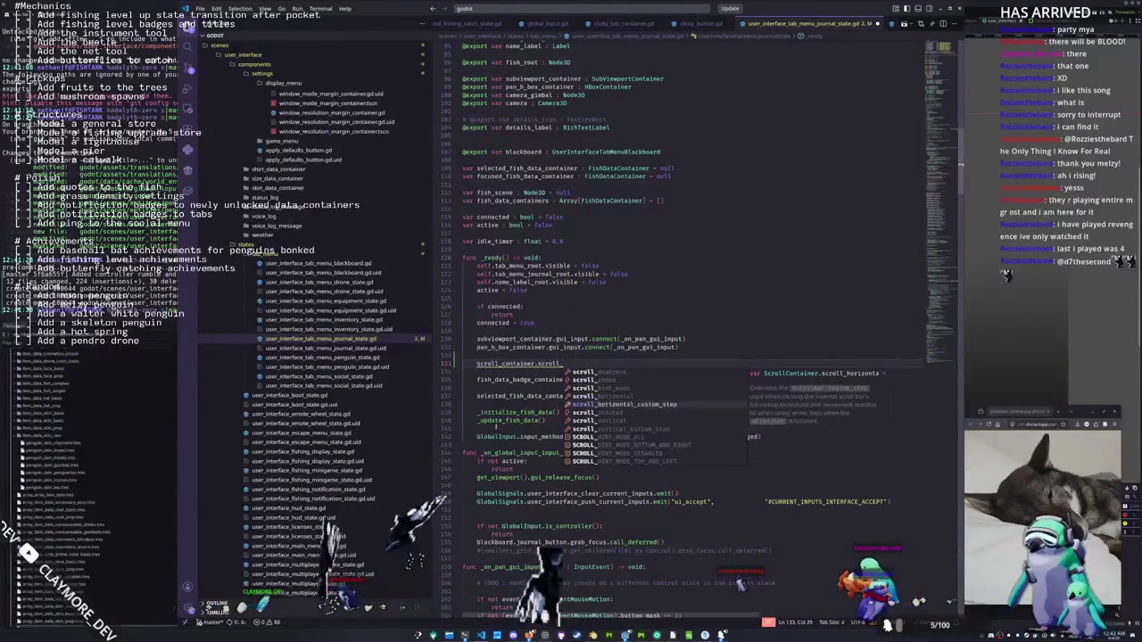
{"action": "key", "text": "Up"}
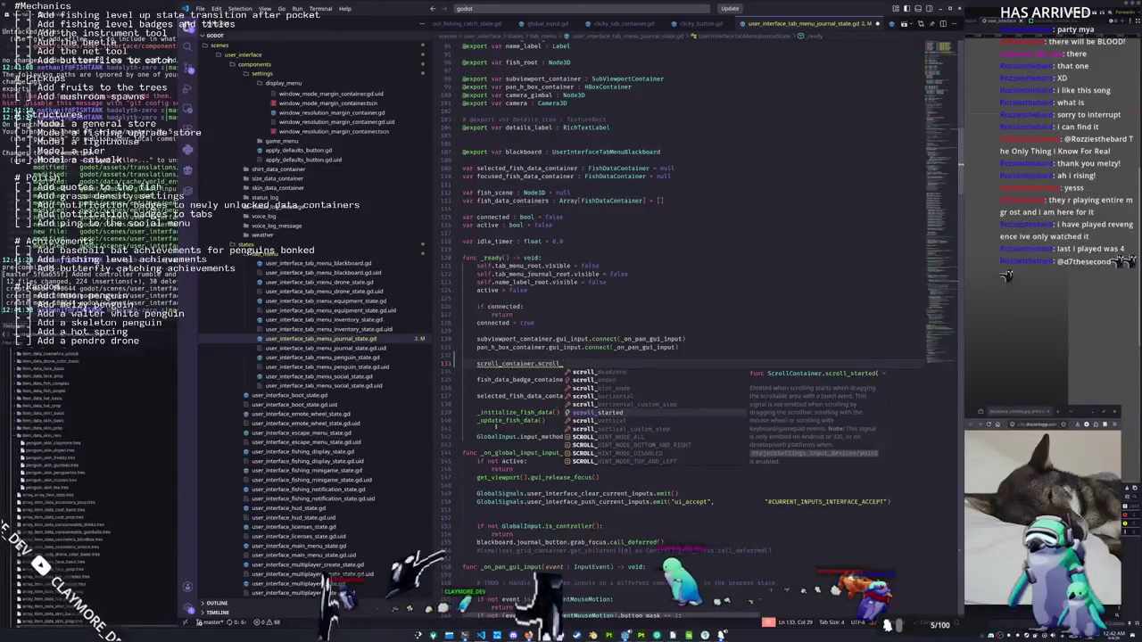
{"action": "key", "text": "Up"}
{"action": "key", "text": "Up"}
{"action": "key", "text": "Up"}
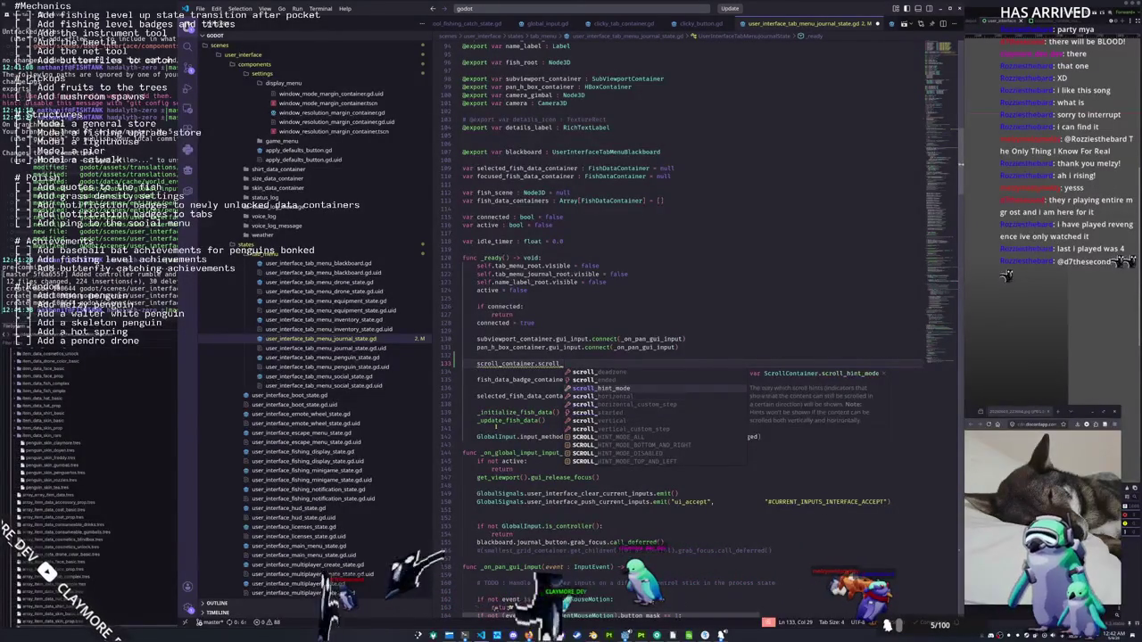
{"action": "key", "text": "Up"}
{"action": "key", "text": "Down"}
{"action": "key", "text": "Down"}
{"action": "key", "text": "Down"}
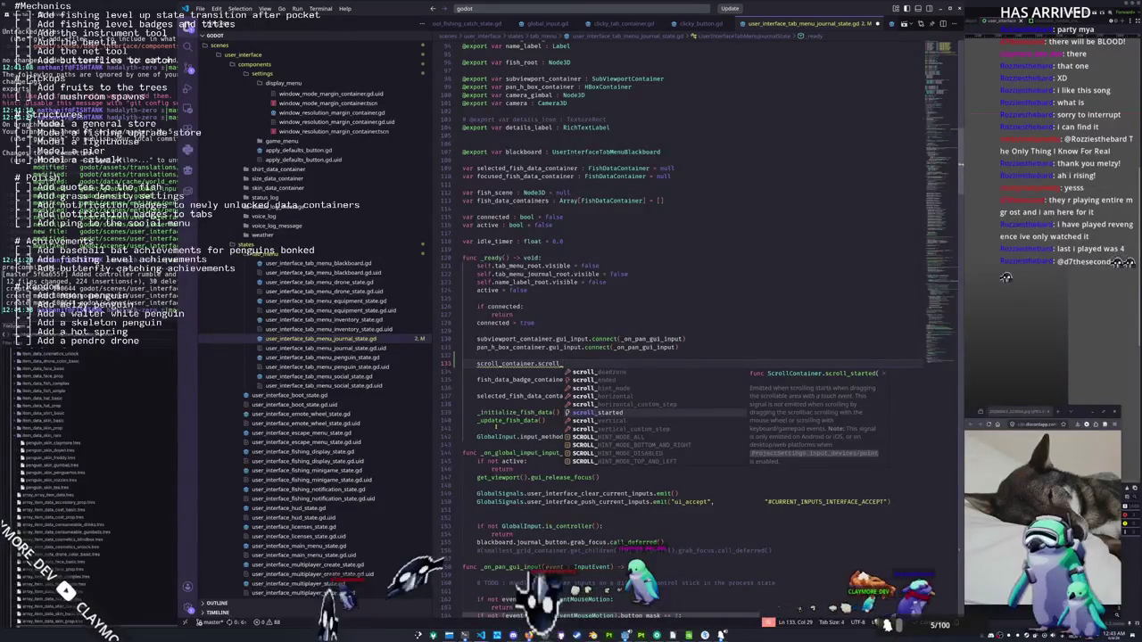
{"action": "key", "text": "Up"}
{"action": "key", "text": "Up"}
{"action": "key", "text": "Up"}
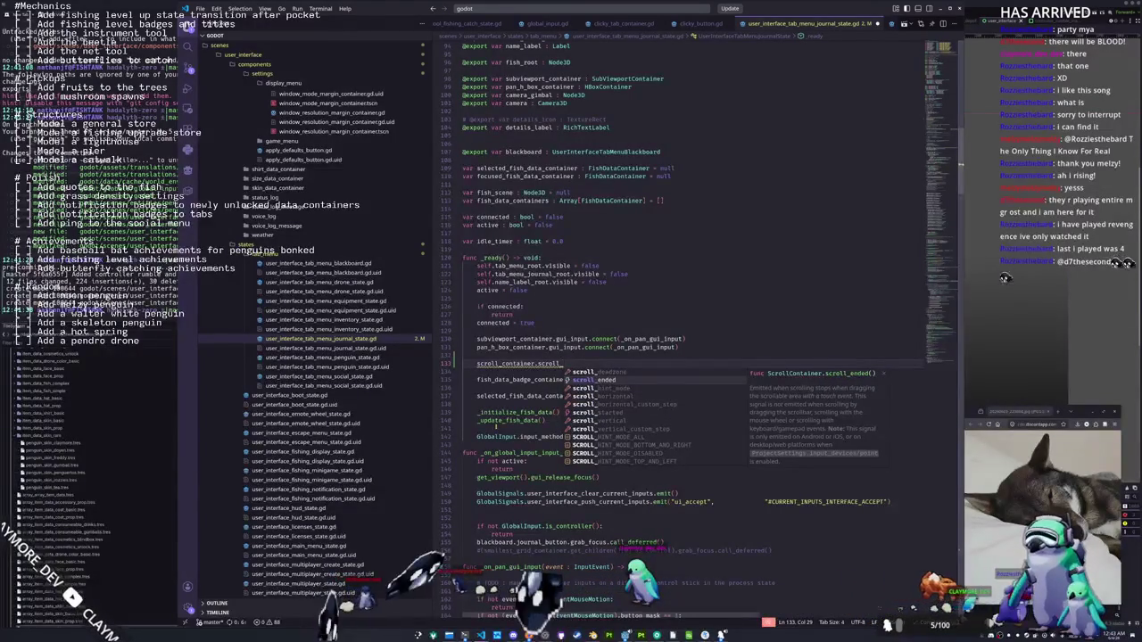
{"action": "scroll", "coordinate": [621, 411], "scroll_direction": "down", "scroll_amount": 5}
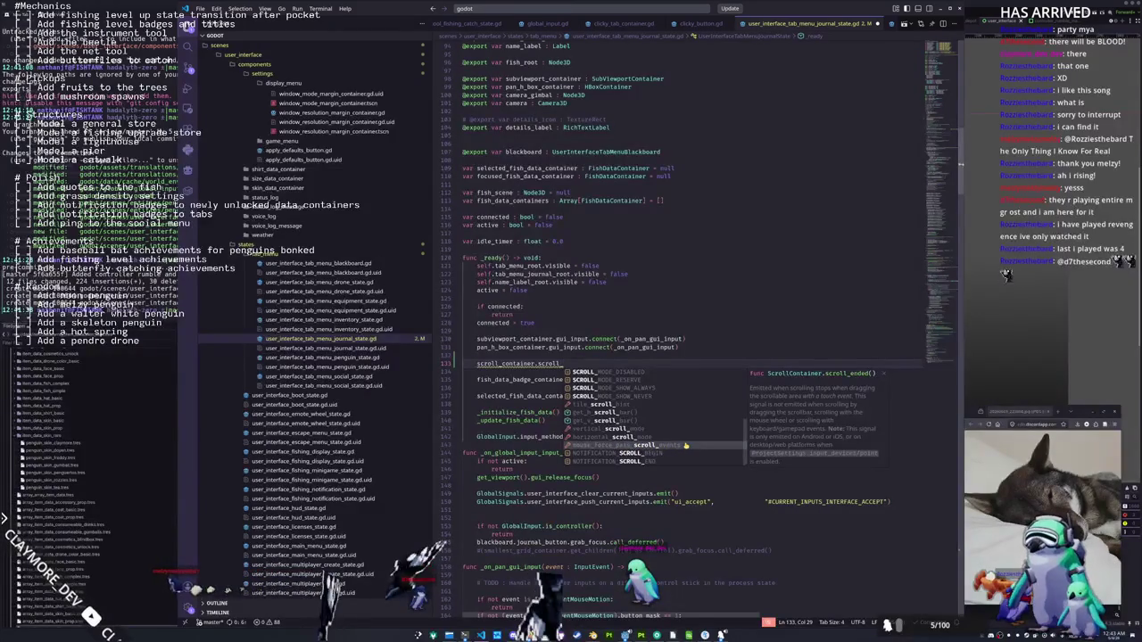
{"action": "left_click_drag", "start_coordinate": [575, 361], "coordinate": [574, 355]}
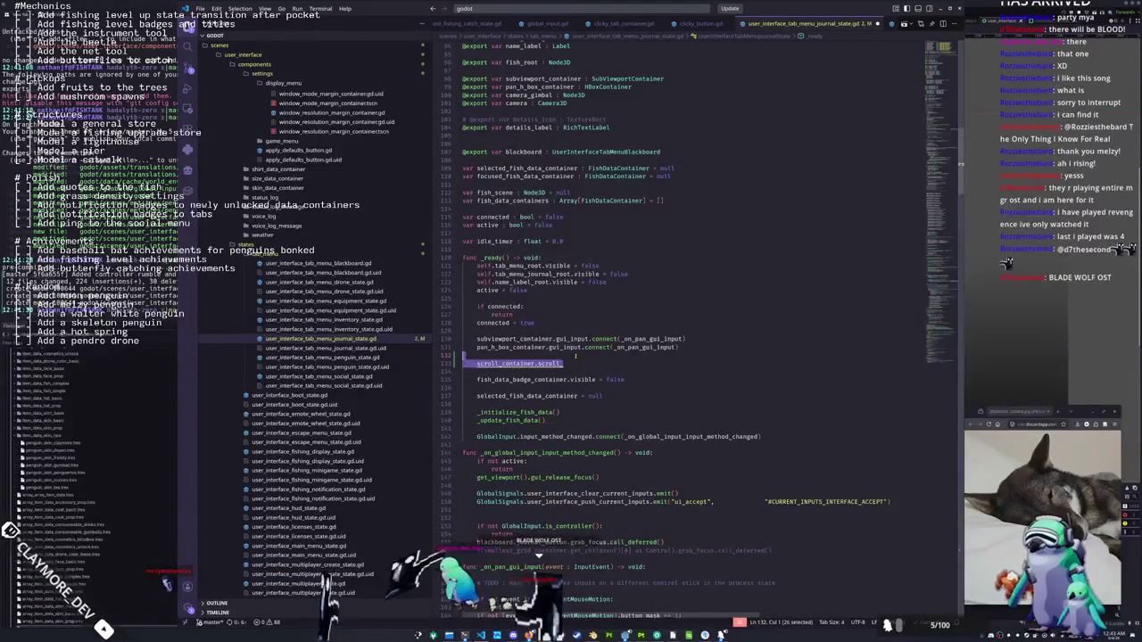
{"action": "key", "text": "BackSpace"}
{"action": "key", "text": "Delete"}
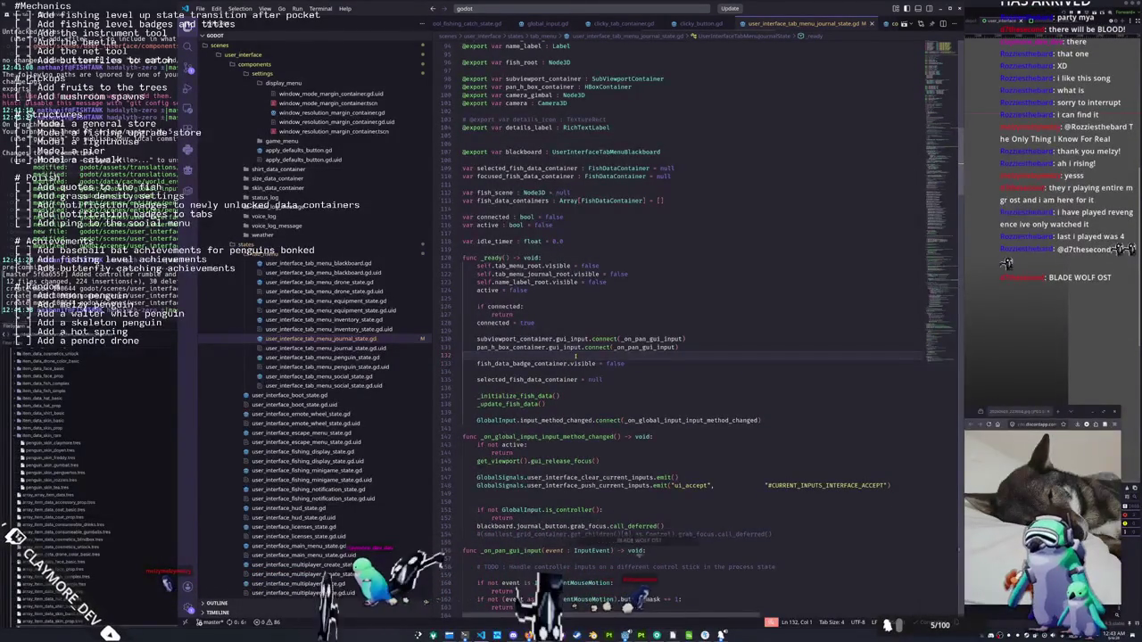
{"action": "scroll", "coordinate": [600, 364], "scroll_direction": "down", "scroll_amount": 2}
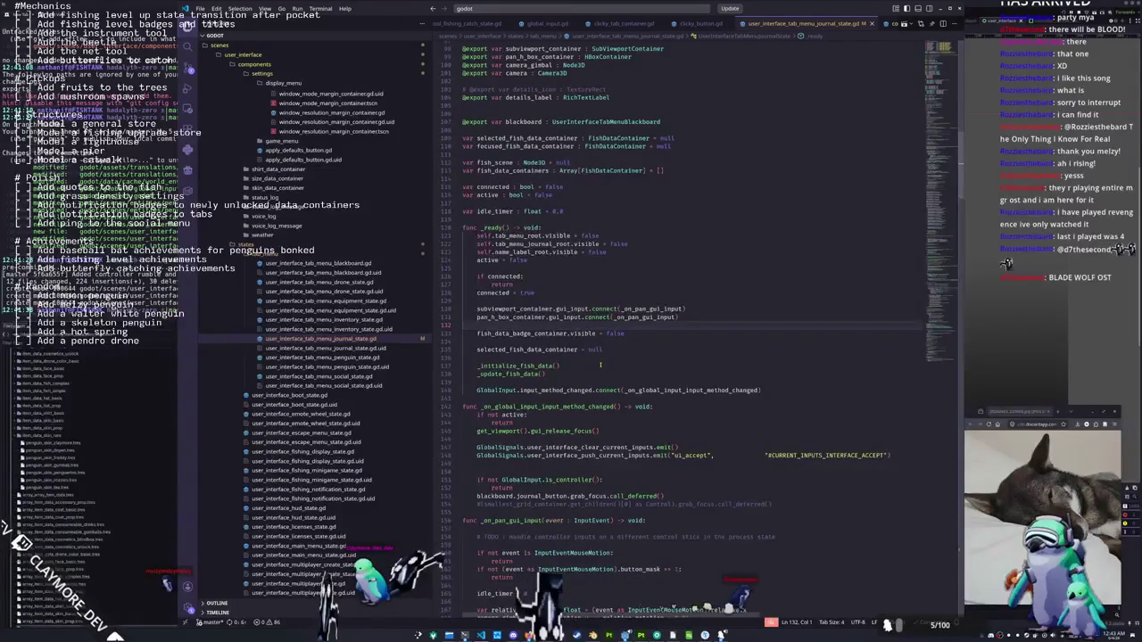
{"action": "scroll", "coordinate": [601, 365], "scroll_direction": "down", "scroll_amount": 4}
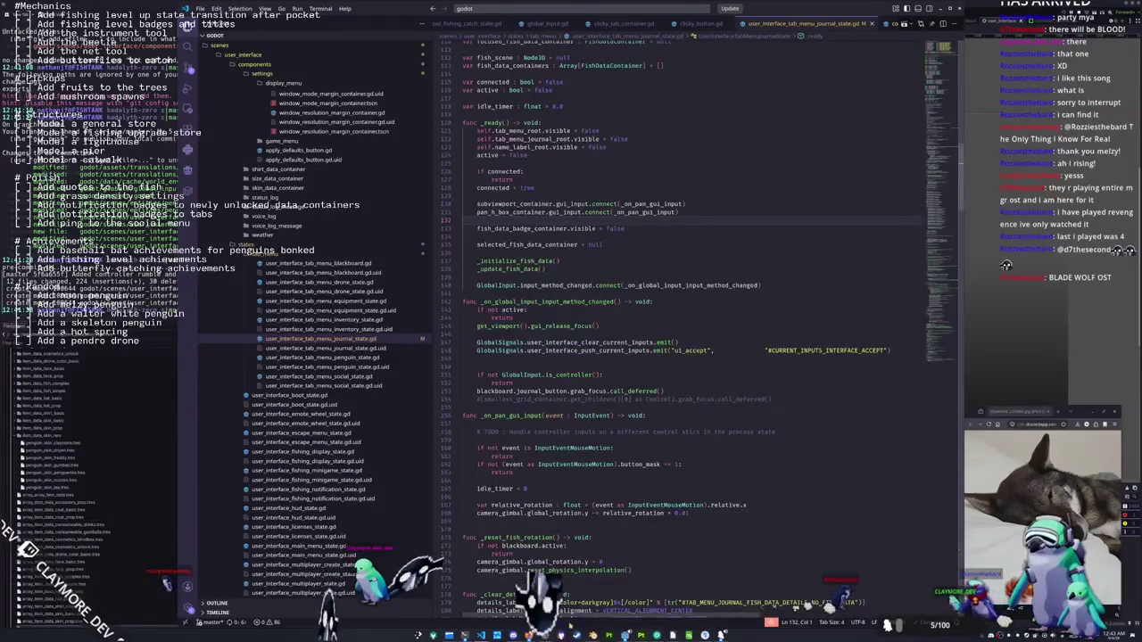
Find Metal Gear Rising: Revengeance in the Steam library, launch it, and dismiss the missing-executable error
{"action": "key", "text": "F5"}
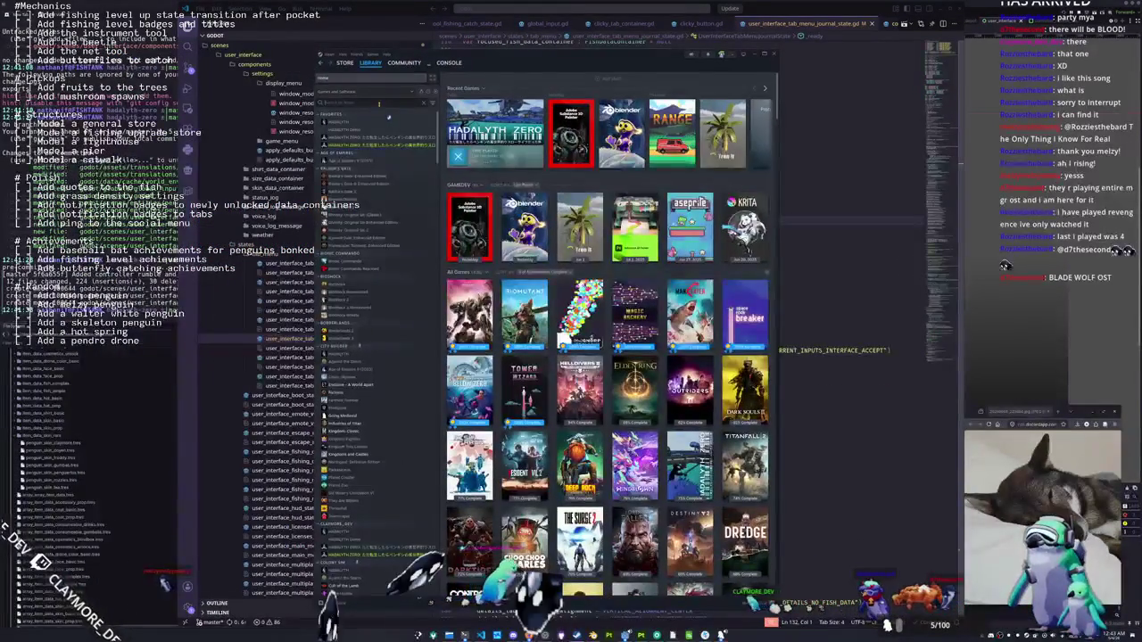
{"action": "type", "text": "d"}
{"action": "type", "text": "etal"}
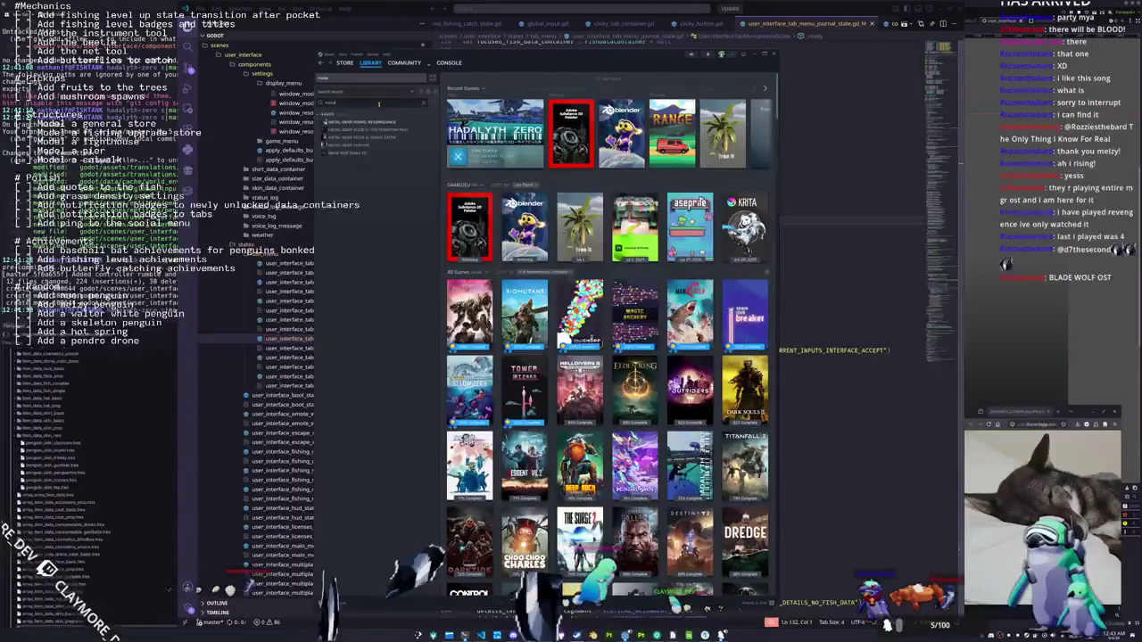
{"action": "double_click", "coordinate": [375, 120]}
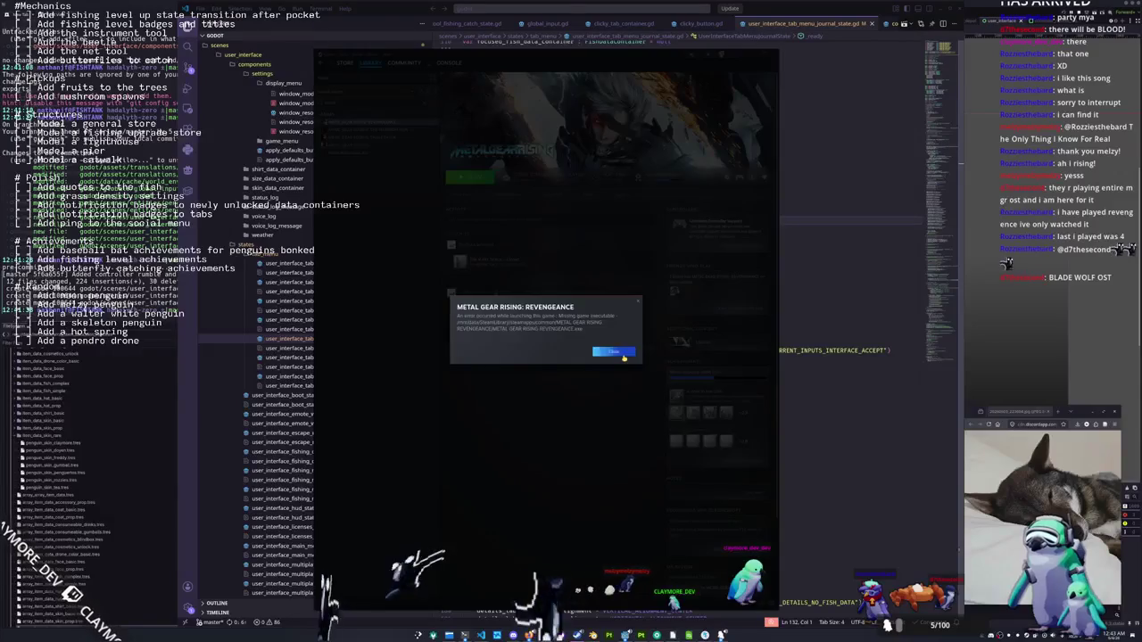
{"action": "left_click", "coordinate": [623, 355]}
Verify the game's files via Properties > Installed Files so the repair download starts
{"action": "left_click", "coordinate": [727, 177]}
{"action": "left_click", "coordinate": [701, 261]}
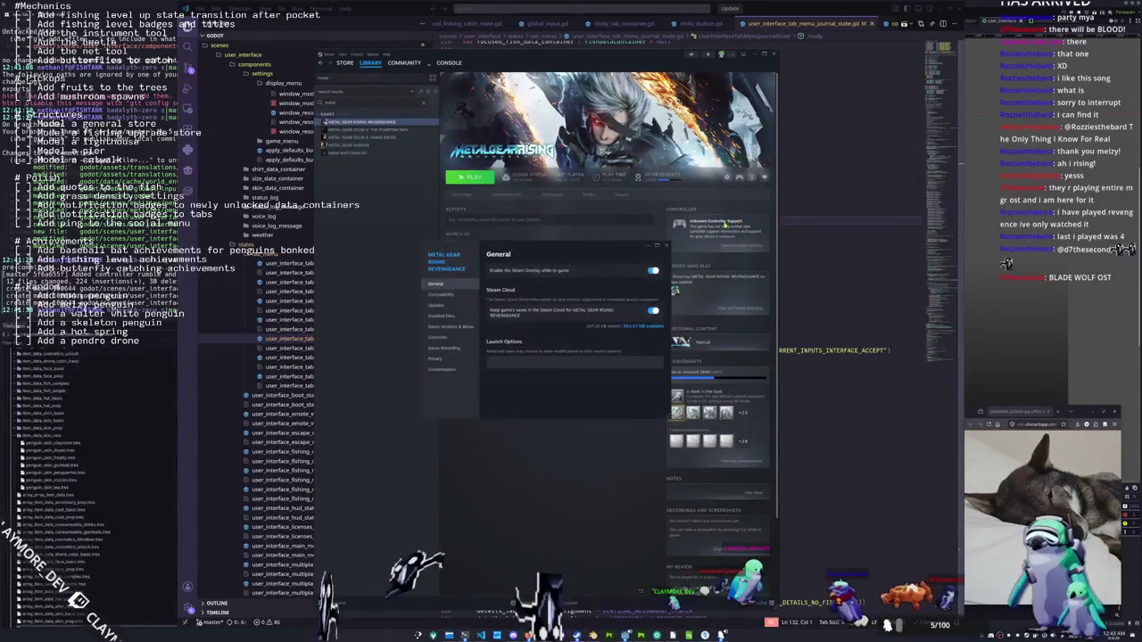
{"action": "left_click", "coordinate": [441, 316]}
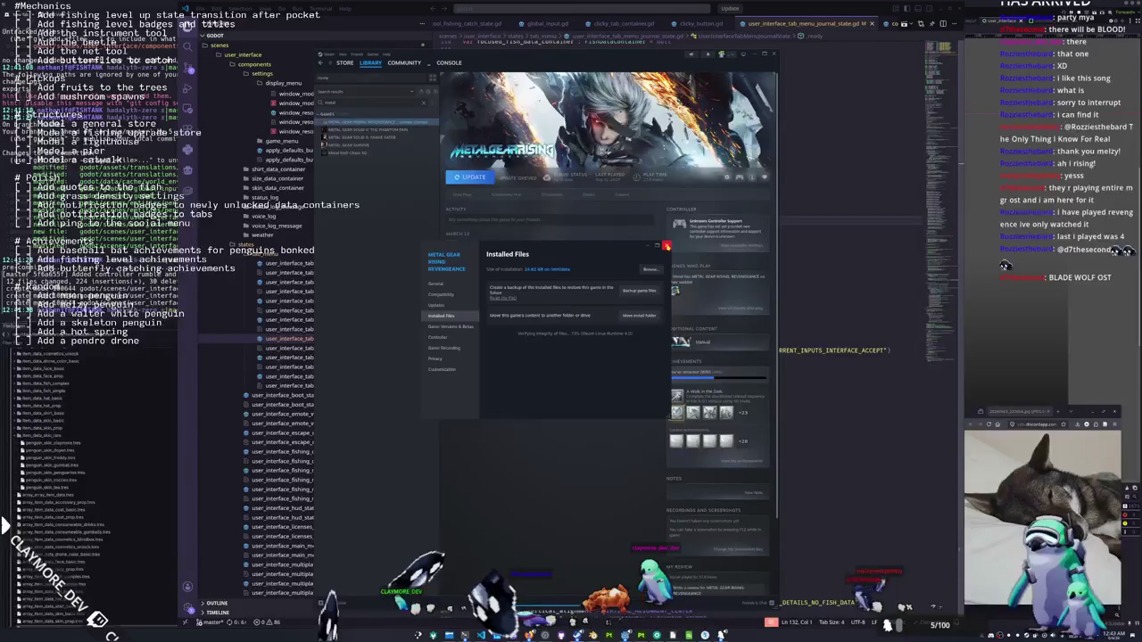
{"action": "left_click", "coordinate": [666, 245]}
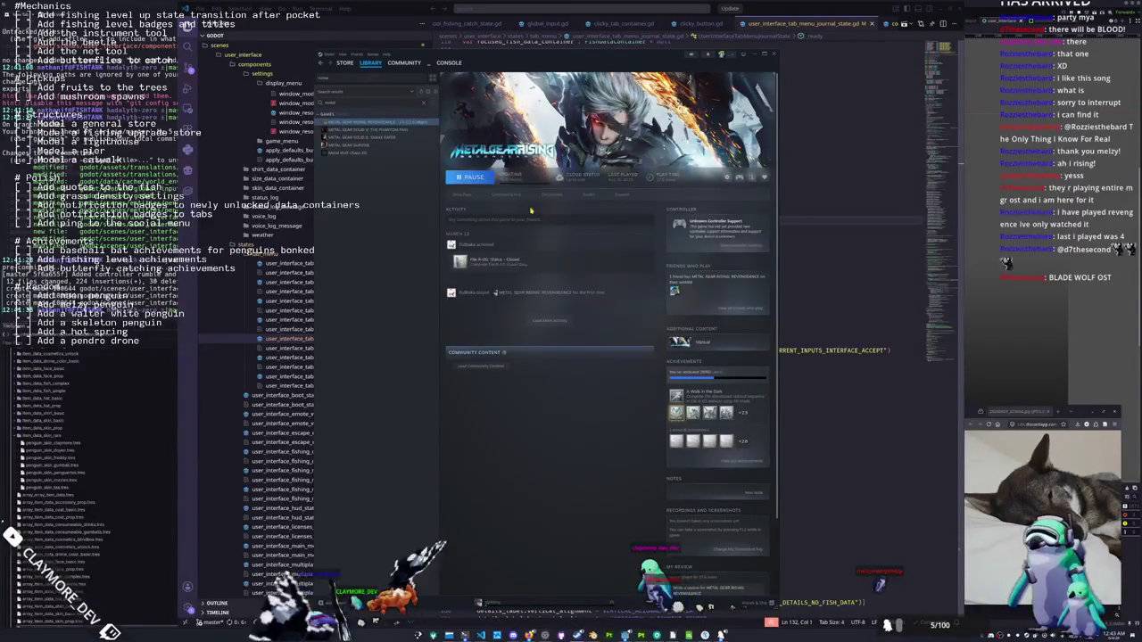
{"action": "left_click", "coordinate": [800, 188]}
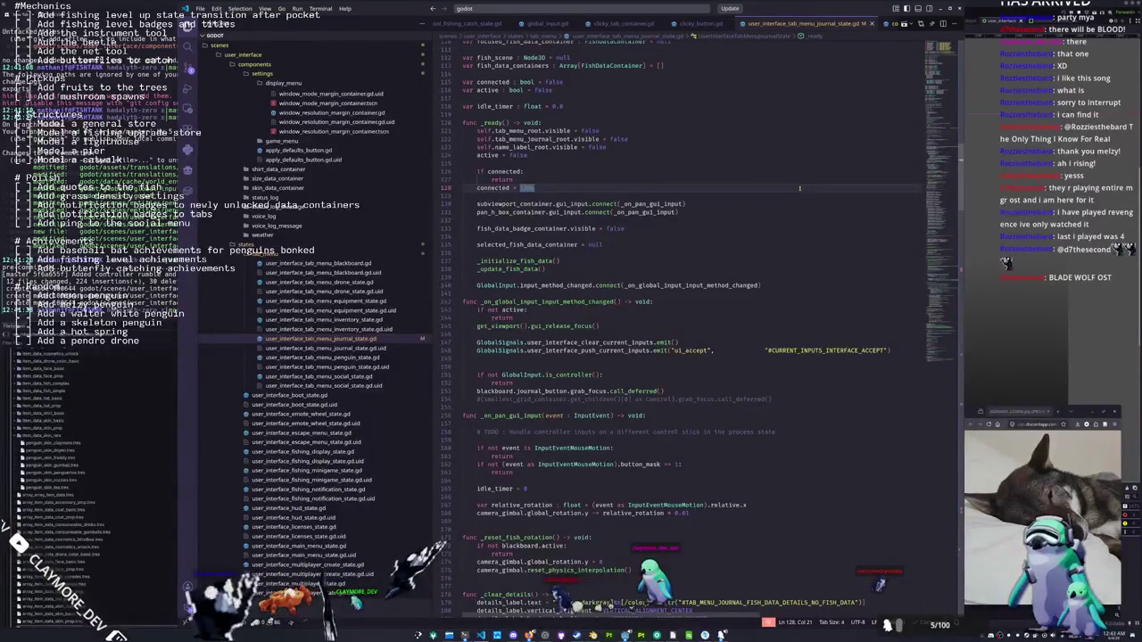
Scroll from _ready down to the end of the journal script
{"action": "left_click", "coordinate": [775, 221]}
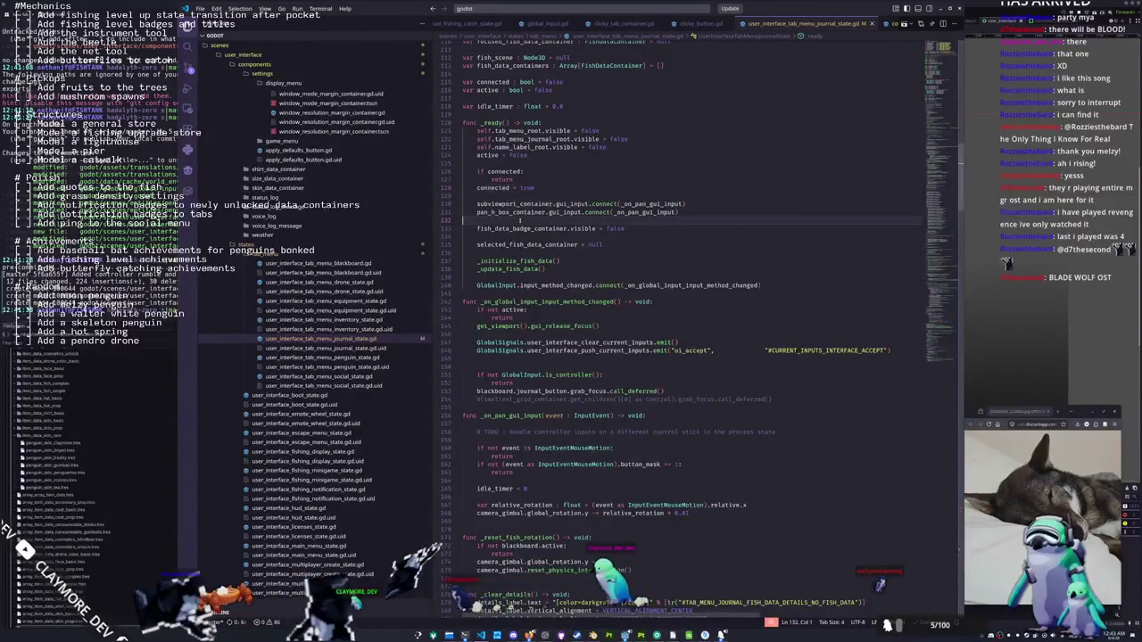
{"action": "scroll", "coordinate": [519, 218], "scroll_direction": "down", "scroll_amount": 1}
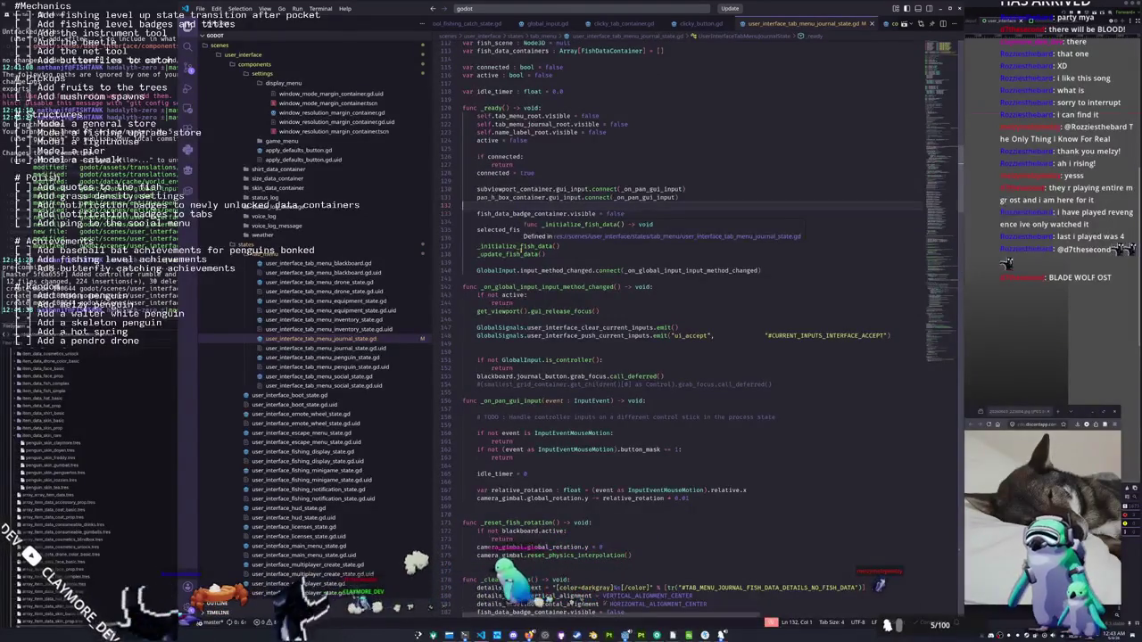
{"action": "scroll", "coordinate": [520, 250], "scroll_direction": "down", "scroll_amount": 1}
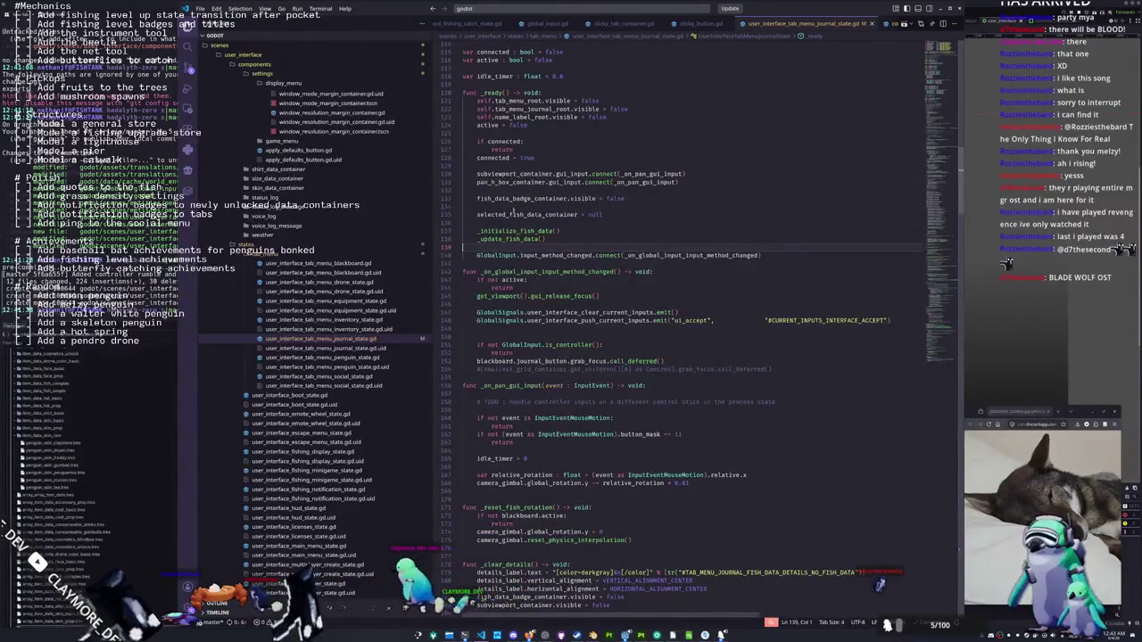
{"action": "scroll", "coordinate": [513, 214], "scroll_direction": "down", "scroll_amount": 15}
{"action": "scroll", "coordinate": [477, 286], "scroll_direction": "down", "scroll_amount": 20}
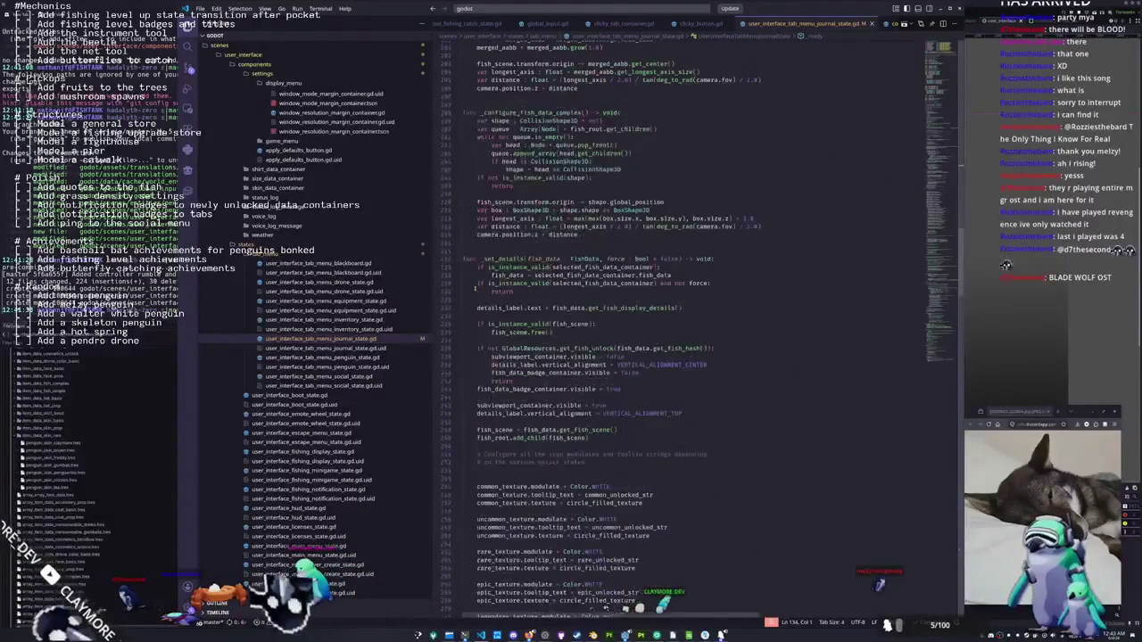
{"action": "scroll", "coordinate": [476, 288], "scroll_direction": "down", "scroll_amount": 8}
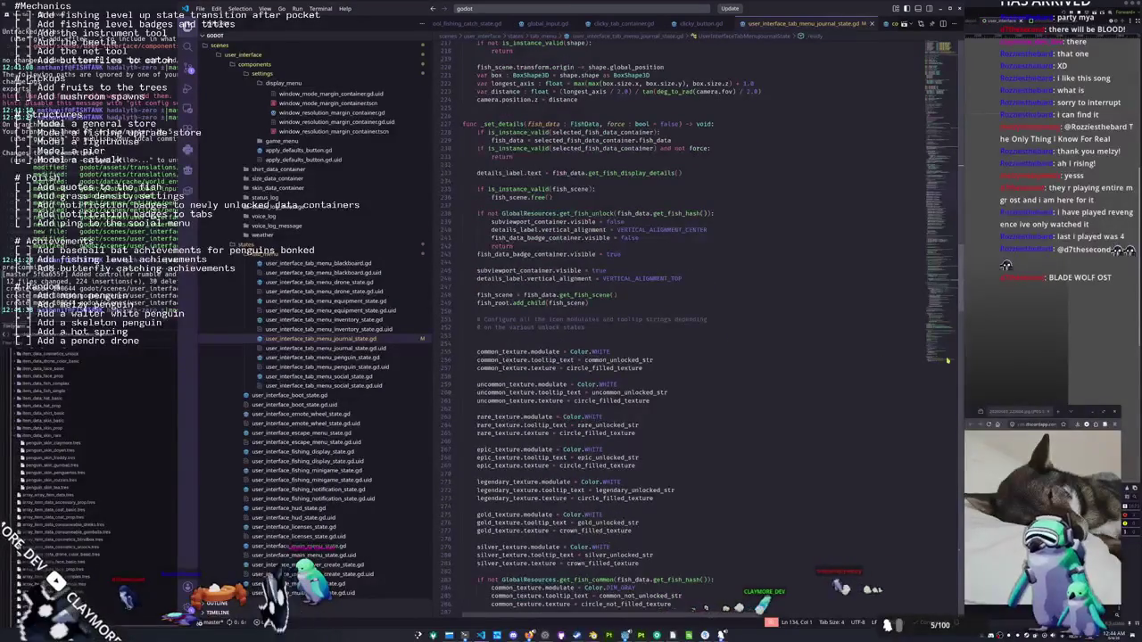
{"action": "left_click", "coordinate": [947, 361]}
{"action": "left_click", "coordinate": [596, 409]}
{"action": "scroll", "coordinate": [597, 409], "scroll_direction": "up", "scroll_amount": 10}
{"action": "scroll", "coordinate": [895, 366], "scroll_direction": "down", "scroll_amount": 10}
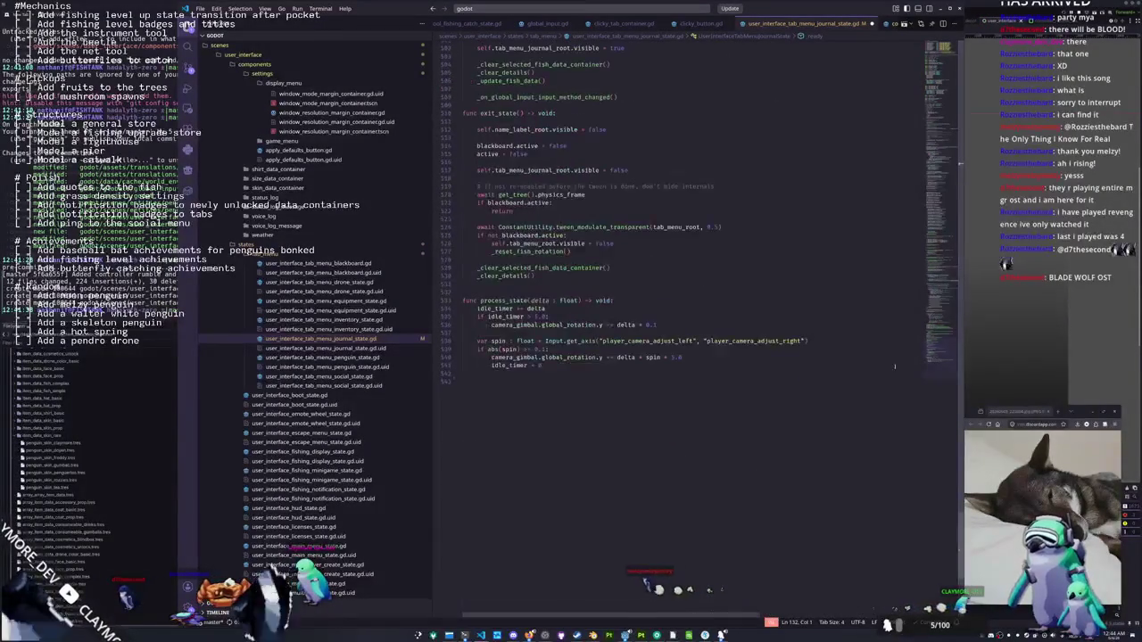
Restore the name-label positioning block at the end of process_state and select it
{"action": "key", "text": "Down"}
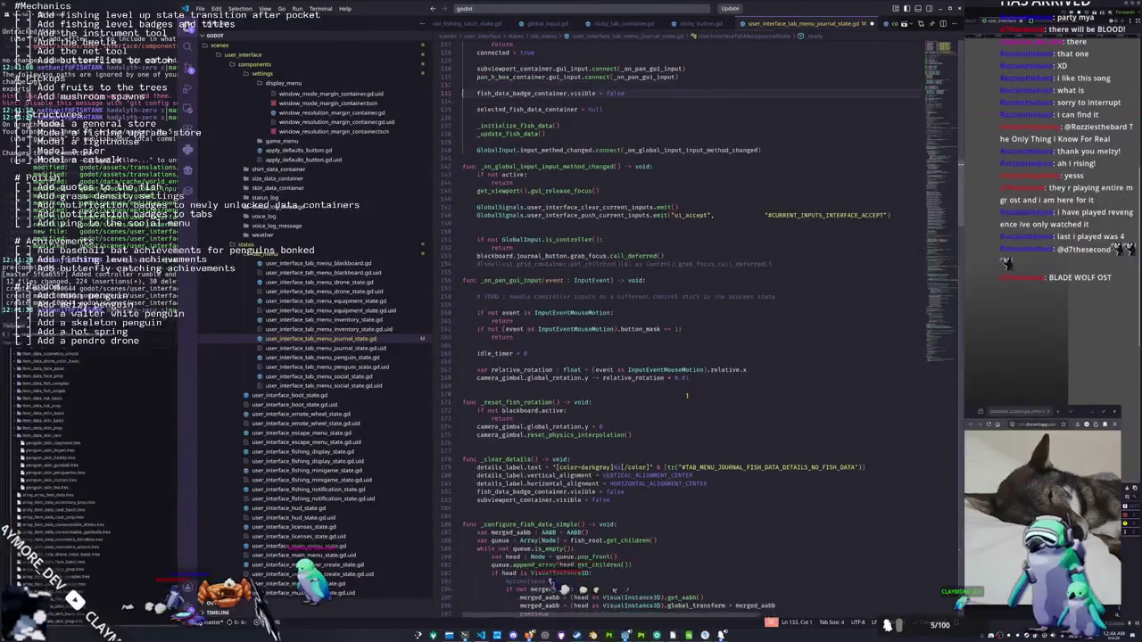
{"action": "key", "text": "ctrl+z"}
{"action": "left_click", "coordinate": [532, 458]}
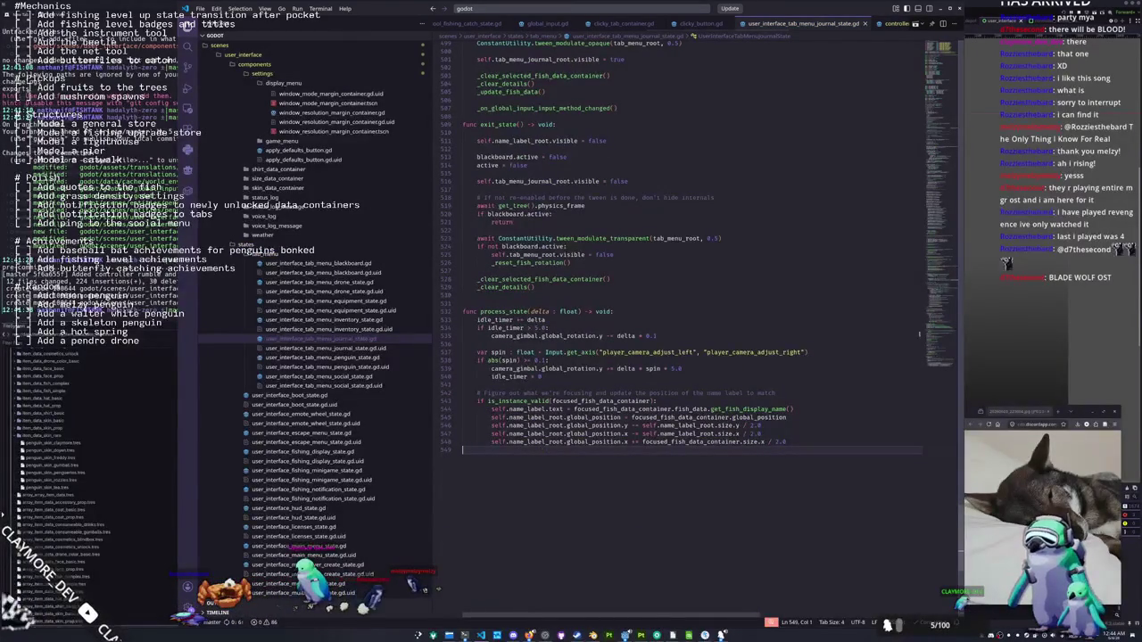
{"action": "mouse_move", "coordinate": [505, 444]}
{"action": "left_mouse_down"}
{"action": "mouse_move", "coordinate": [473, 426]}
{"action": "mouse_move", "coordinate": [460, 401]}
{"action": "mouse_move", "coordinate": [595, 459]}
{"action": "left_mouse_up"}
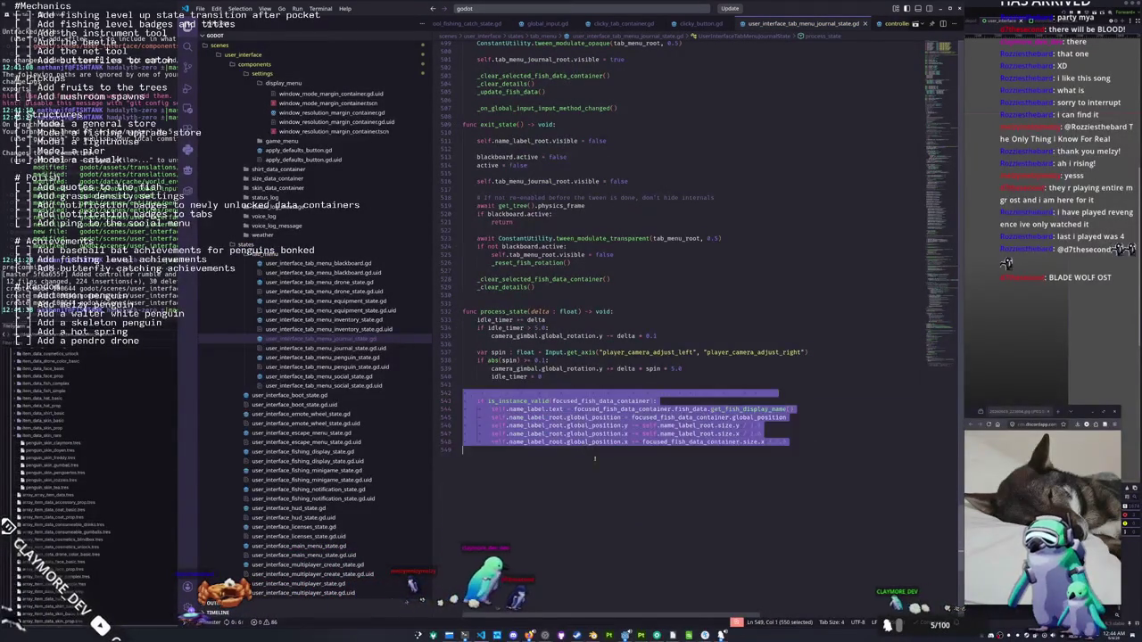
Comment out the name-label update lines and add a blank note line in _on_data_container_focus_entered
{"action": "key", "text": "ctrl+k"}
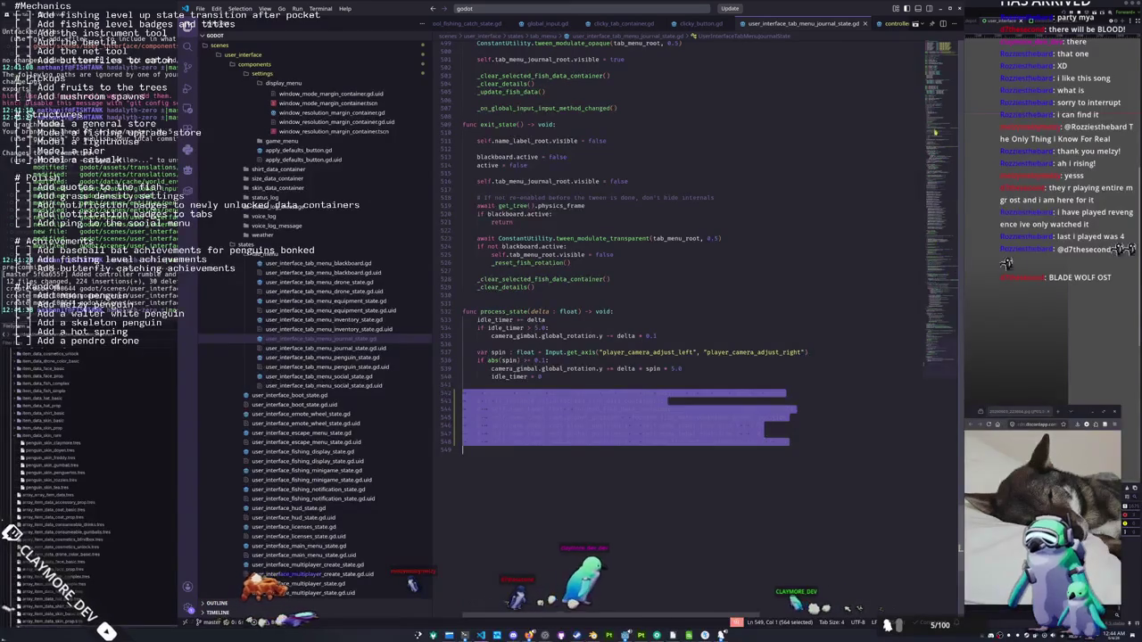
{"action": "scroll", "coordinate": [625, 339], "scroll_direction": "up", "scroll_amount": 20}
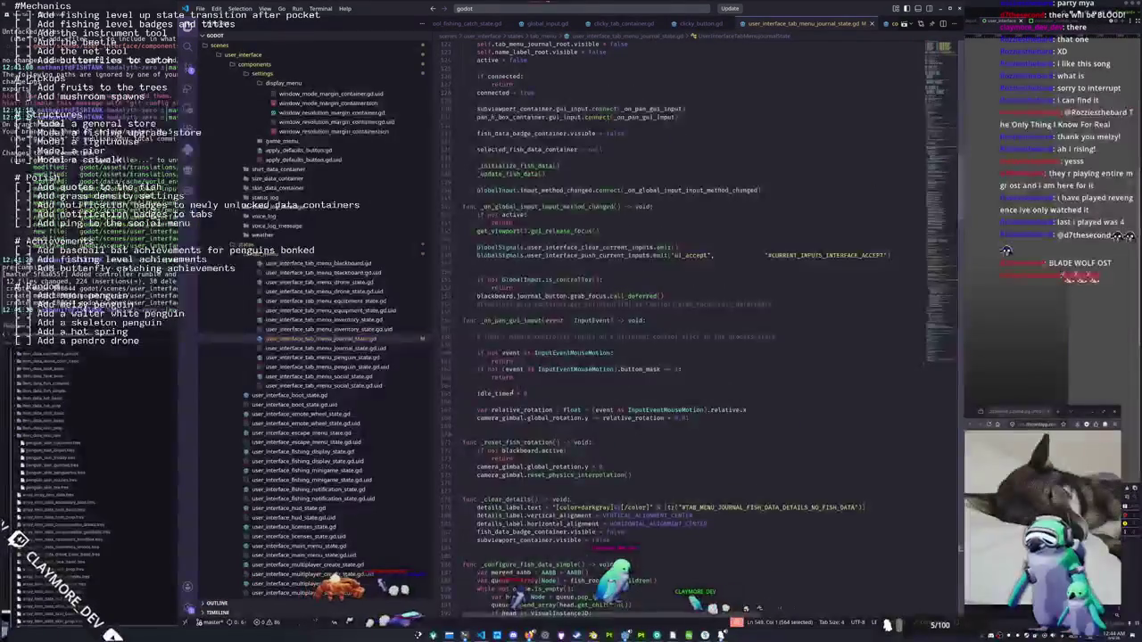
{"action": "scroll", "coordinate": [625, 339], "scroll_direction": "down", "scroll_amount": 5}
{"action": "scroll", "coordinate": [624, 339], "scroll_direction": "down", "scroll_amount": 7}
{"action": "scroll", "coordinate": [625, 339], "scroll_direction": "down", "scroll_amount": 8}
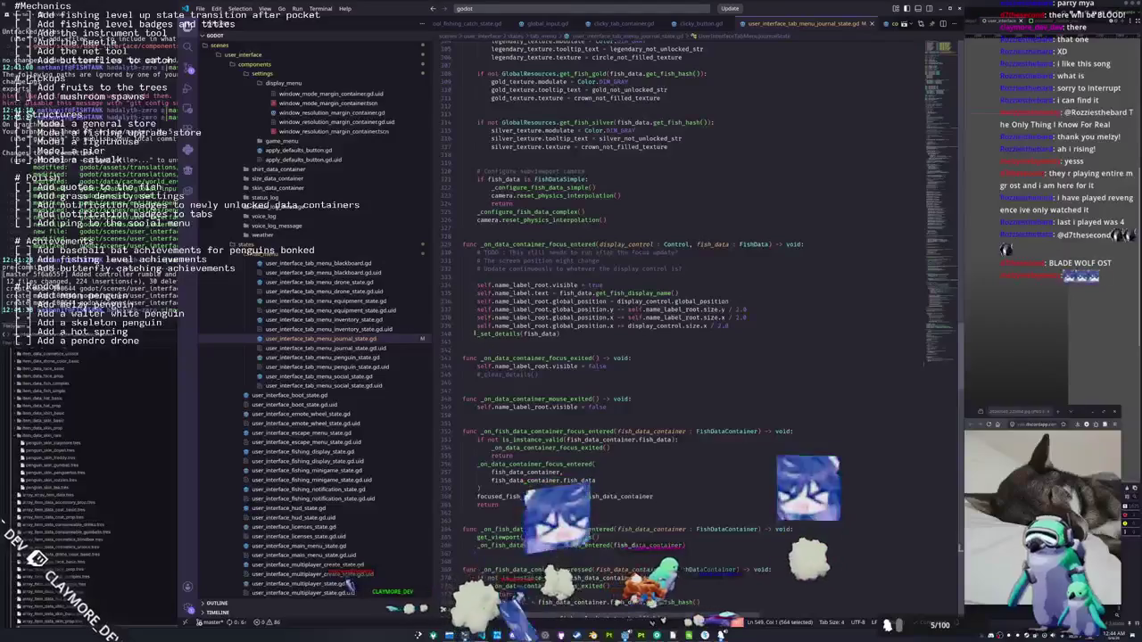
{"action": "left_click", "coordinate": [490, 277]}
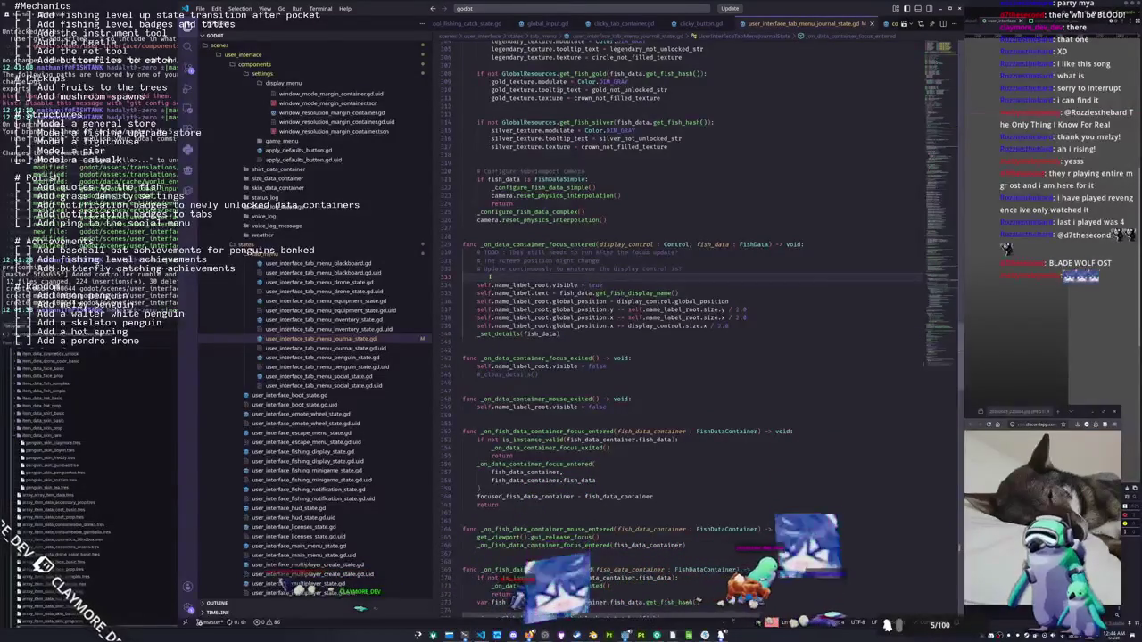
{"action": "key", "text": "Return"}
{"action": "key", "text": "Return"}
{"action": "key", "text": "Up"}
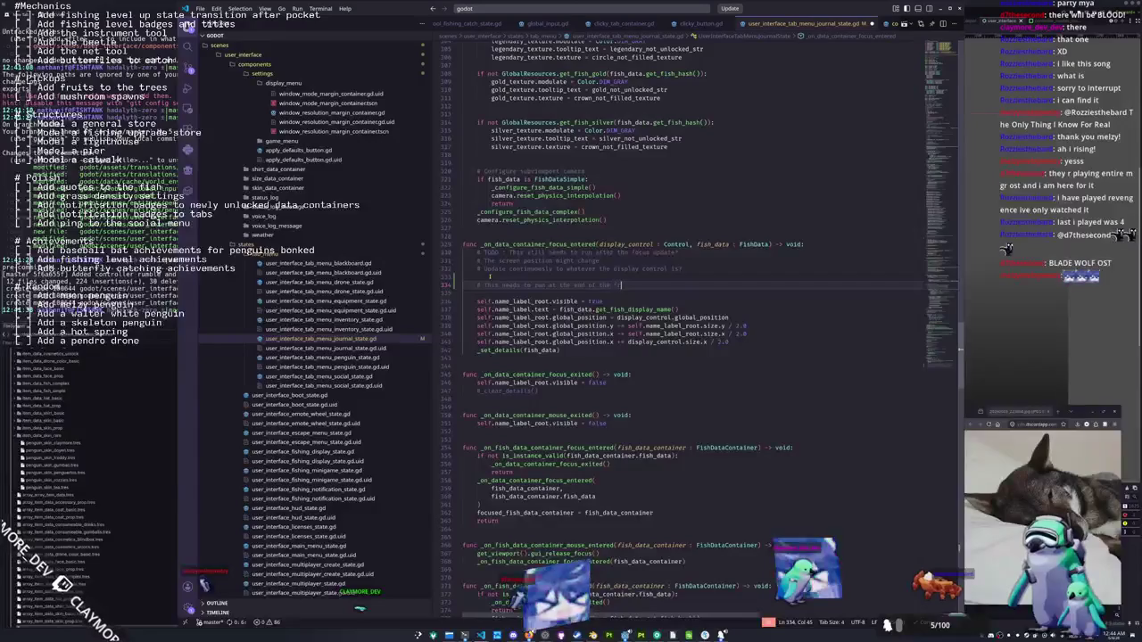
{"action": "key", "text": "Down"}
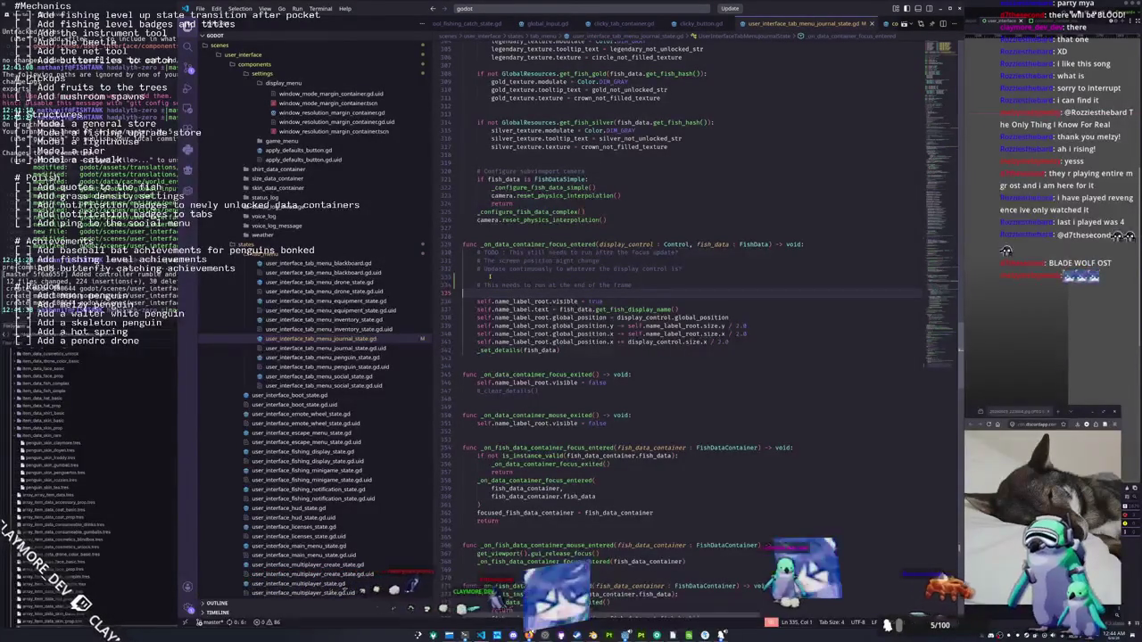
Append .call_deferred() to the _on_data_container_focus_entered call
{"action": "scroll", "coordinate": [624, 357], "scroll_direction": "down", "scroll_amount": 2}
{"action": "left_click", "coordinate": [482, 443]}
{"action": "key", "text": "Up"}
{"action": "key", "text": "Up"}
{"action": "key", "text": "Up"}
{"action": "key", "text": "End"}
{"action": "type", "text": ".call_deferred("}
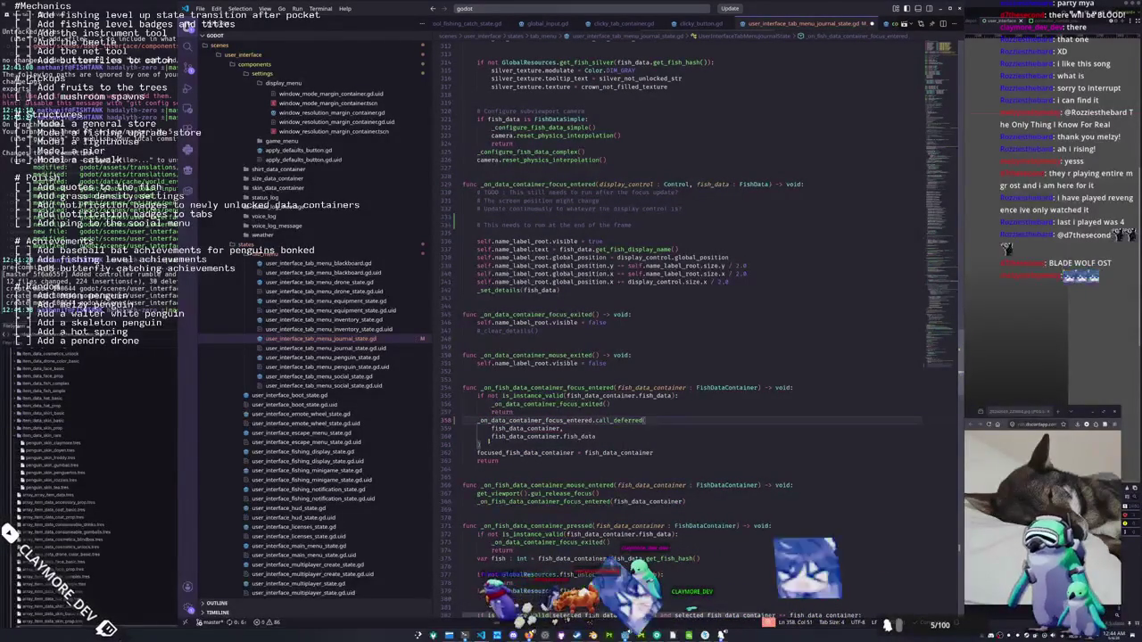
{"action": "key", "text": "Down"}
{"action": "key", "text": "Down"}
{"action": "key", "text": "Down"}
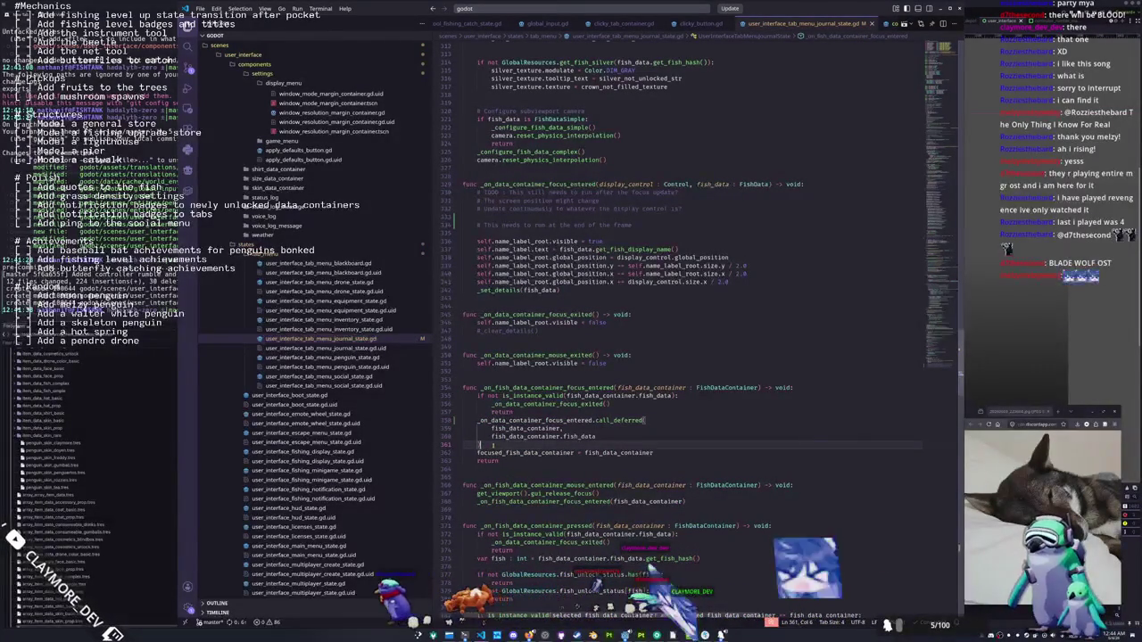
{"action": "key", "text": "alt+Tab"}
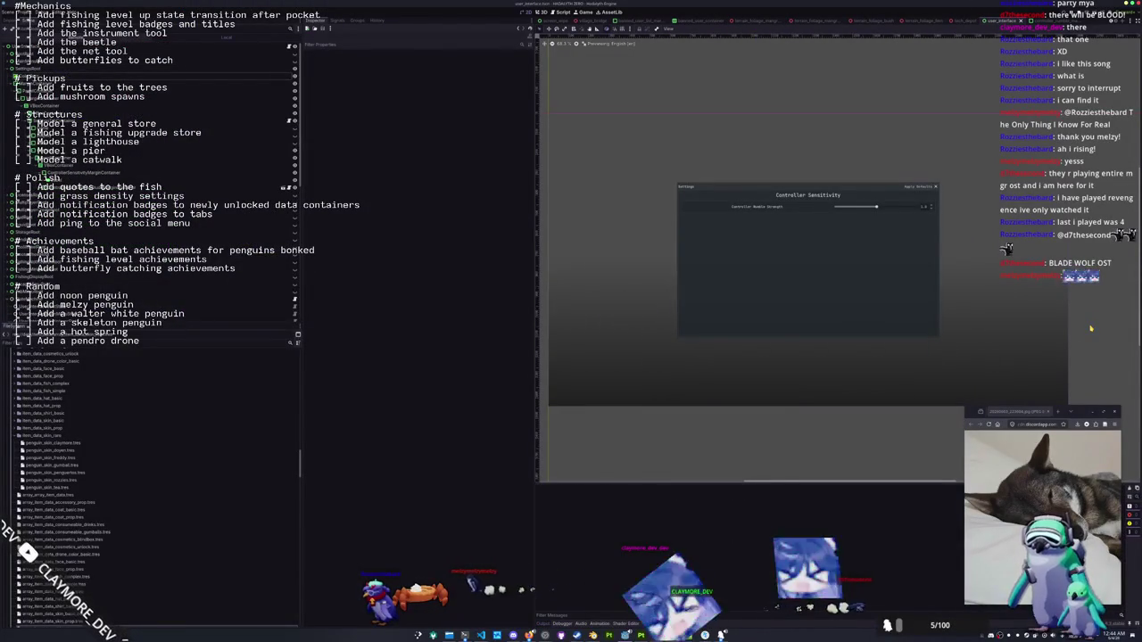
Run the project with F5, start from the title screen, and open the in-game tab menu
{"action": "key", "text": "F5"}
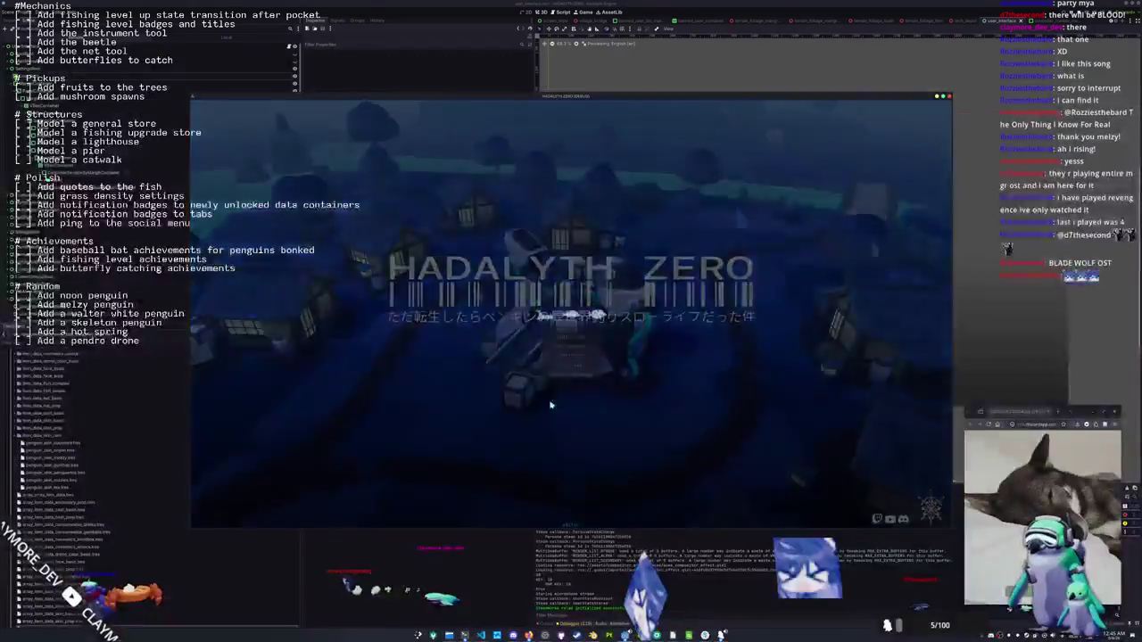
{"action": "left_click", "coordinate": [550, 405]}
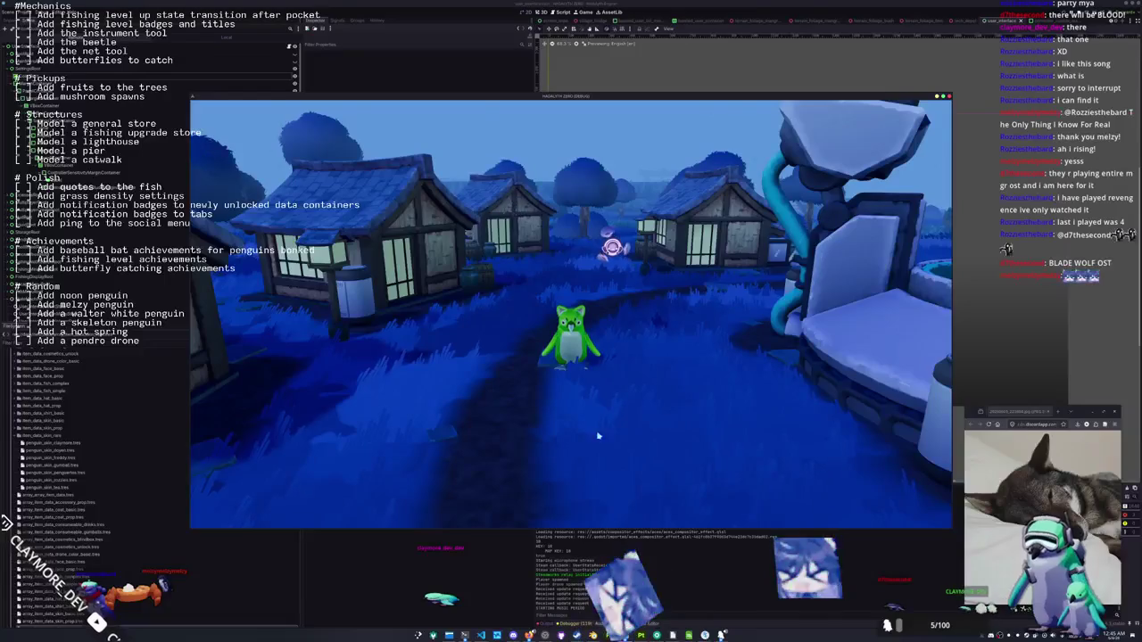
{"action": "key", "text": "Tab"}
Switch to the Journal tab and scroll up and down through the fish sections
{"action": "key", "text": "e"}
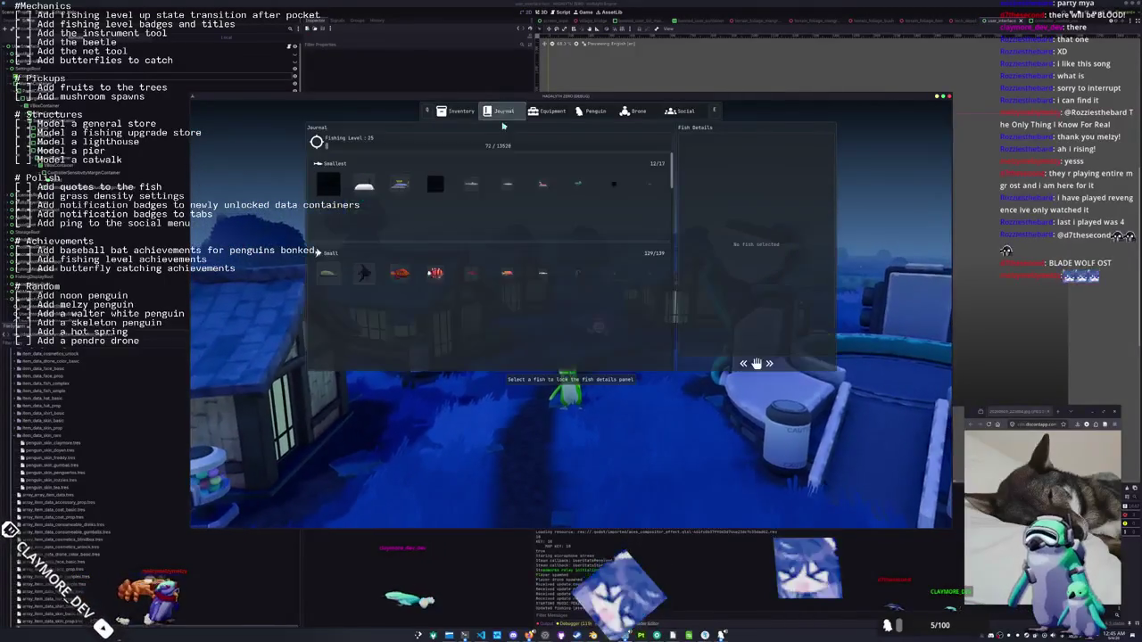
{"action": "scroll", "coordinate": [438, 360], "scroll_direction": "down", "scroll_amount": 2}
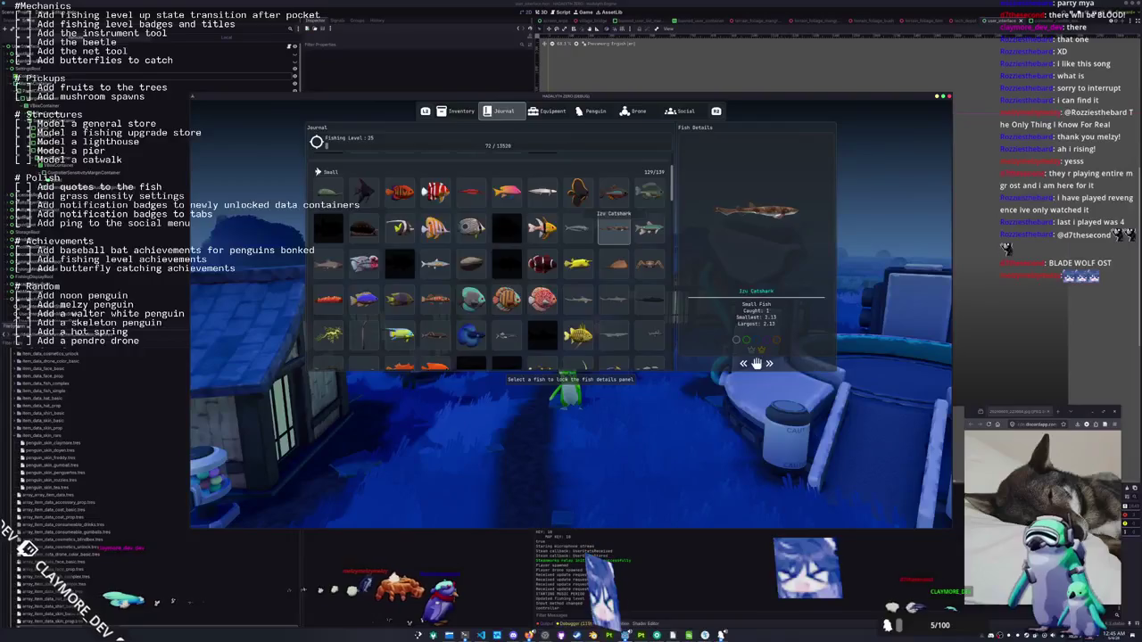
{"action": "scroll", "coordinate": [562, 294], "scroll_direction": "down", "scroll_amount": 1}
{"action": "scroll", "coordinate": [506, 355], "scroll_direction": "down", "scroll_amount": 5}
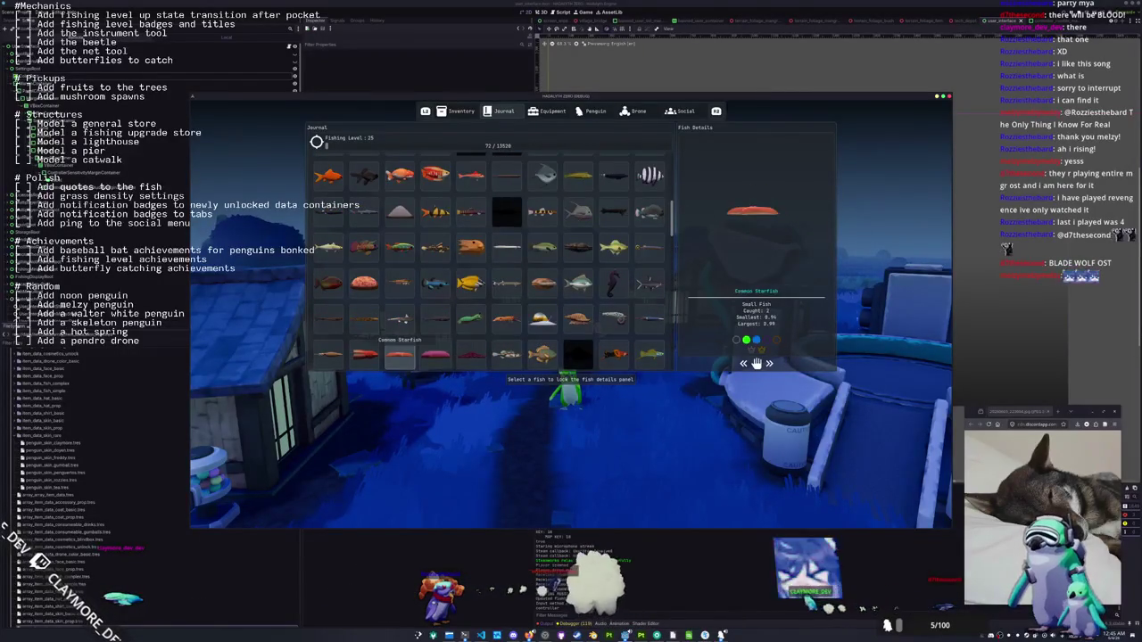
{"action": "scroll", "coordinate": [328, 355], "scroll_direction": "down", "scroll_amount": 5}
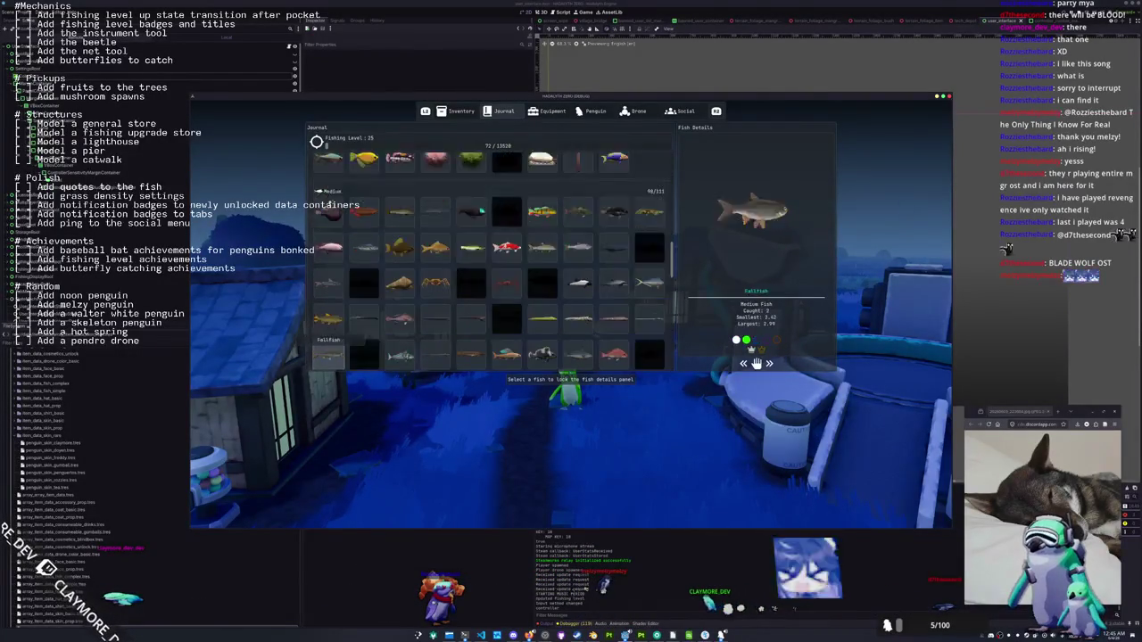
{"action": "scroll", "coordinate": [328, 355], "scroll_direction": "down", "scroll_amount": 10}
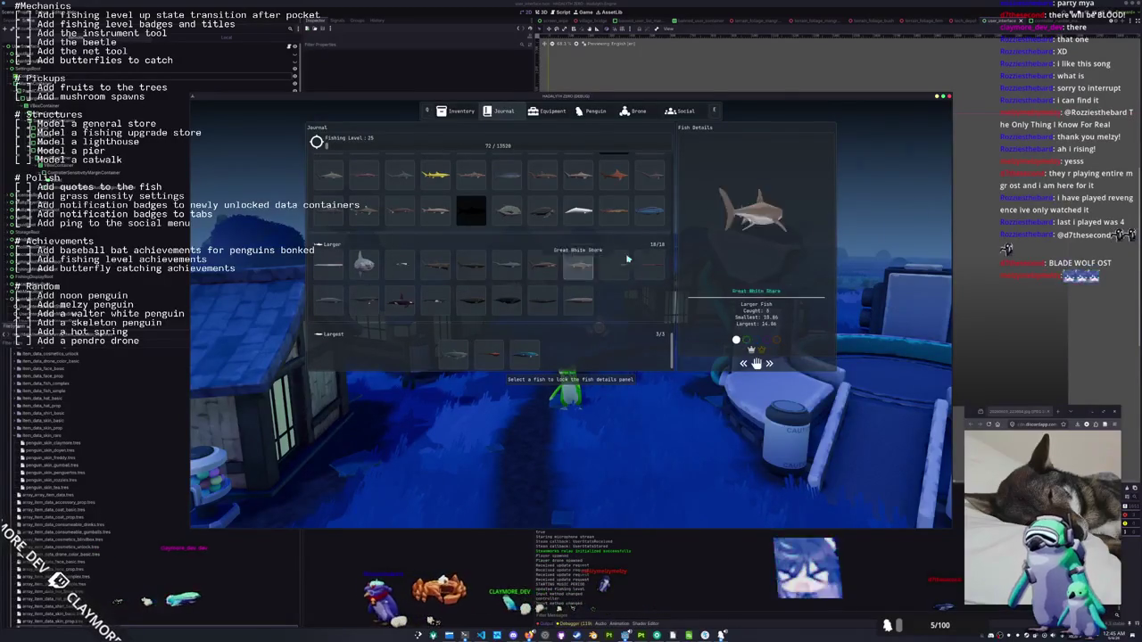
{"action": "scroll", "coordinate": [580, 268], "scroll_direction": "up", "scroll_amount": 5}
{"action": "scroll", "coordinate": [571, 277], "scroll_direction": "up", "scroll_amount": 5}
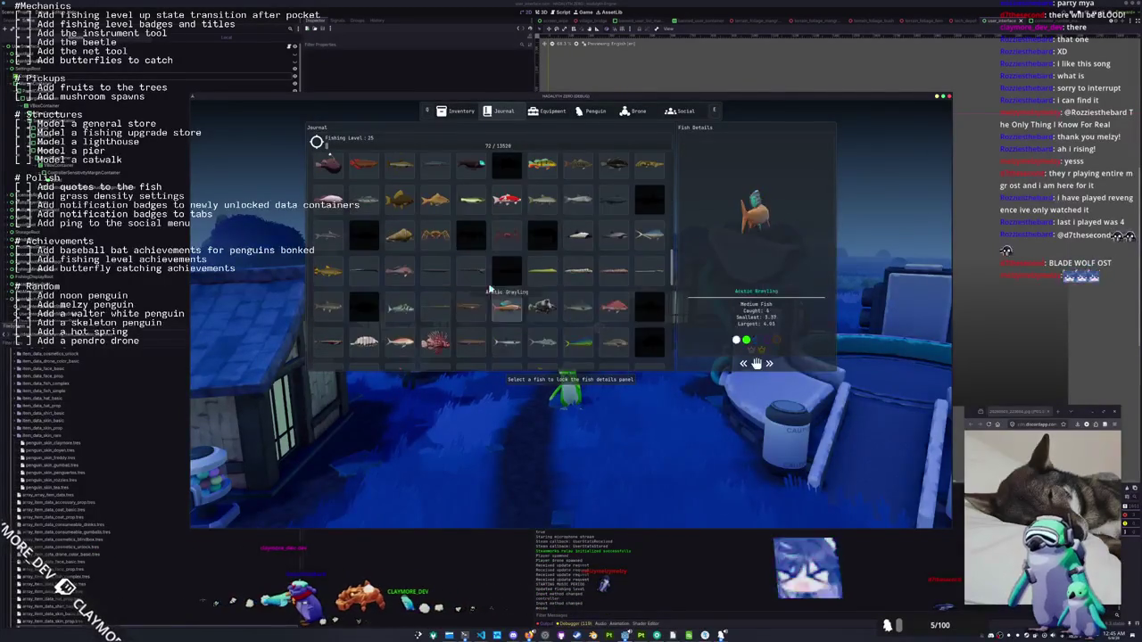
{"action": "scroll", "coordinate": [465, 191], "scroll_direction": "up", "scroll_amount": 10}
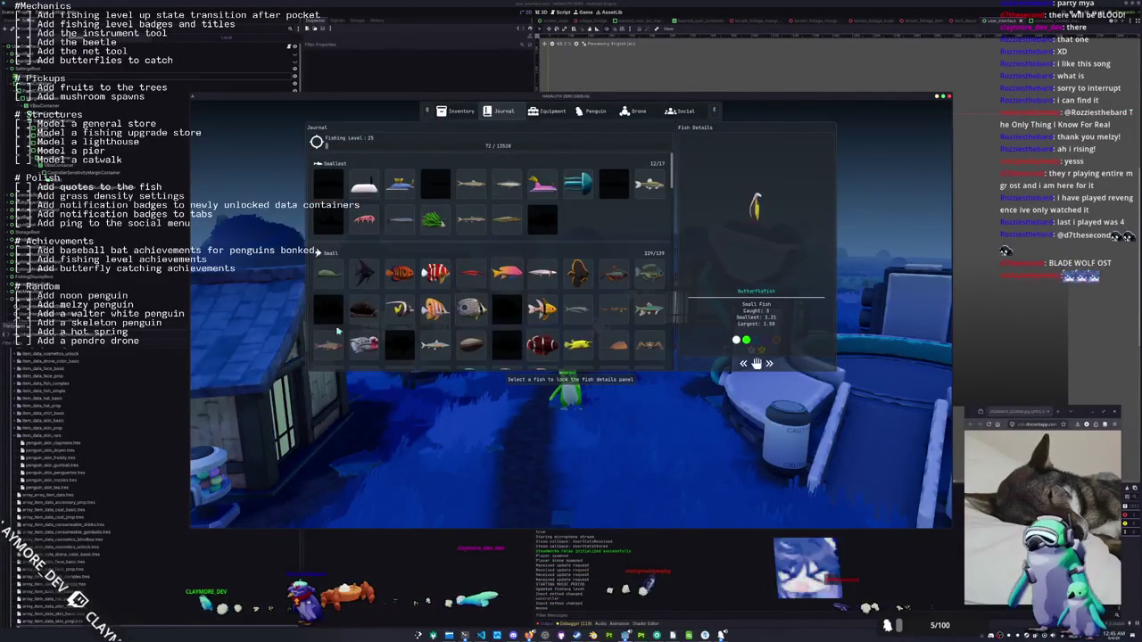
{"action": "scroll", "coordinate": [338, 332], "scroll_direction": "down", "scroll_amount": 10}
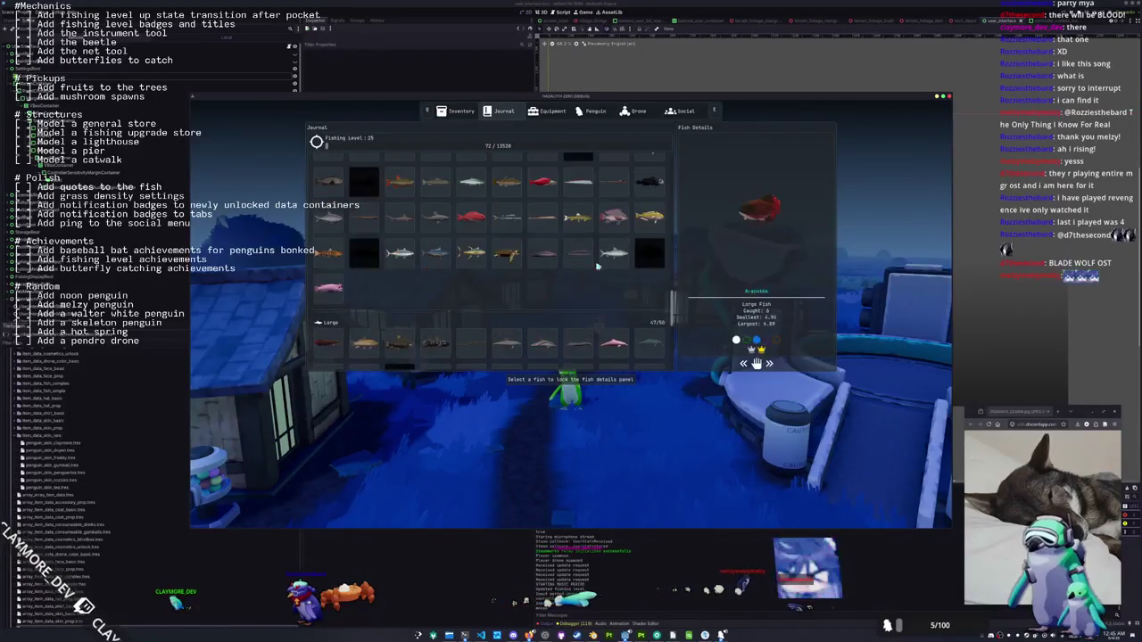
{"action": "scroll", "coordinate": [487, 300], "scroll_direction": "down", "scroll_amount": 5}
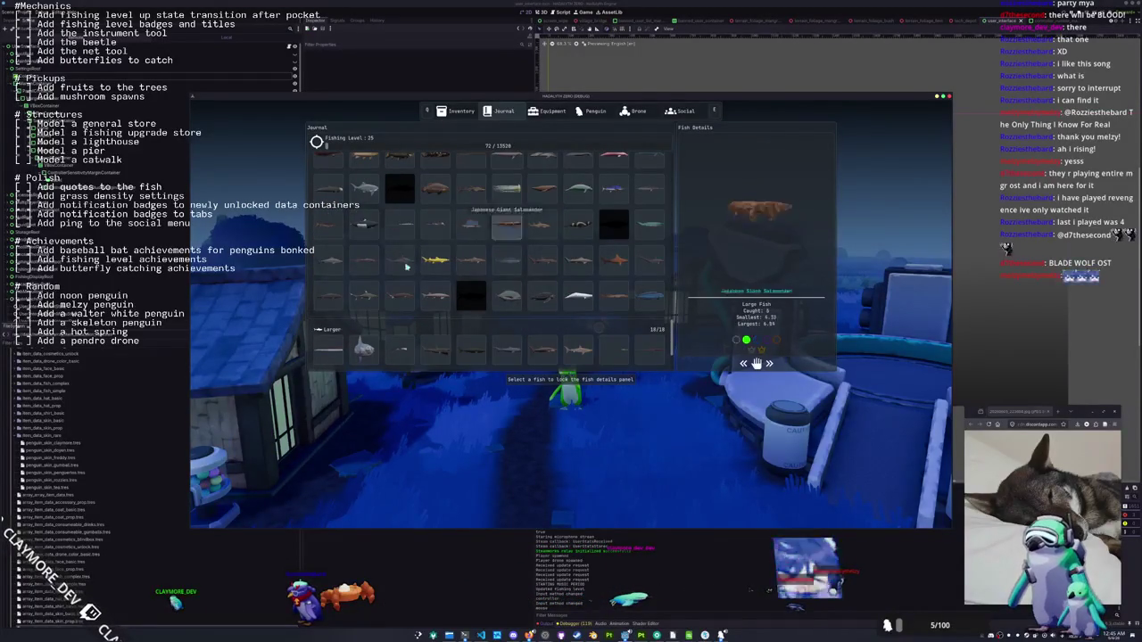
{"action": "scroll", "coordinate": [375, 294], "scroll_direction": "up", "scroll_amount": 3}
{"action": "scroll", "coordinate": [549, 316], "scroll_direction": "down", "scroll_amount": 3}
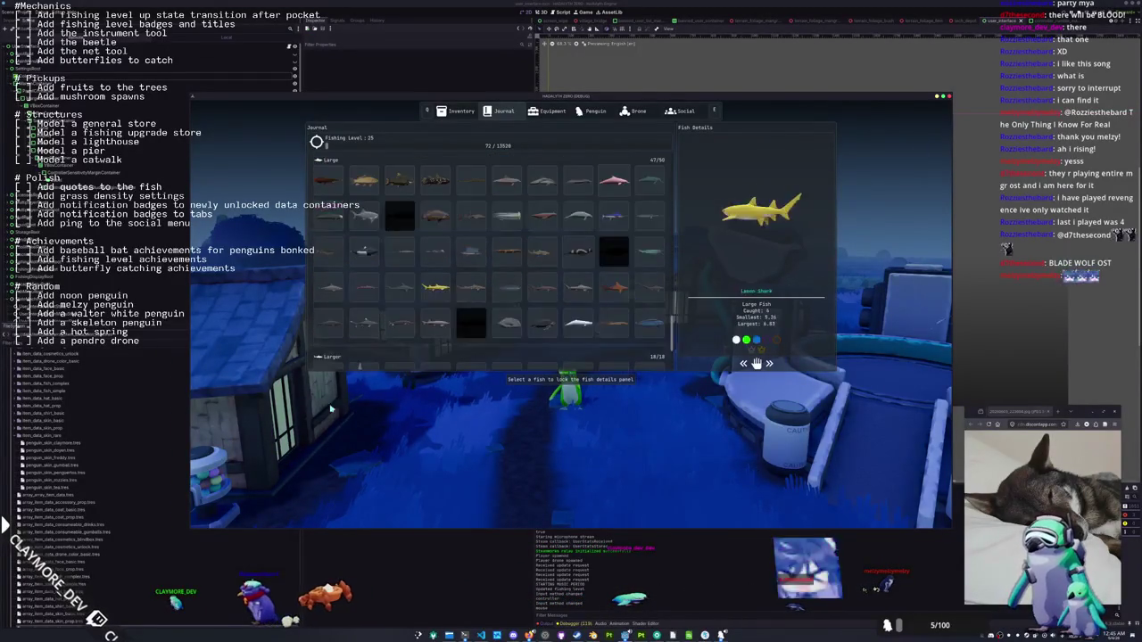
{"action": "scroll", "coordinate": [481, 340], "scroll_direction": "down", "scroll_amount": 3}
{"action": "scroll", "coordinate": [433, 318], "scroll_direction": "up", "scroll_amount": 4}
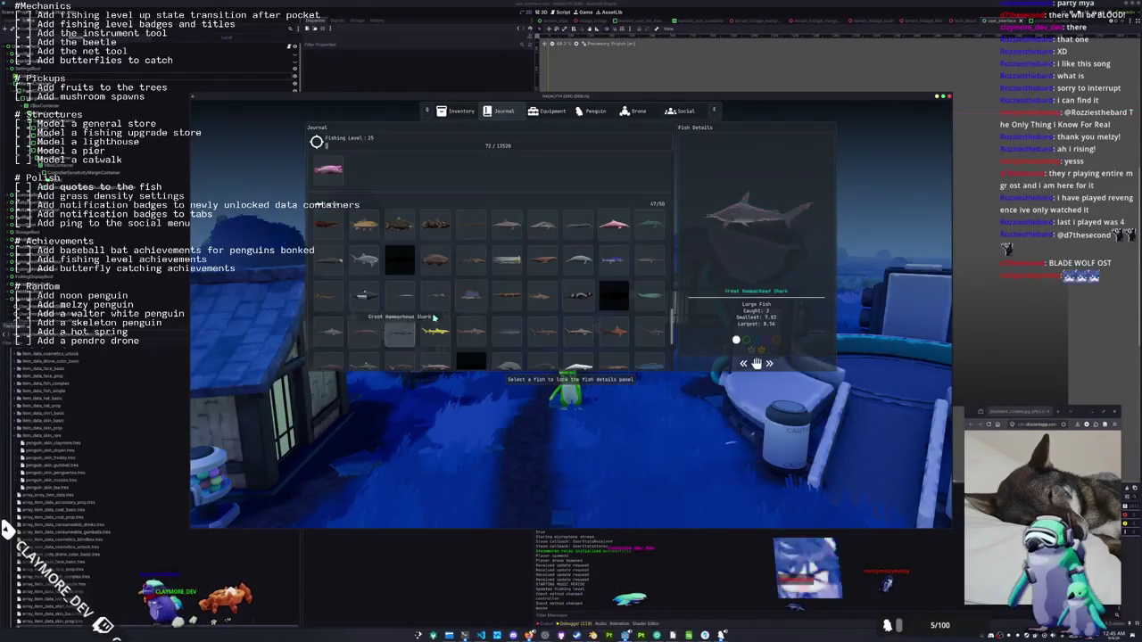
{"action": "scroll", "coordinate": [569, 257], "scroll_direction": "up", "scroll_amount": 5}
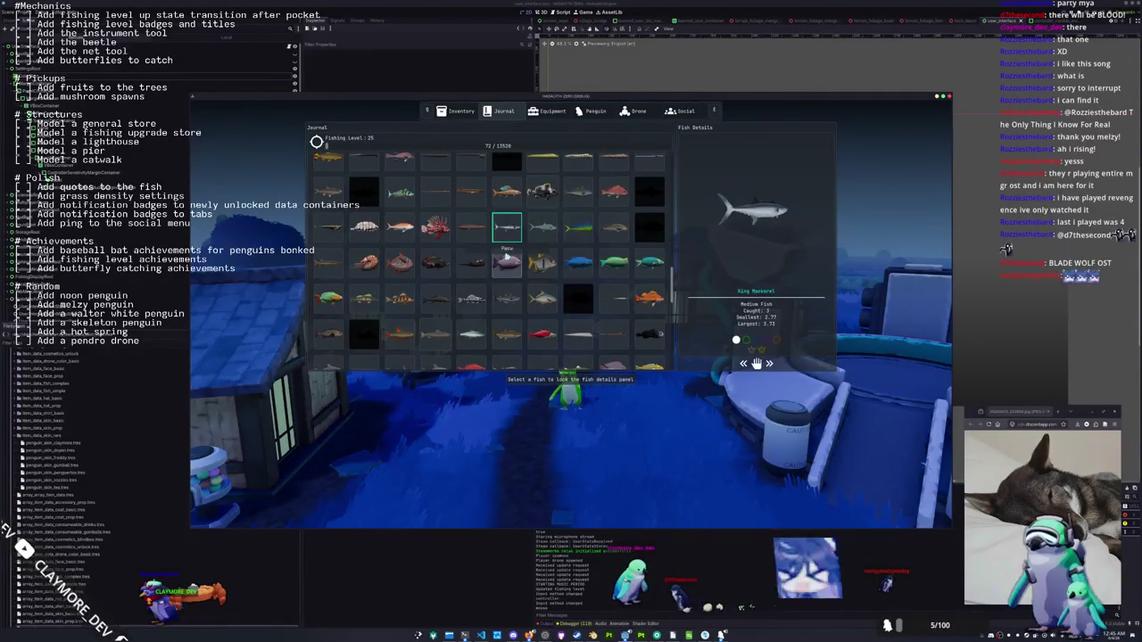
Check Display settings, recheck the journal, then close the game with F8 and expand the latest error
{"action": "key", "text": "Escape"}
{"action": "key", "text": "Escape"}
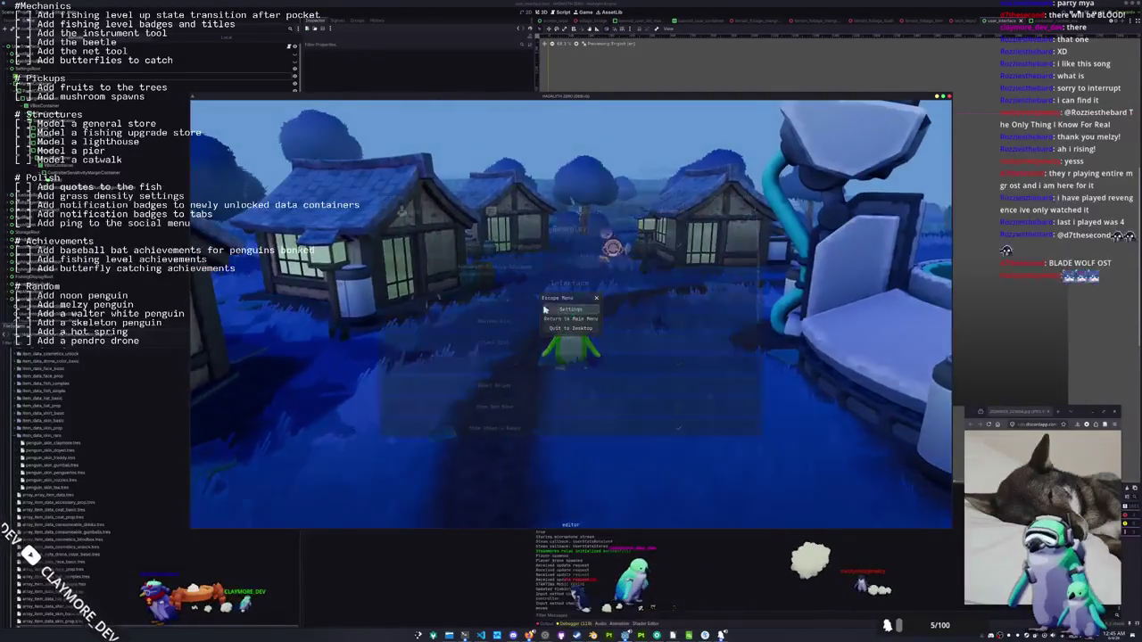
{"action": "left_click", "coordinate": [532, 212]}
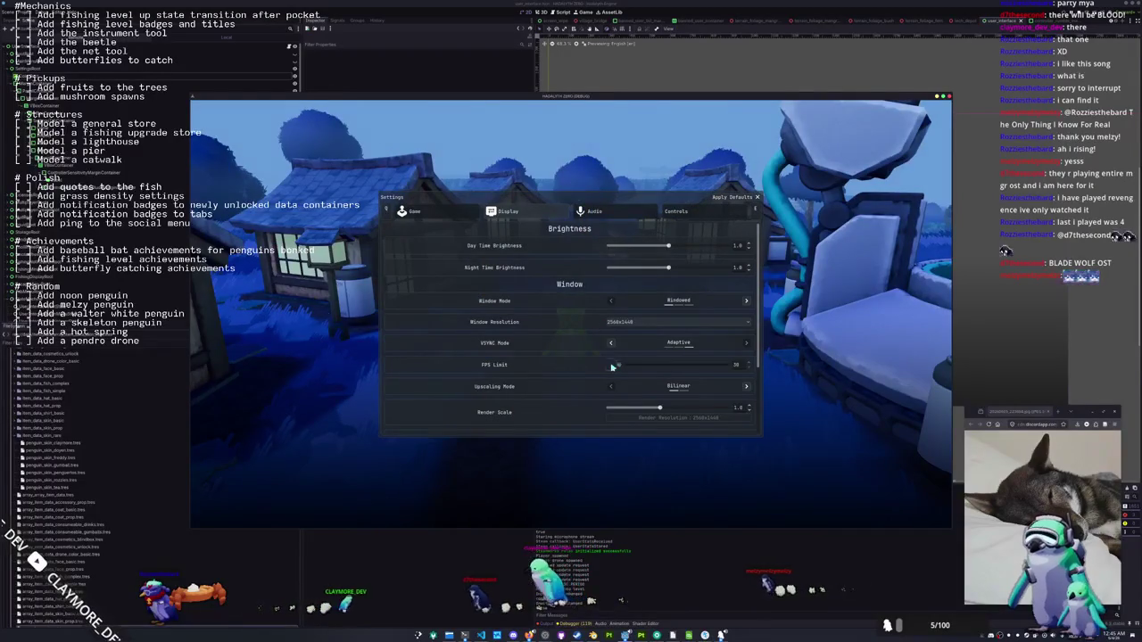
{"action": "key", "text": "Escape"}
{"action": "key", "text": "Tab"}
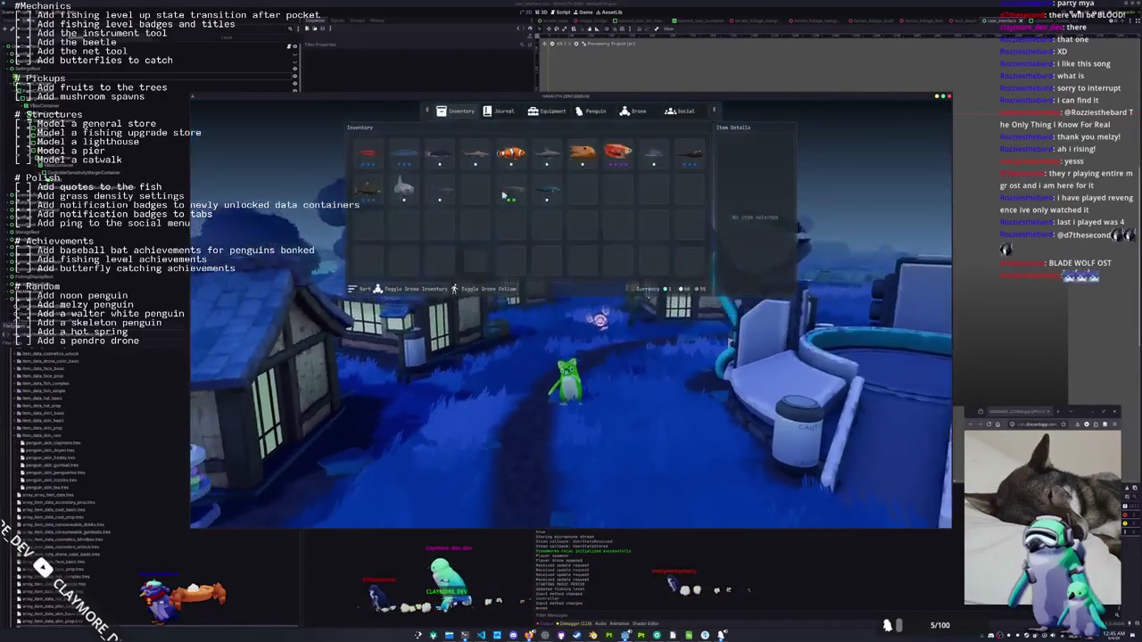
{"action": "left_click", "coordinate": [507, 112]}
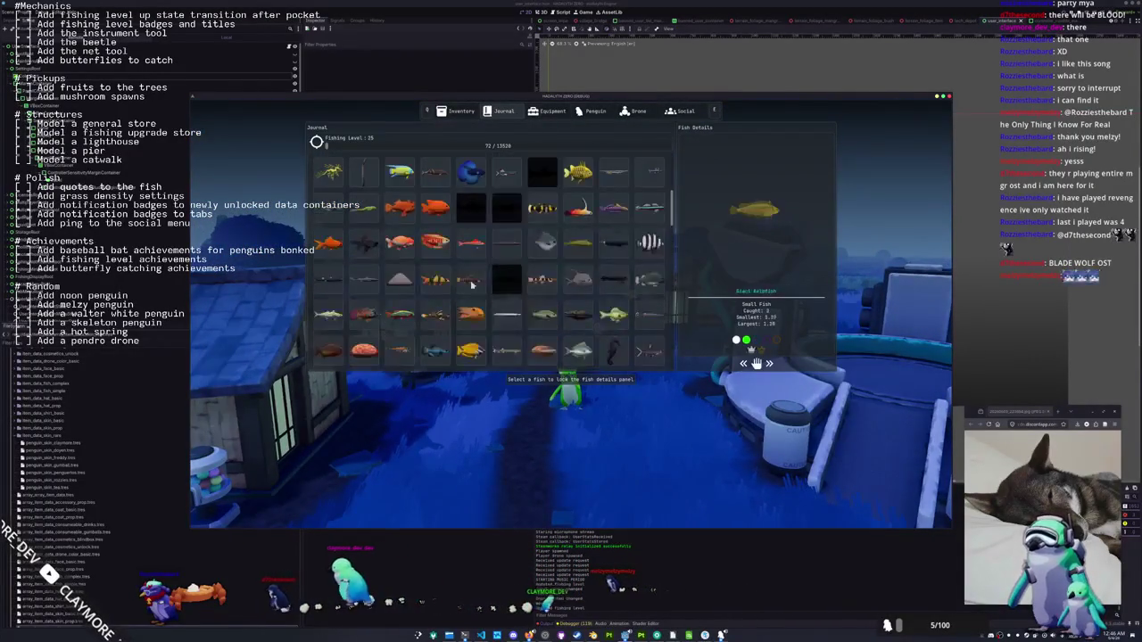
{"action": "scroll", "coordinate": [562, 272], "scroll_direction": "down", "scroll_amount": 3}
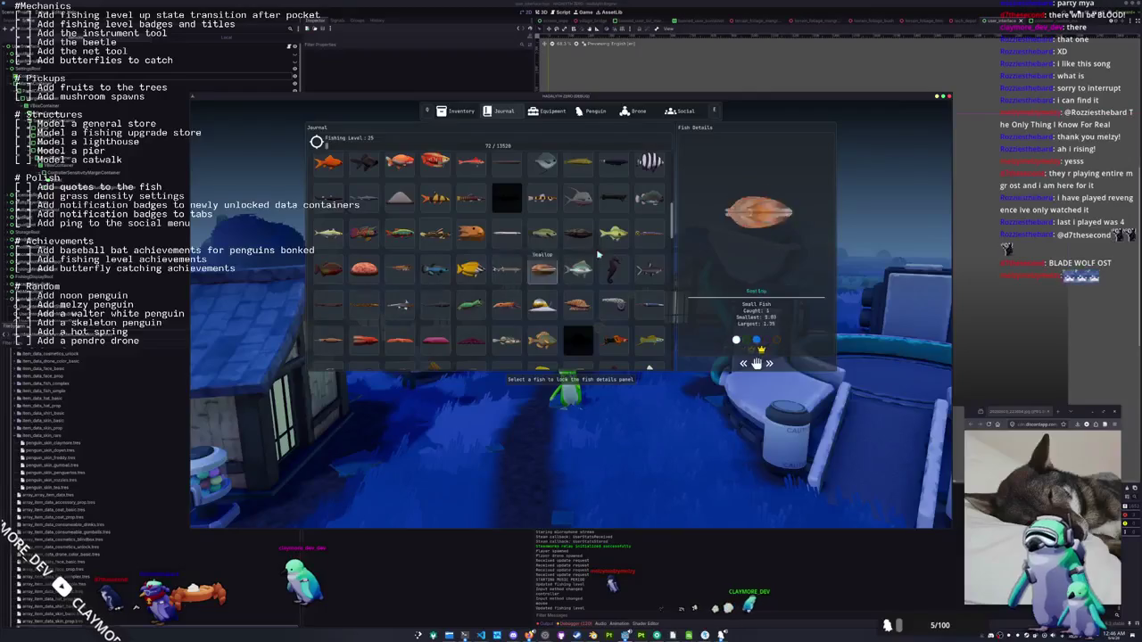
{"action": "key", "text": "Tab"}
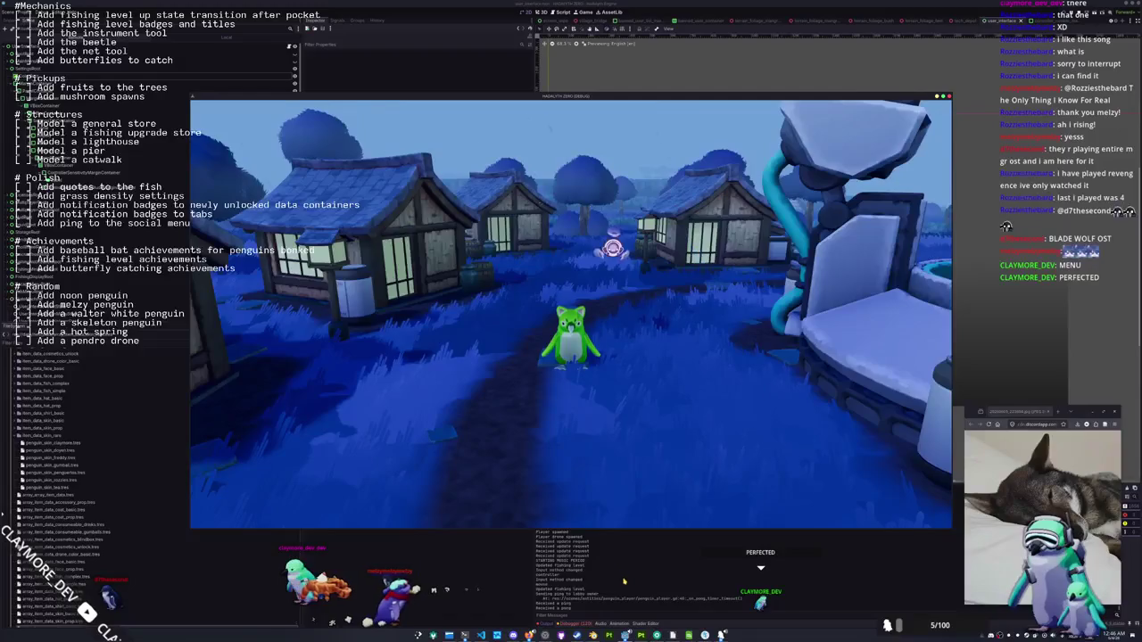
{"action": "key", "text": "F8"}
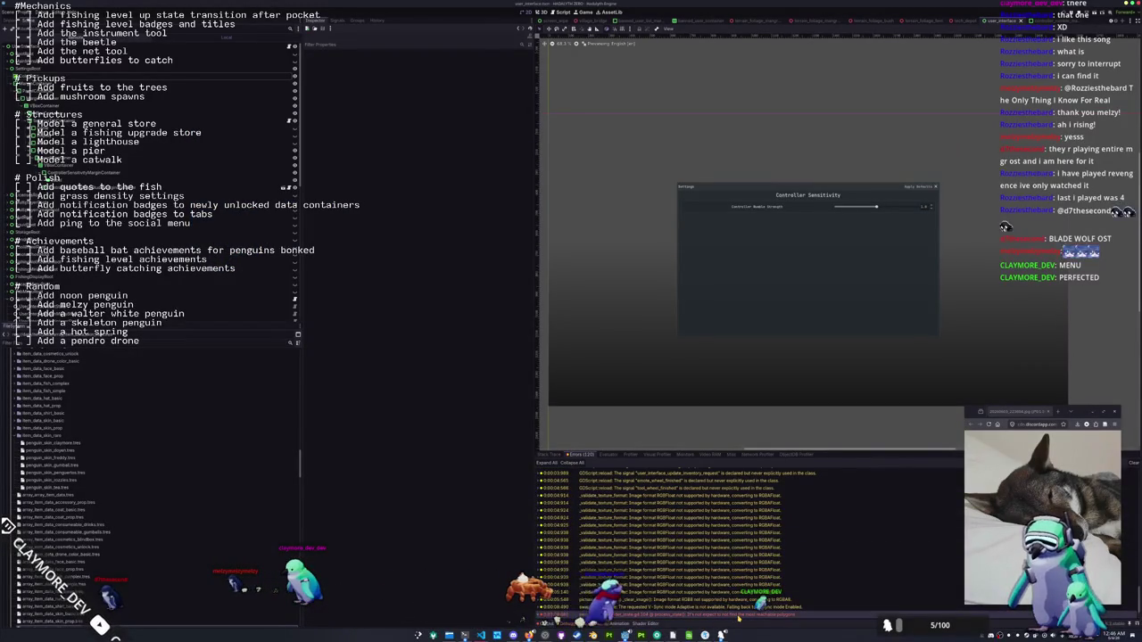
{"action": "left_click", "coordinate": [589, 614]}
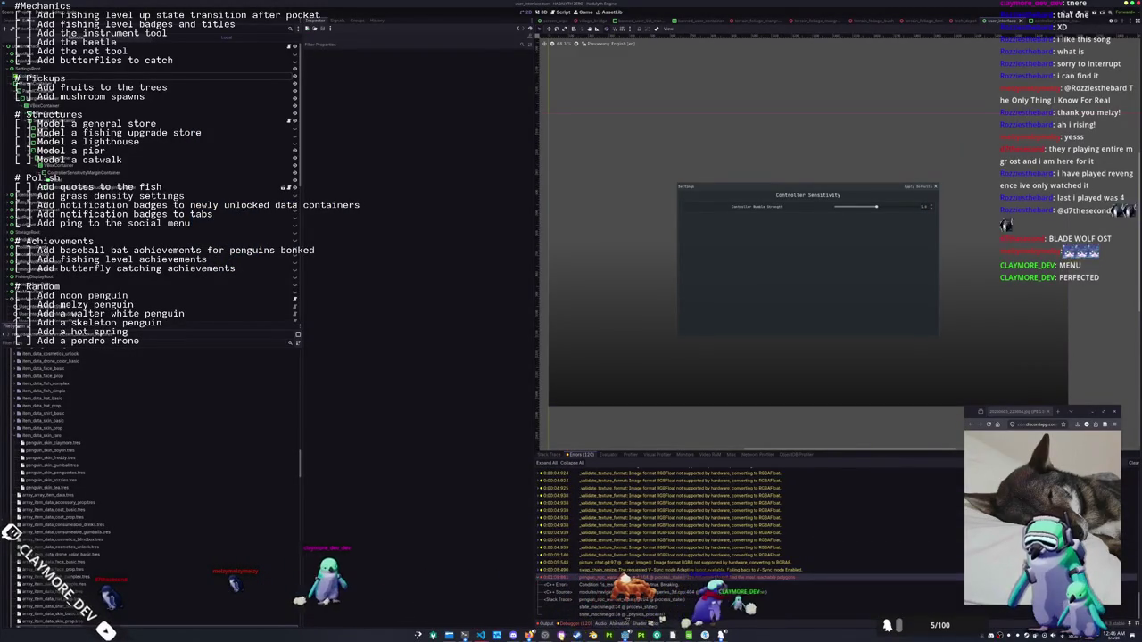
Open the erroring script from the stack trace, plus the journal and inventory tab menu state scripts
{"action": "double_click", "coordinate": [598, 608]}
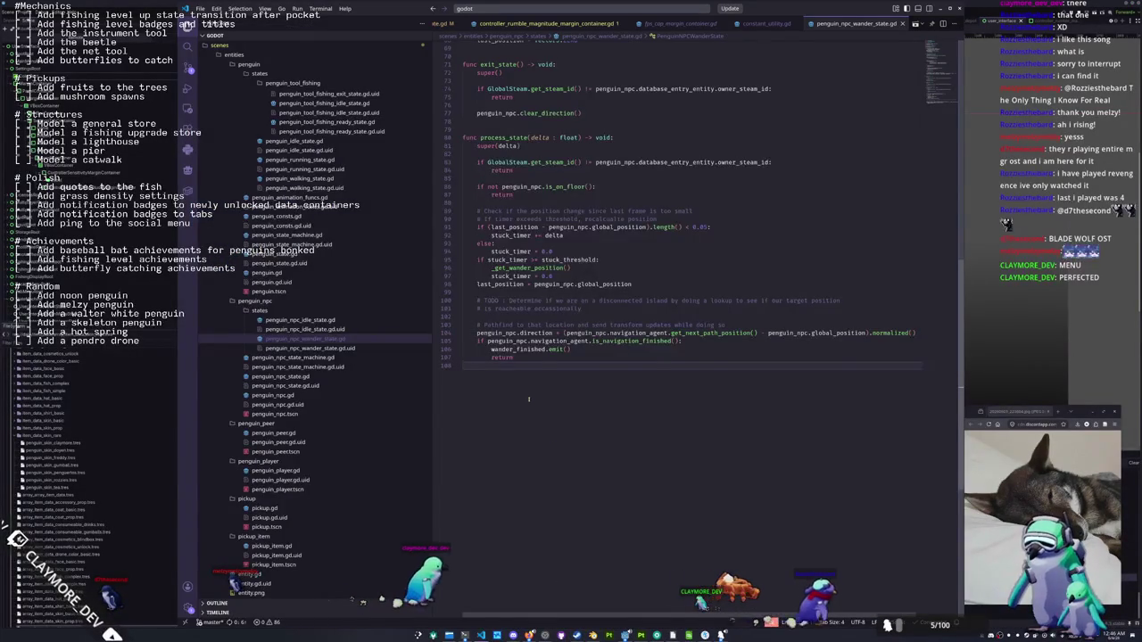
{"action": "key", "text": "ctrl+a"}
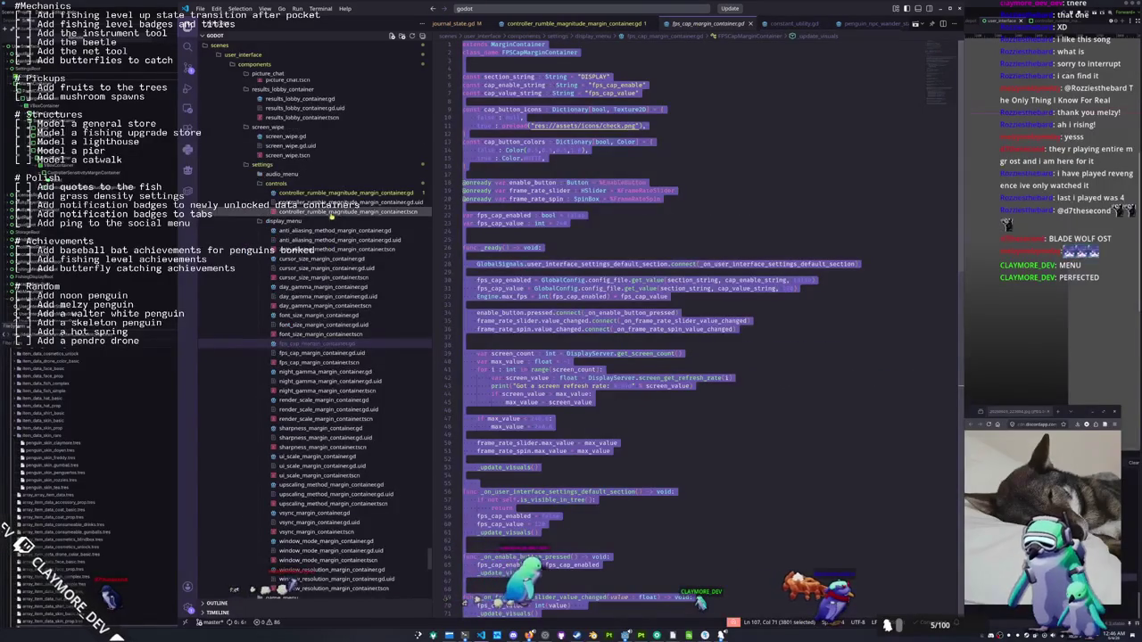
{"action": "scroll", "coordinate": [325, 232], "scroll_direction": "down", "scroll_amount": 15}
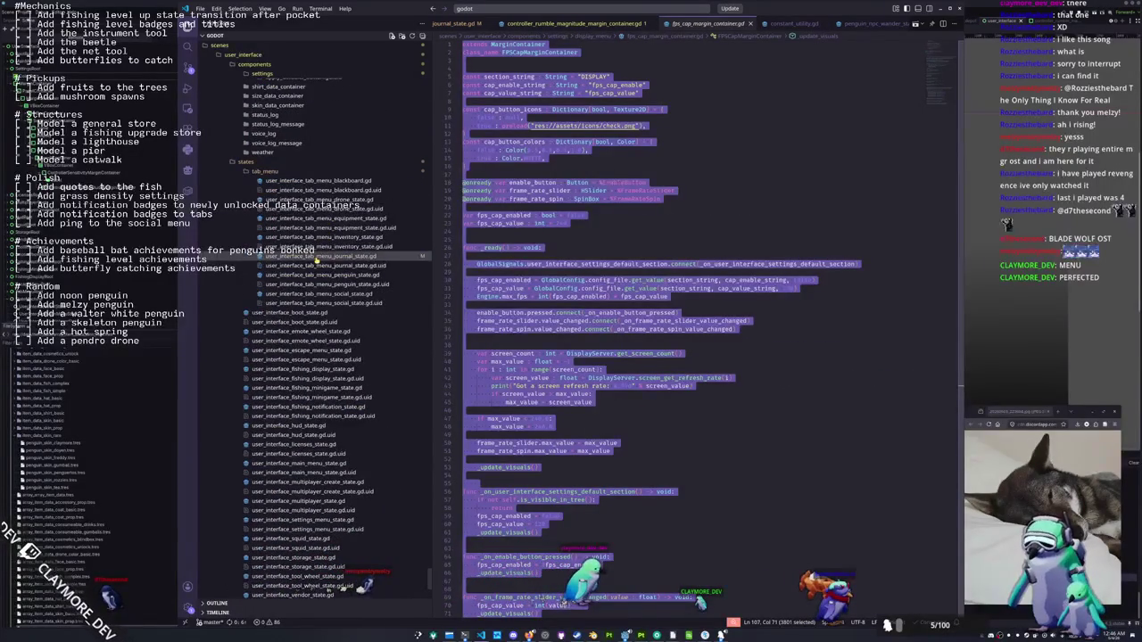
{"action": "left_click", "coordinate": [325, 256]}
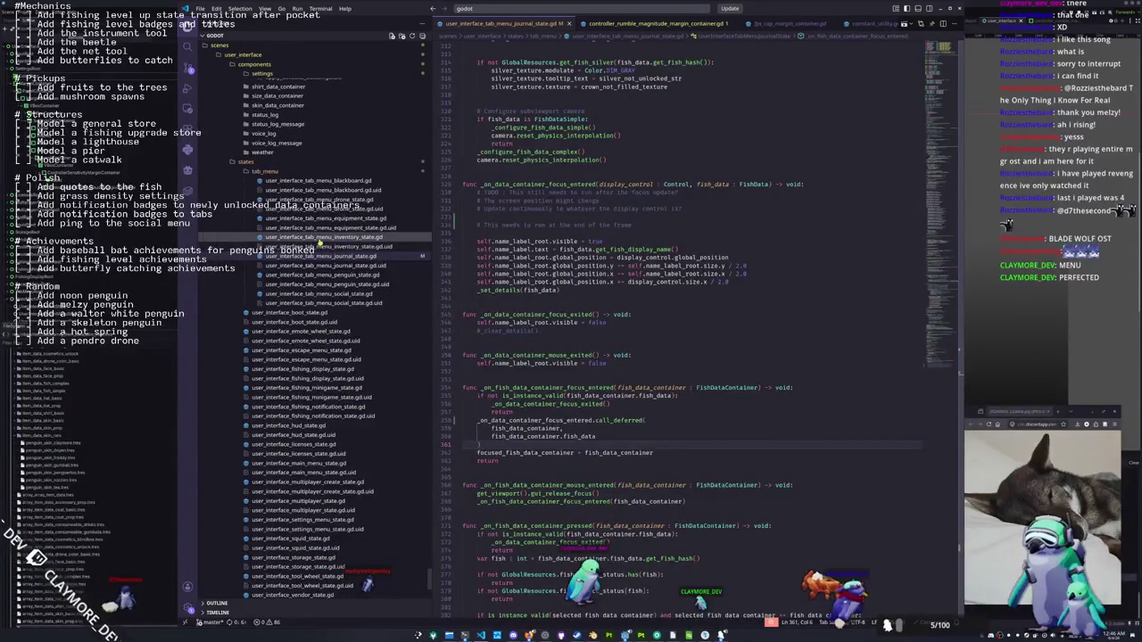
{"action": "left_click", "coordinate": [322, 237]}
{"action": "scroll", "coordinate": [532, 350], "scroll_direction": "down", "scroll_amount": 15}
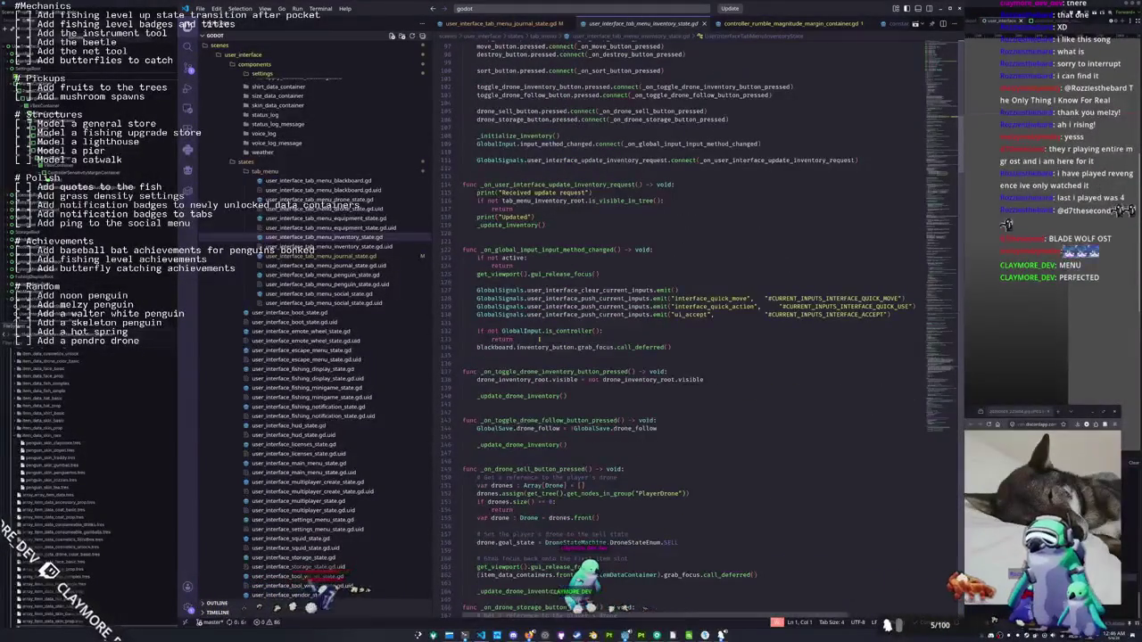
{"action": "scroll", "coordinate": [539, 339], "scroll_direction": "down", "scroll_amount": 1}
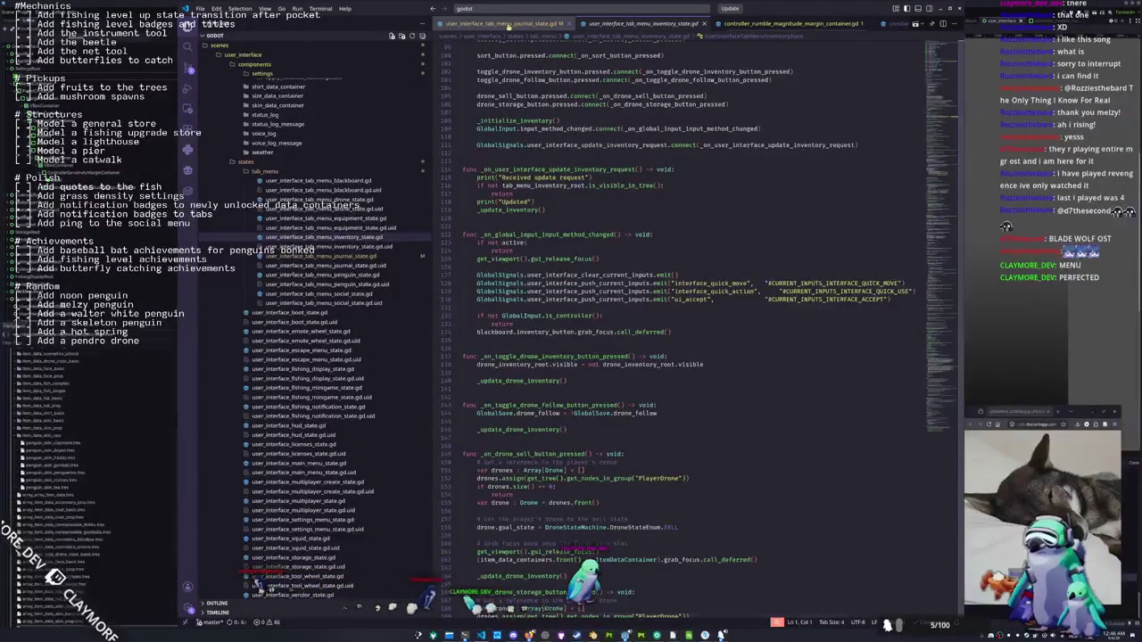
{"action": "left_click", "coordinate": [500, 23]}
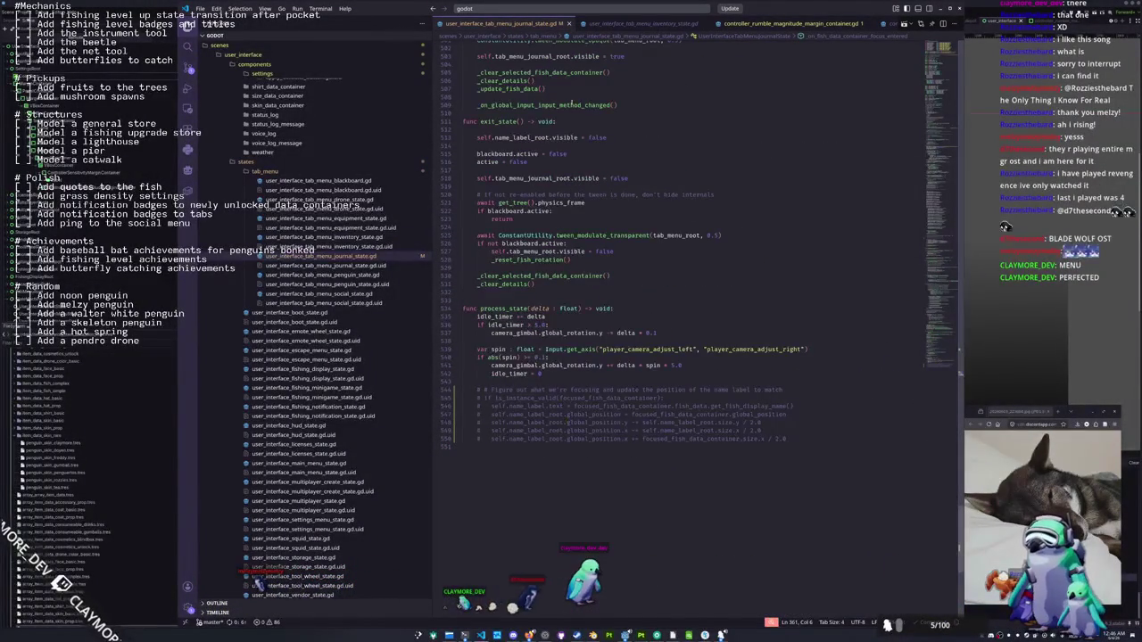
{"action": "left_click", "coordinate": [644, 25]}
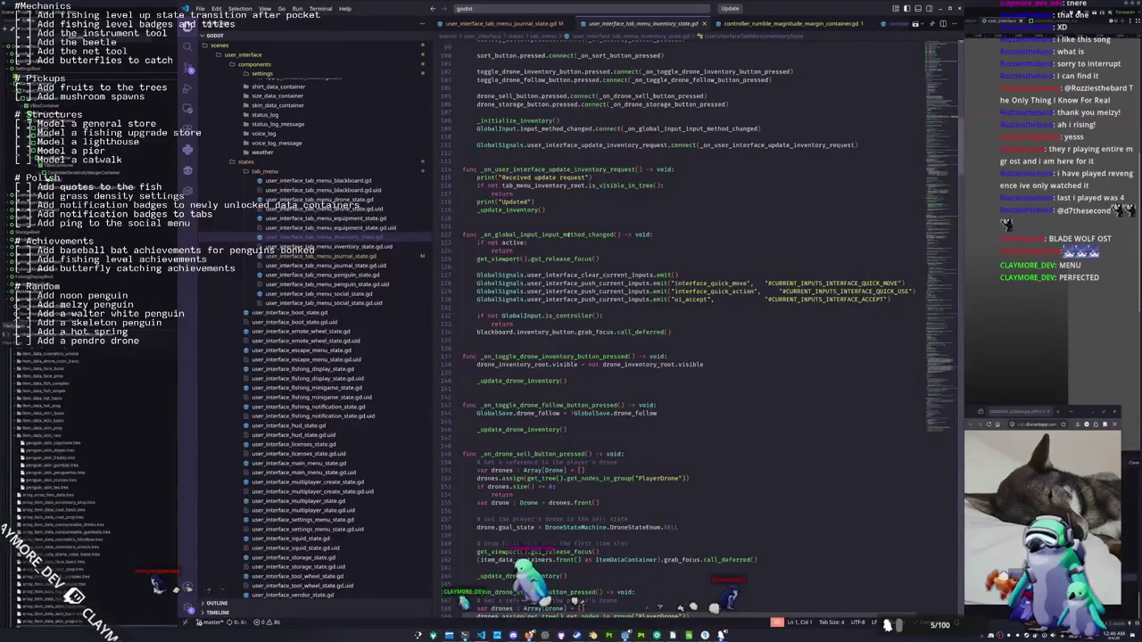
Compare the inventory's release-and-deferred-focus lines with the journal's fish container mouse-entered handler
{"action": "double_click", "coordinate": [591, 234]}
{"action": "scroll", "coordinate": [571, 268], "scroll_direction": "down", "scroll_amount": 9}
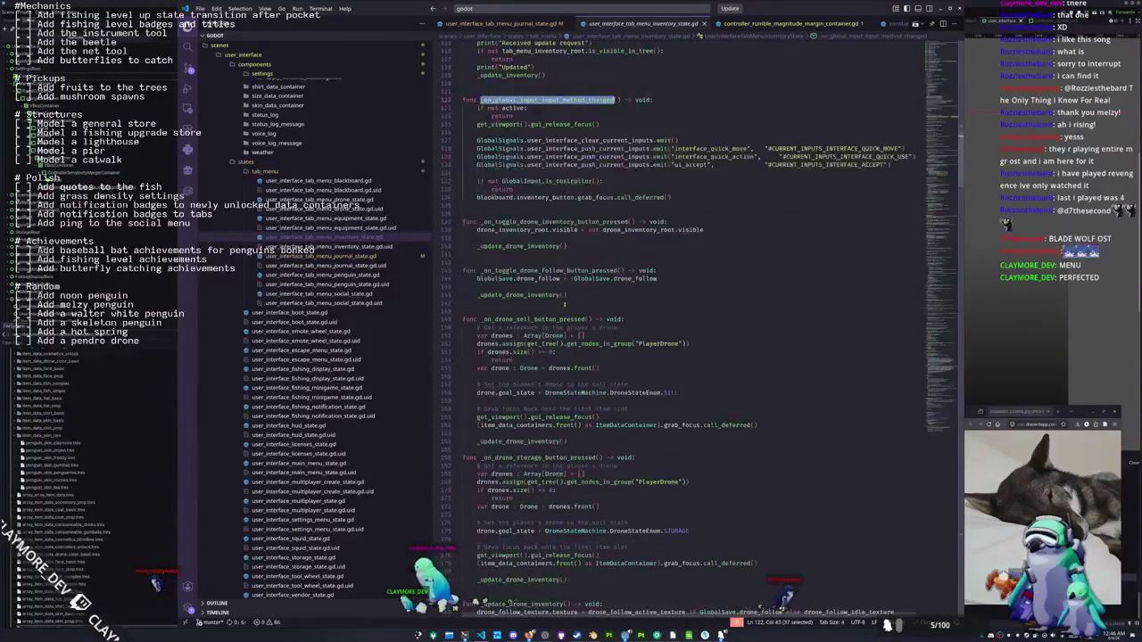
{"action": "scroll", "coordinate": [563, 304], "scroll_direction": "down", "scroll_amount": 10}
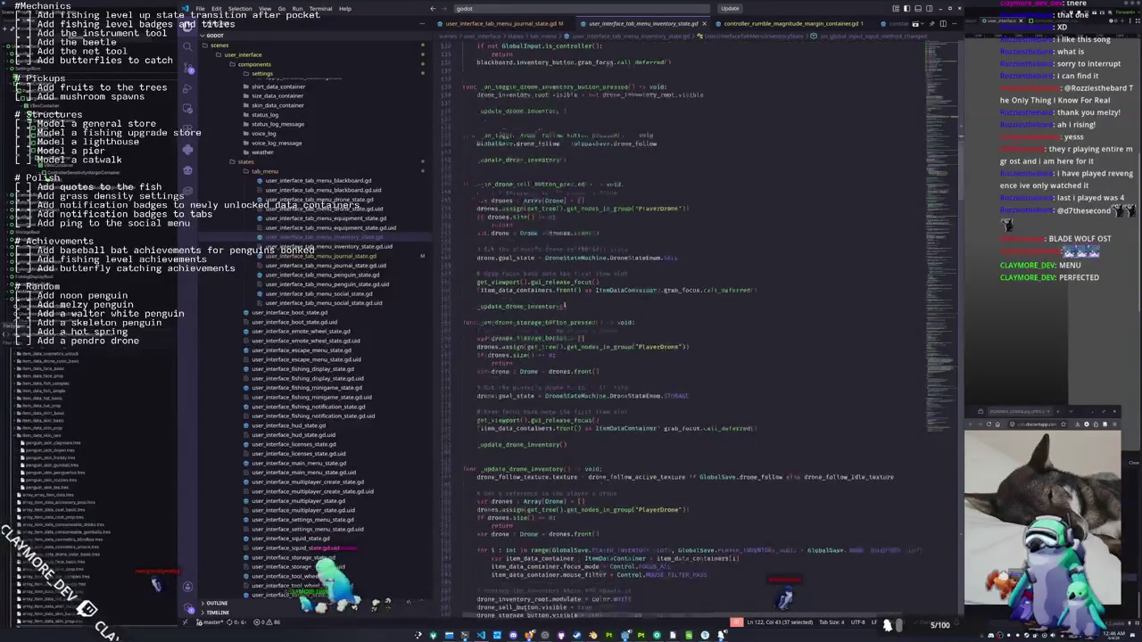
{"action": "scroll", "coordinate": [563, 306], "scroll_direction": "down", "scroll_amount": 10}
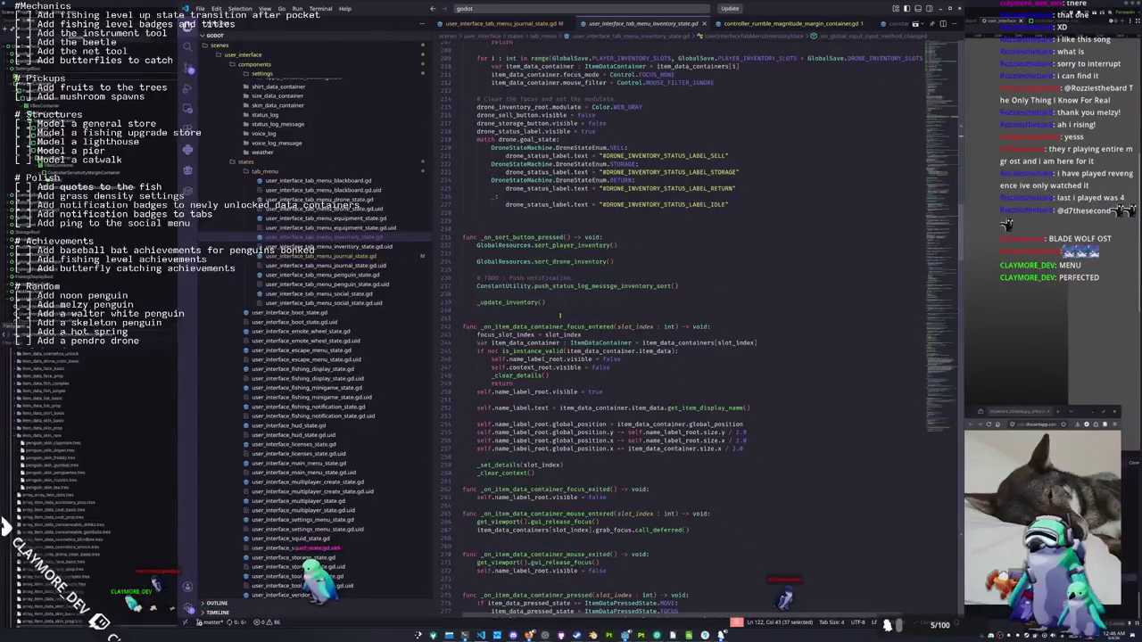
{"action": "scroll", "coordinate": [568, 355], "scroll_direction": "down", "scroll_amount": 5}
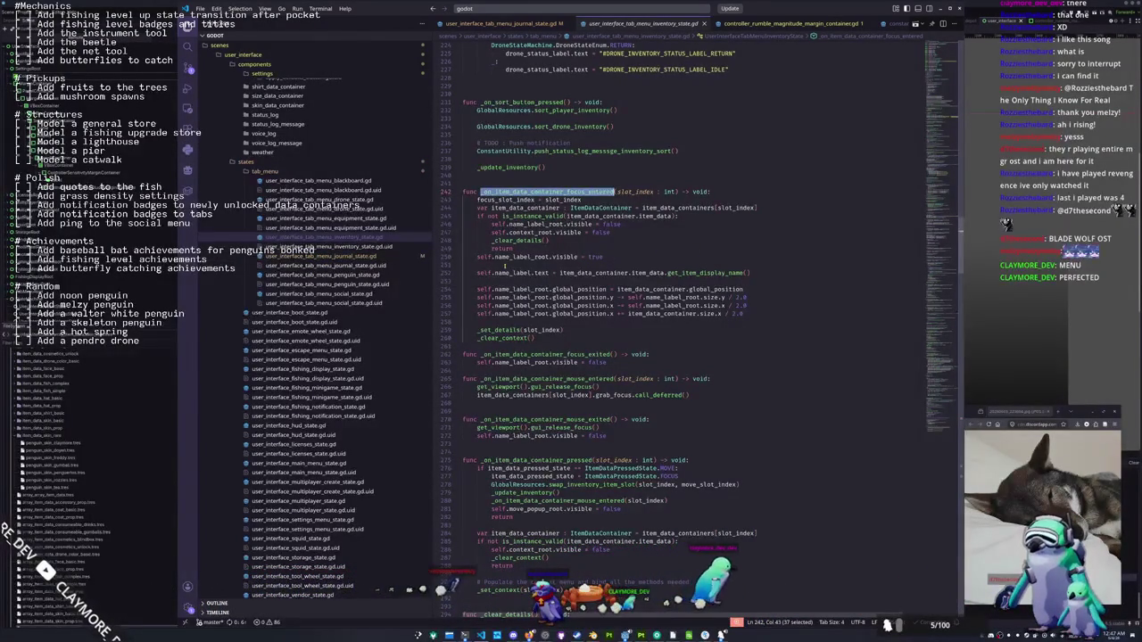
{"action": "scroll", "coordinate": [506, 262], "scroll_direction": "down", "scroll_amount": 3}
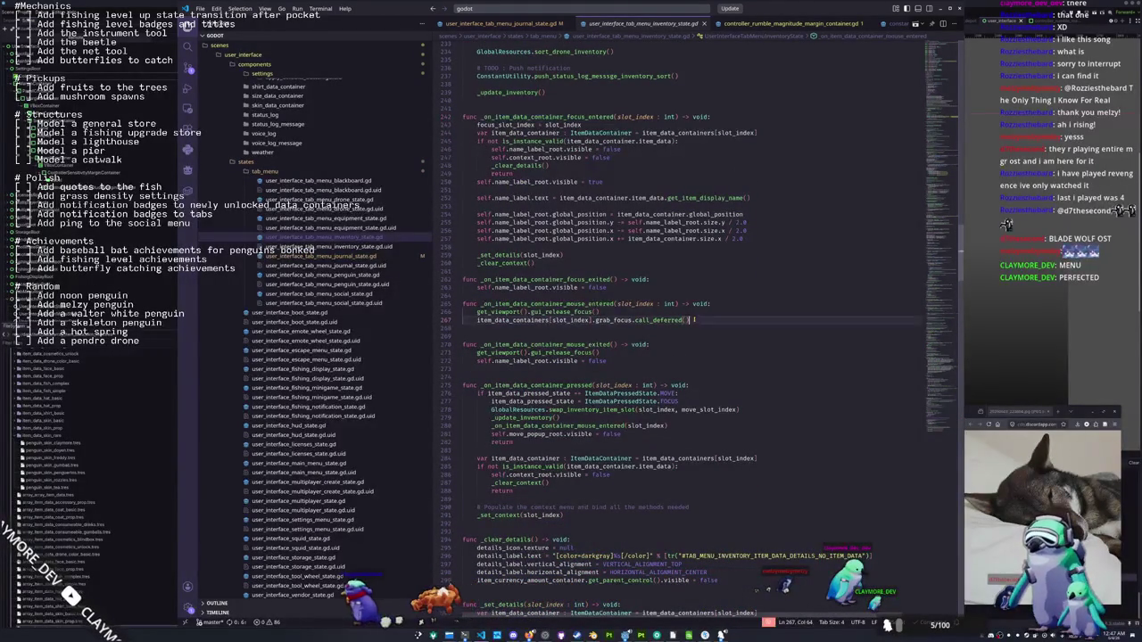
{"action": "left_click_drag", "start_coordinate": [696, 319], "coordinate": [460, 313]}
{"action": "key", "text": "ctrl+Tab"}
{"action": "scroll", "coordinate": [701, 292], "scroll_direction": "up", "scroll_amount": 20}
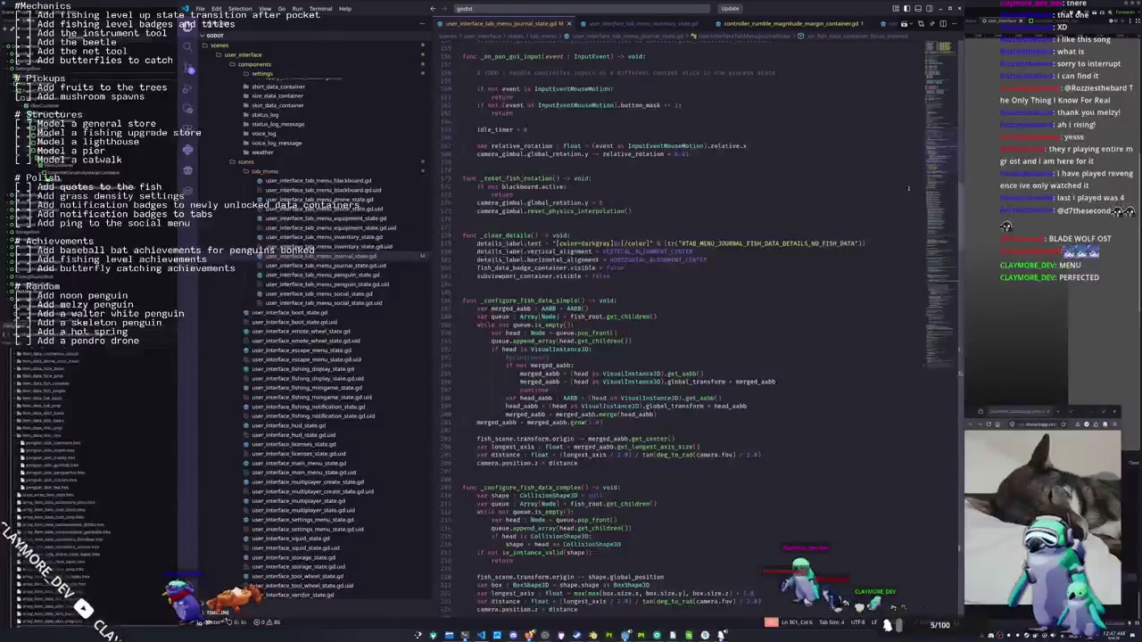
{"action": "scroll", "coordinate": [701, 292], "scroll_direction": "down", "scroll_amount": 20}
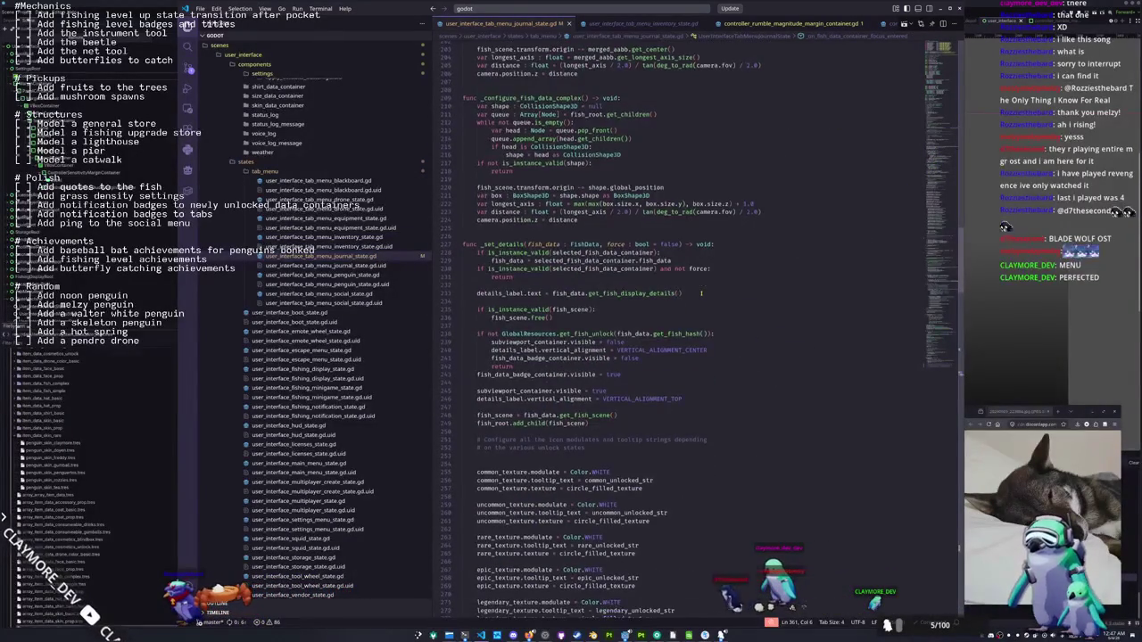
{"action": "scroll", "coordinate": [702, 294], "scroll_direction": "down", "scroll_amount": 5}
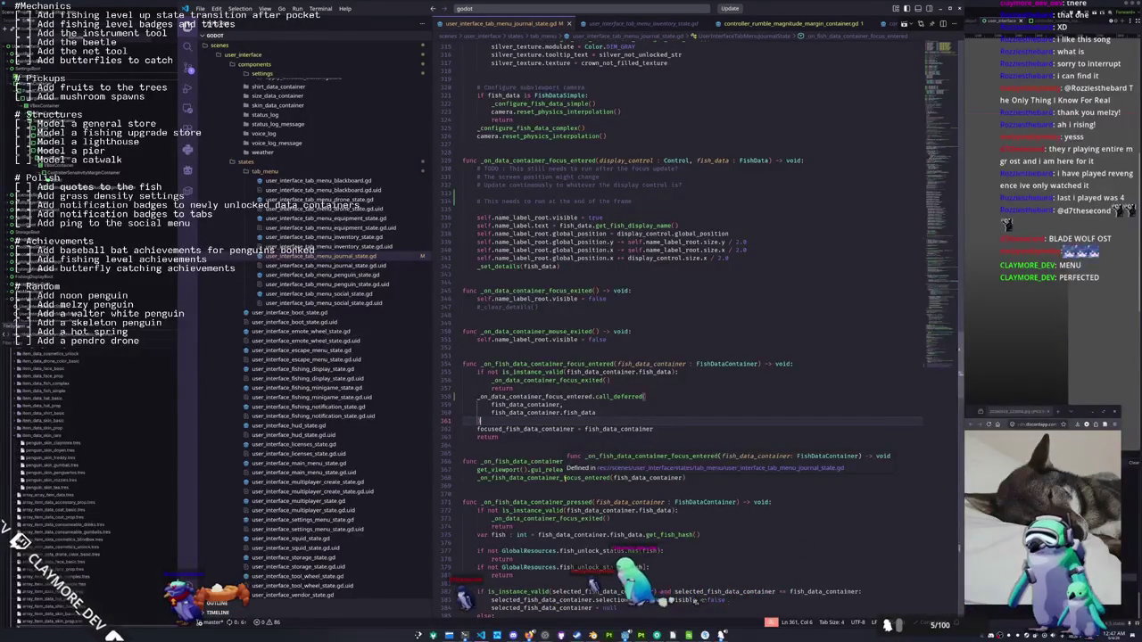
{"action": "left_click", "coordinate": [565, 477]}
Add fish_data_container.grab_focus.call_deferred() after the release-focus line in the mouse-entered handler
{"action": "left_click", "coordinate": [616, 470]}
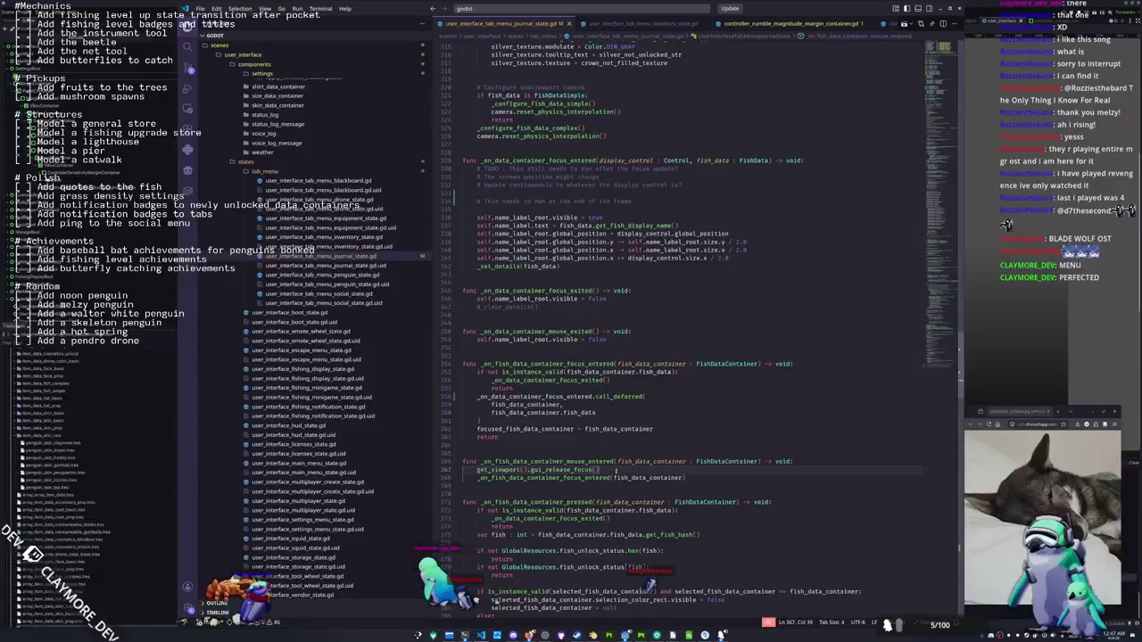
{"action": "key", "text": "Return"}
{"action": "type", "text": "fish_data_container."}
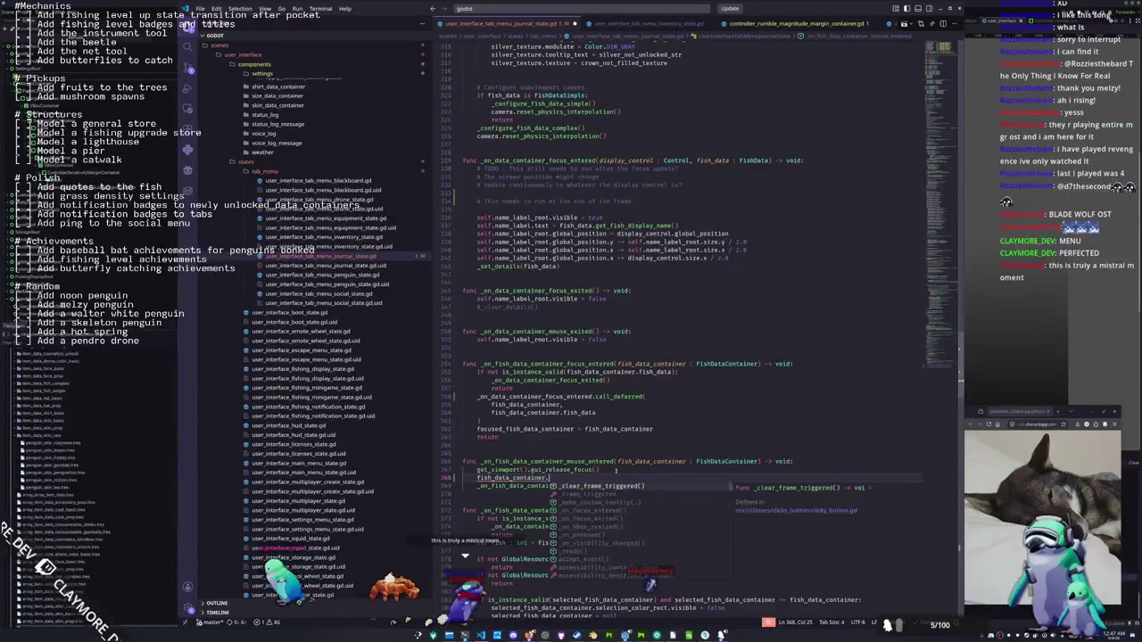
{"action": "type", "text": "grab_focus().call_deferred"}
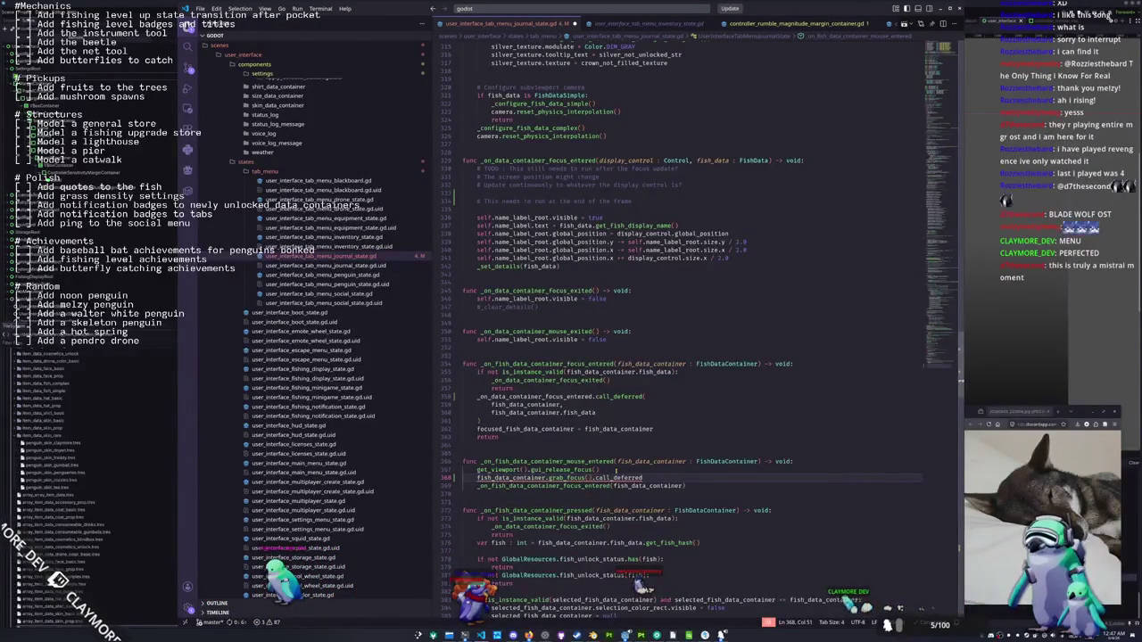
{"action": "key", "text": "ctrl+Left"}
{"action": "key", "text": "ctrl+Left"}
{"action": "key", "text": "BackSpace"}
{"action": "key", "text": "BackSpace"}
{"action": "left_click", "coordinate": [615, 477]}
Comment out the direct _on_fish_data_container_focus_entered call below it
{"action": "key", "text": "Down"}
{"action": "key", "text": "Down"}
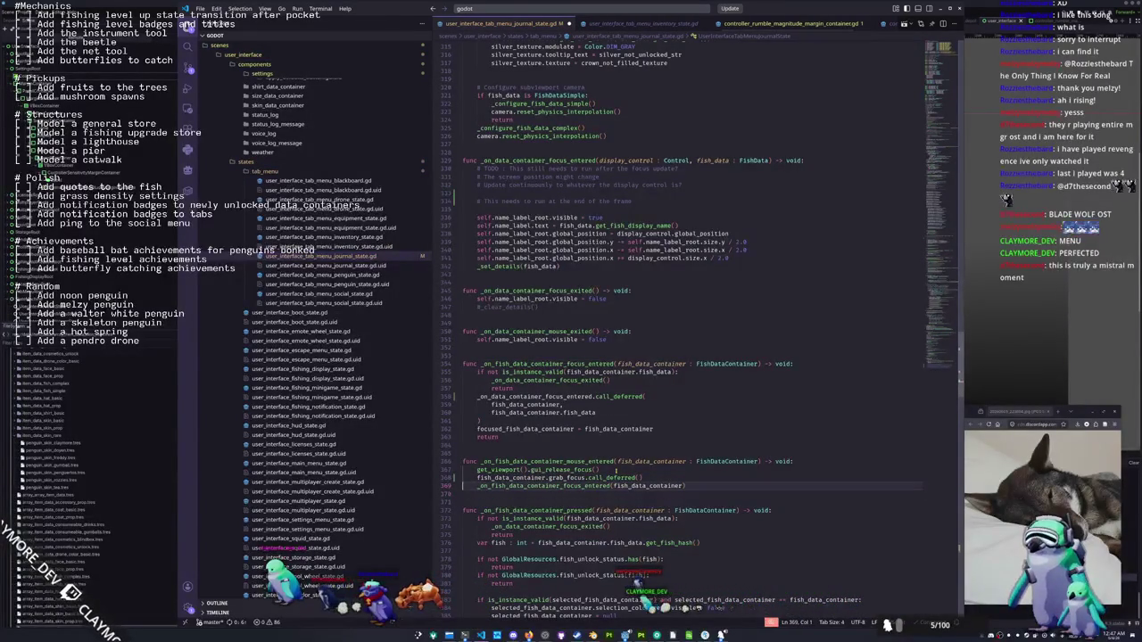
{"action": "key", "text": "ctrl+slash"}
{"action": "key", "text": "Down"}
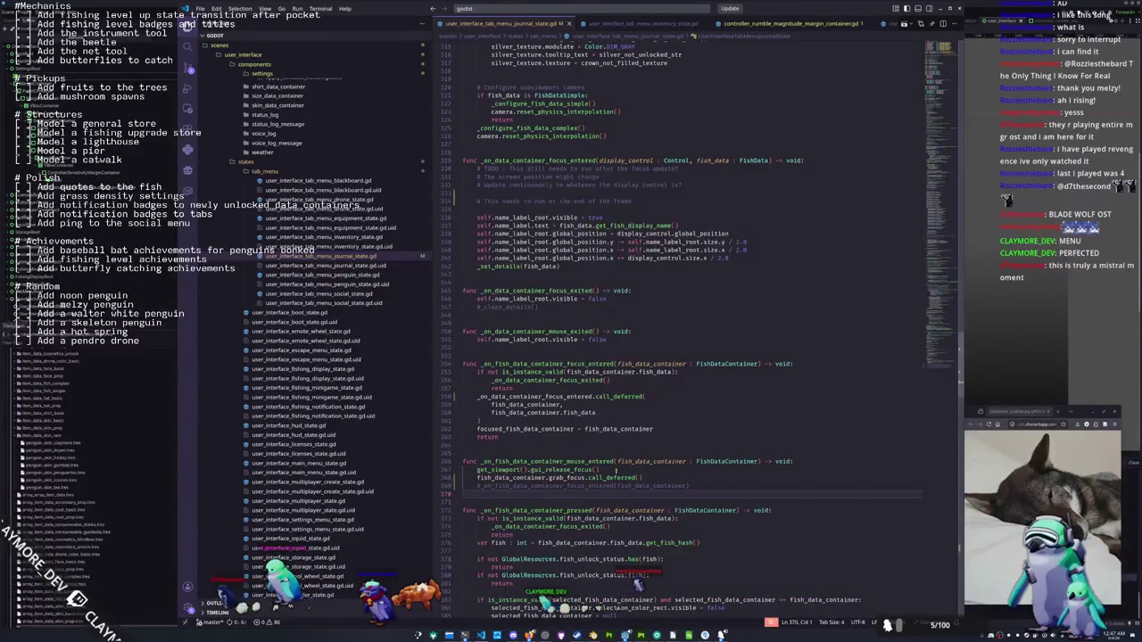
{"action": "key", "text": "alt+Tab"}
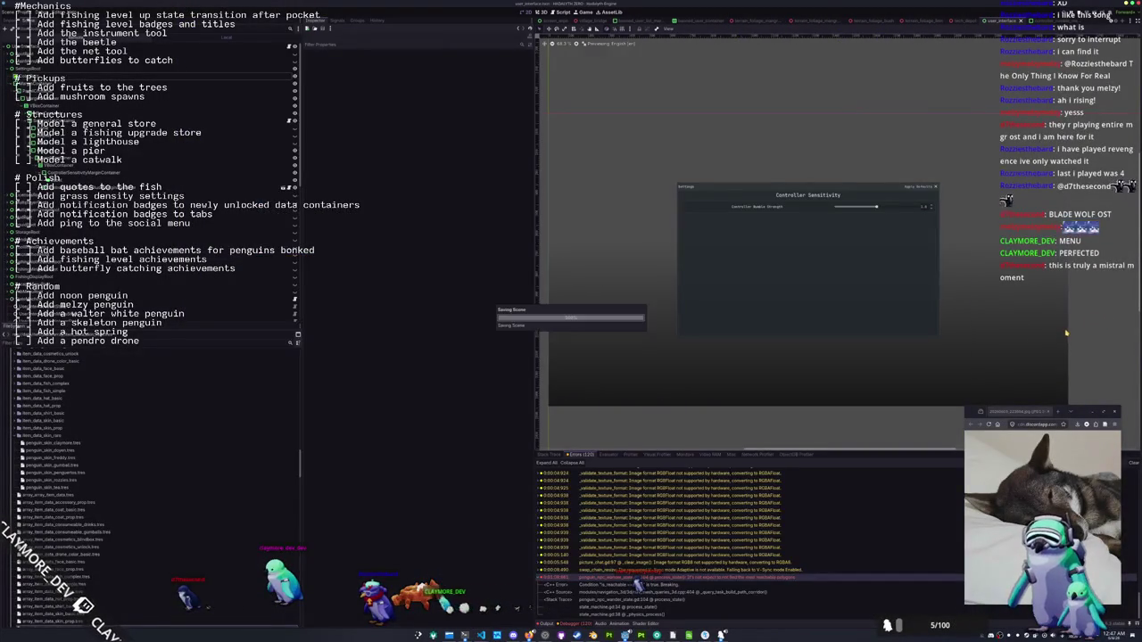
Stop the running debug session and relaunch Hadalyth Zero to its title screen
{"action": "key", "text": "F8"}
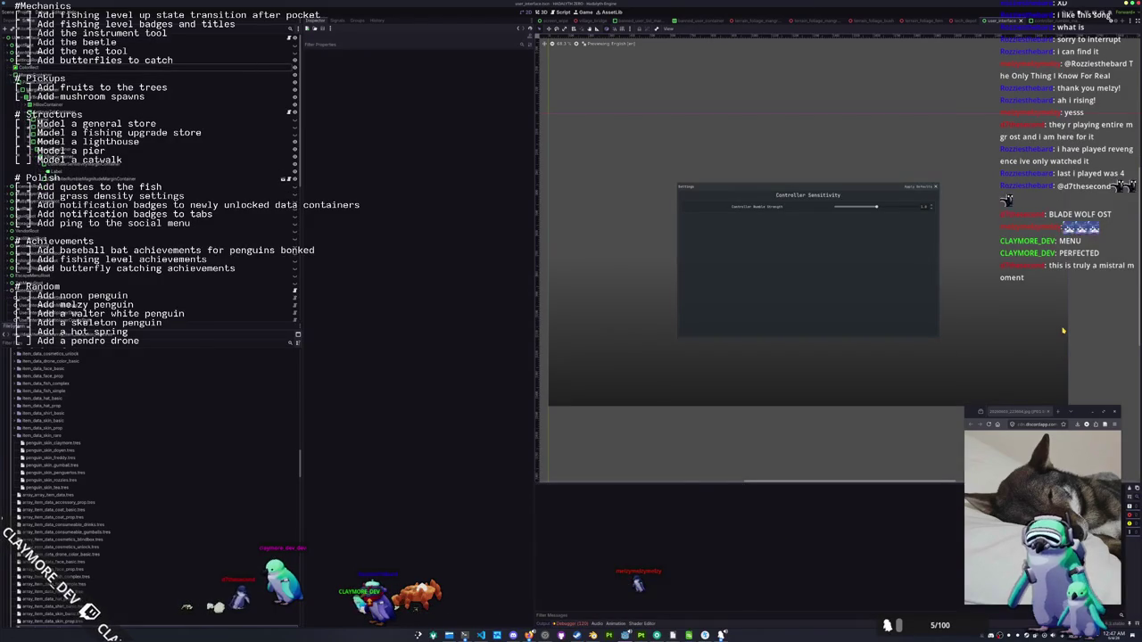
{"action": "key", "text": "F5"}
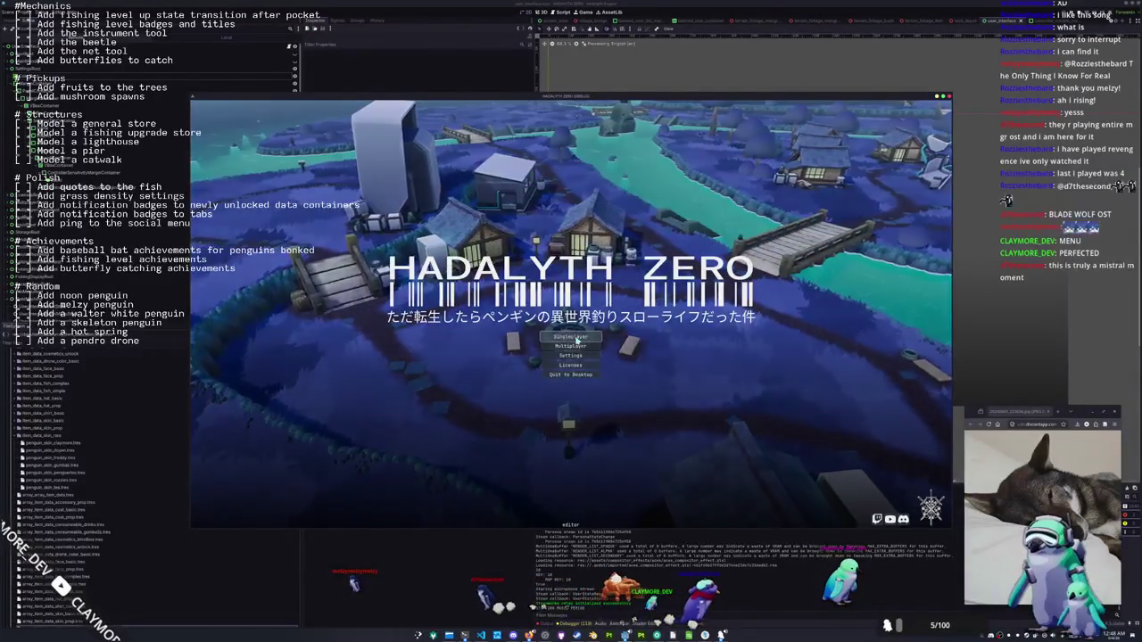
Start a singleplayer game, open the tab menu and browse the fish journal page
{"action": "left_click", "coordinate": [581, 337]}
{"action": "key", "text": "w"}
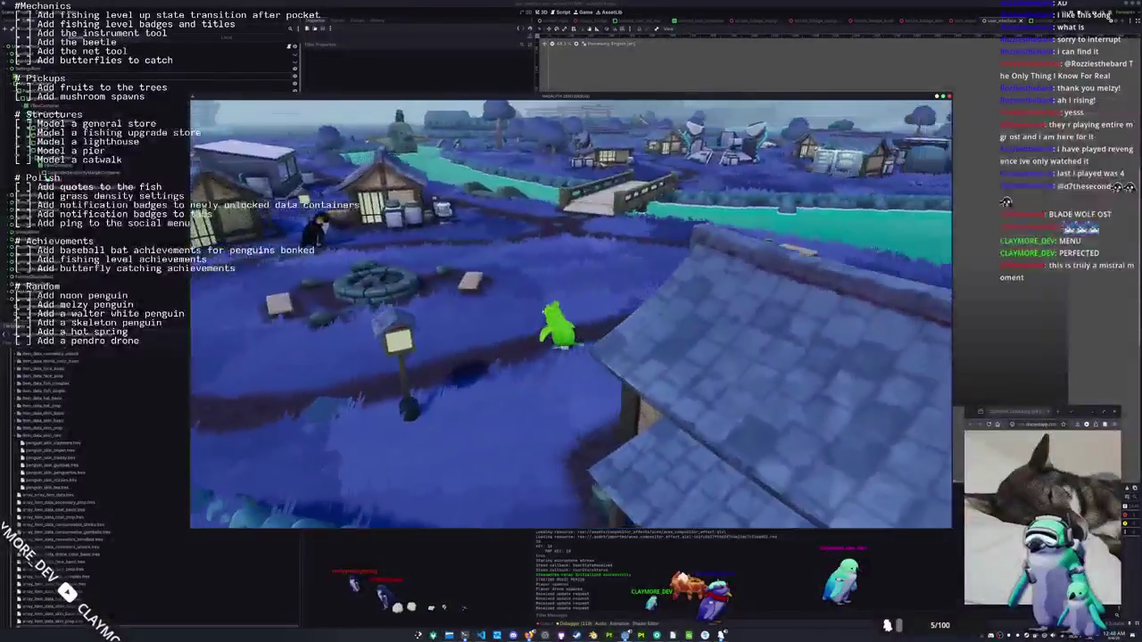
{"action": "key", "text": "Tab"}
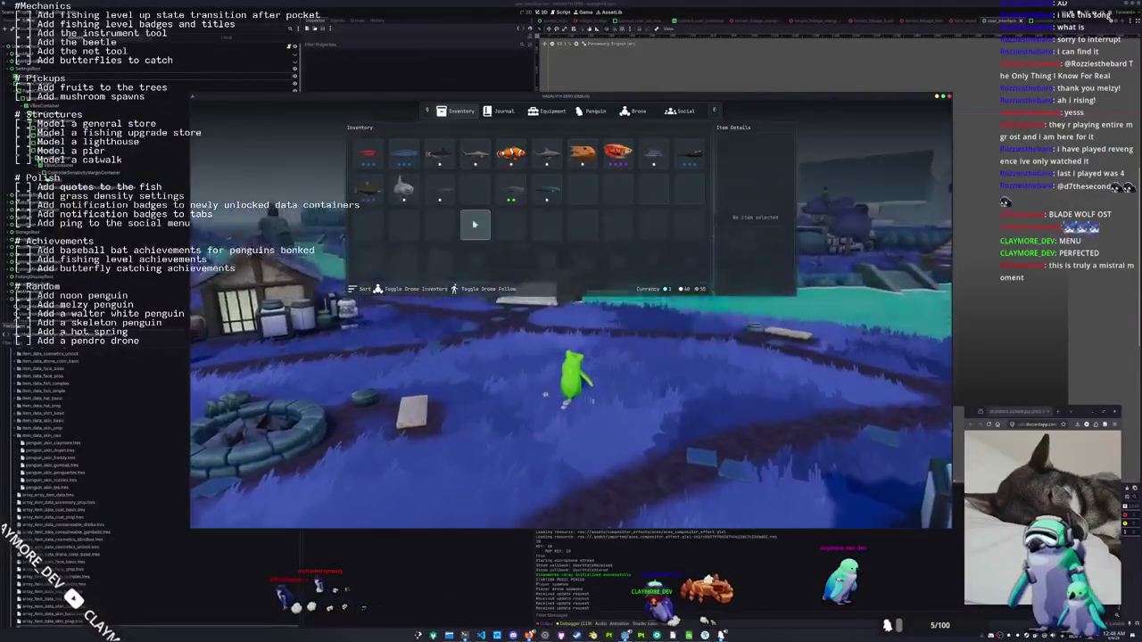
{"action": "left_click", "coordinate": [496, 113]}
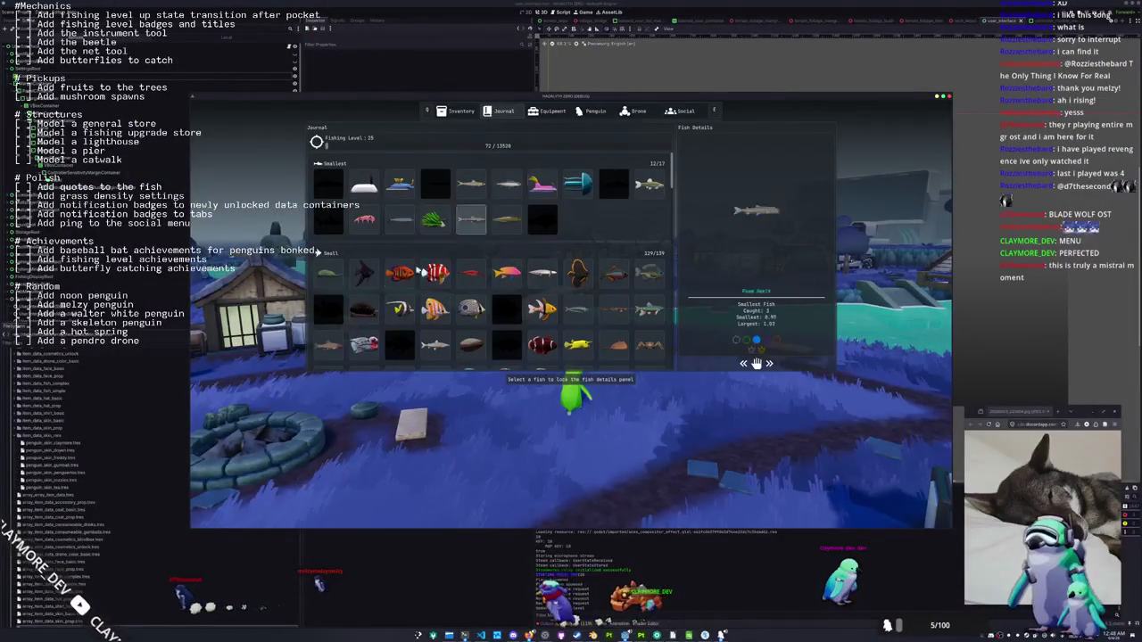
{"action": "scroll", "coordinate": [535, 216], "scroll_direction": "down", "scroll_amount": 4}
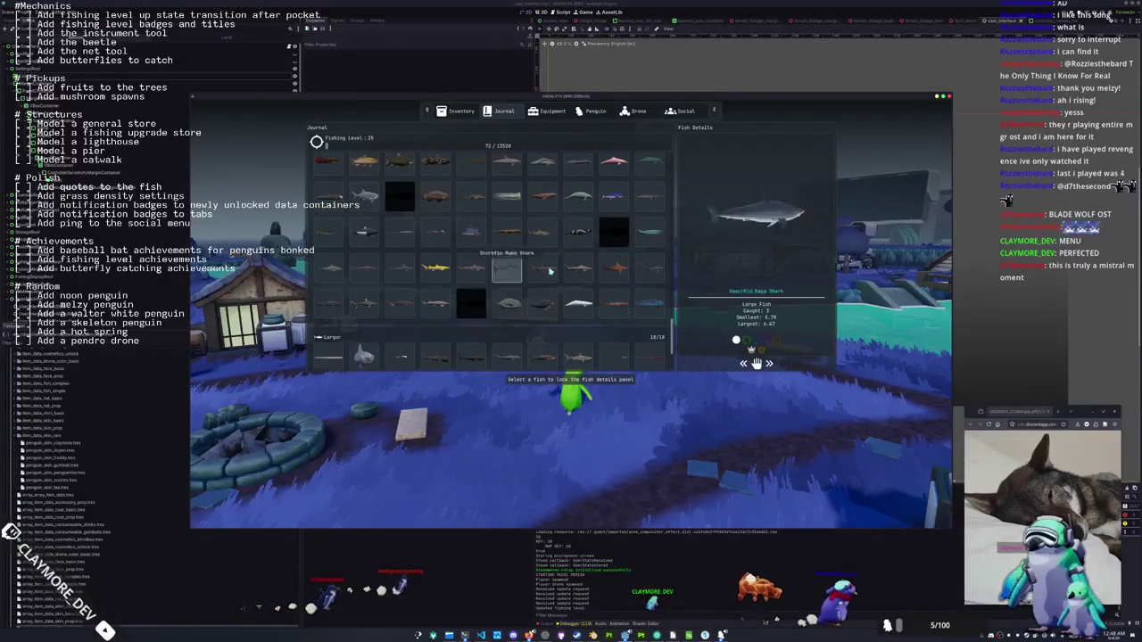
{"action": "scroll", "coordinate": [535, 223], "scroll_direction": "up", "scroll_amount": 8}
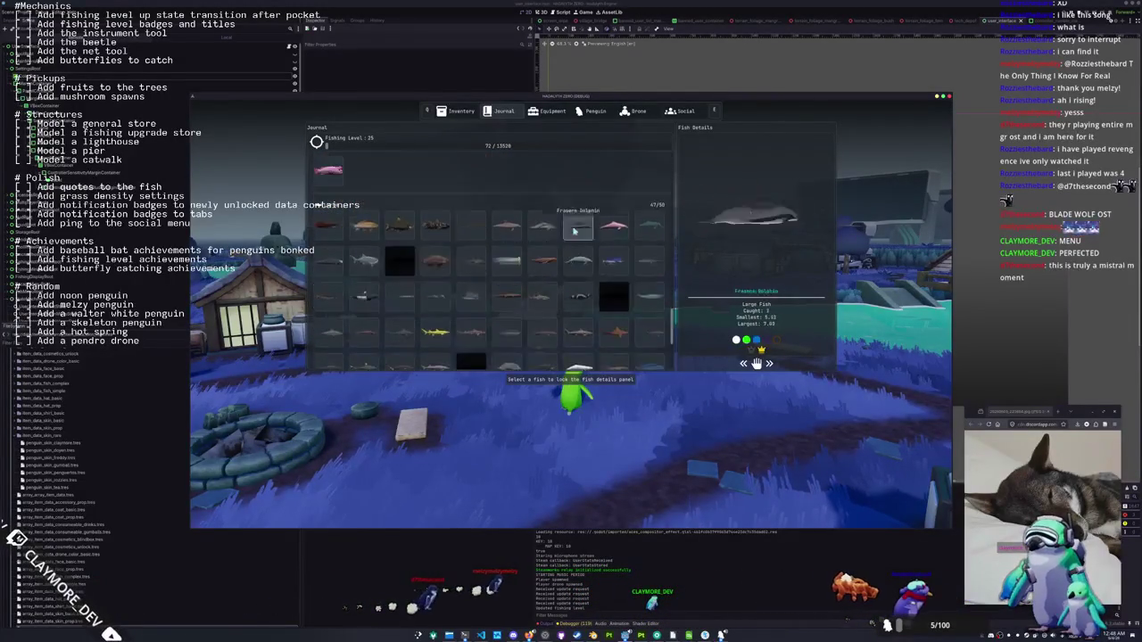
{"action": "scroll", "coordinate": [587, 238], "scroll_direction": "up", "scroll_amount": 10}
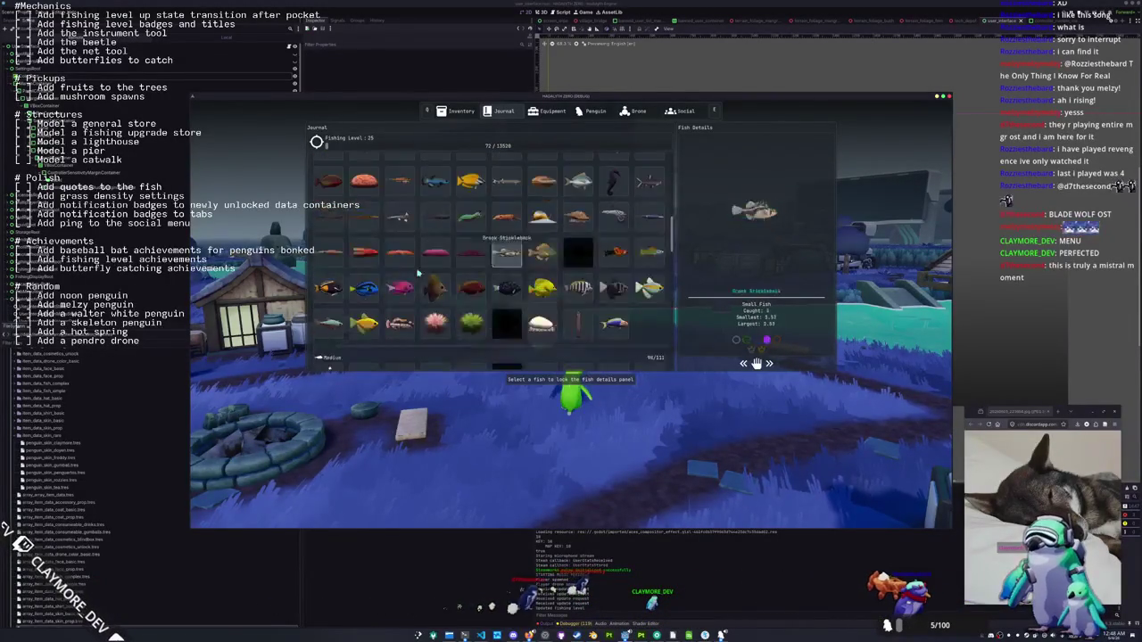
{"action": "scroll", "coordinate": [401, 249], "scroll_direction": "up", "scroll_amount": 2}
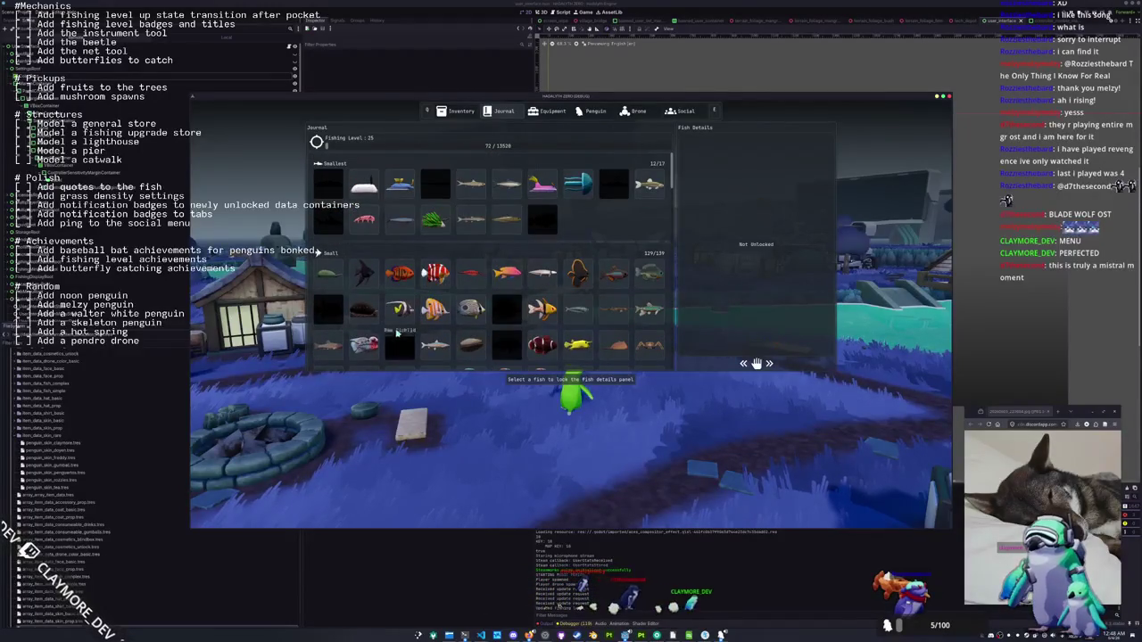
{"action": "scroll", "coordinate": [396, 333], "scroll_direction": "down", "scroll_amount": 10}
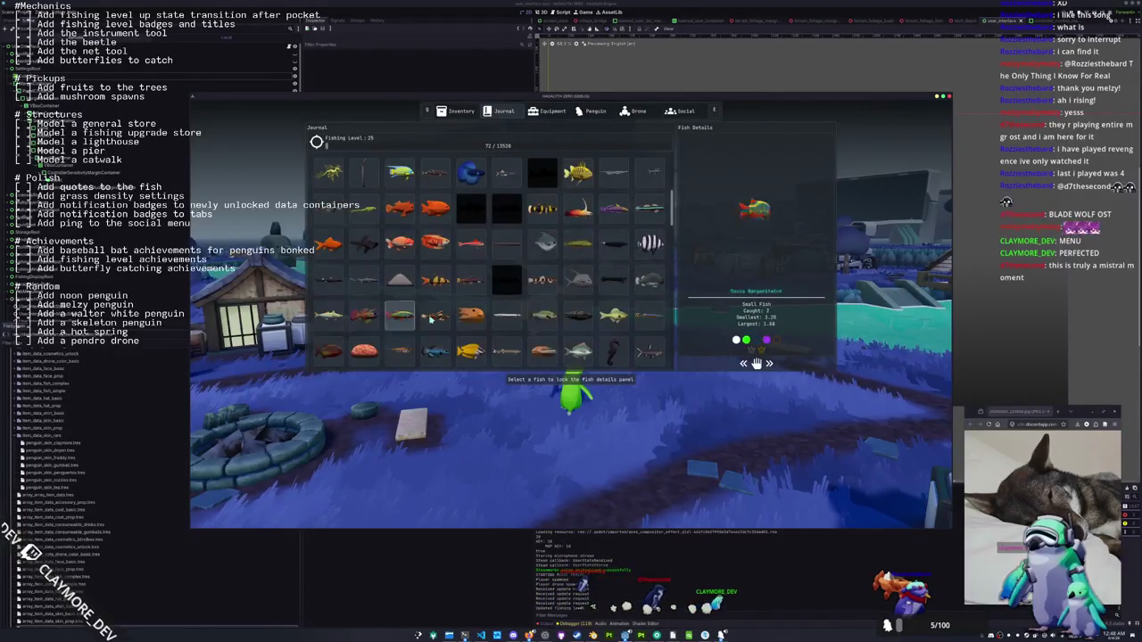
View the Equipment and Penguin cosmetics pages, then close the game window
{"action": "left_click", "coordinate": [553, 111]}
{"action": "left_click", "coordinate": [595, 112]}
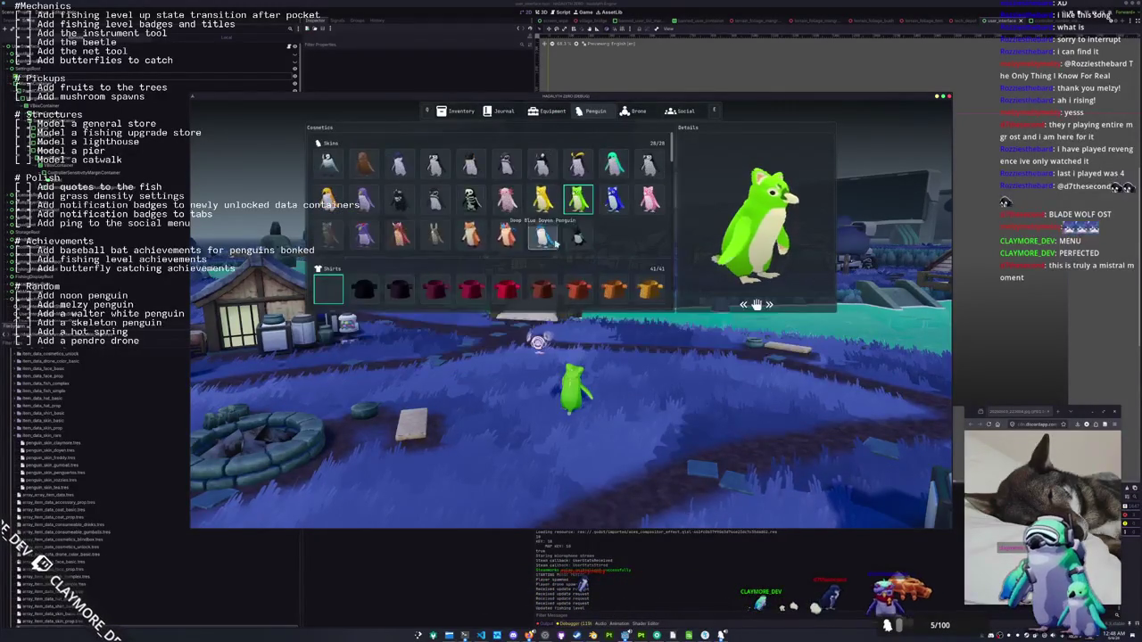
{"action": "scroll", "coordinate": [590, 194], "scroll_direction": "down", "scroll_amount": 5}
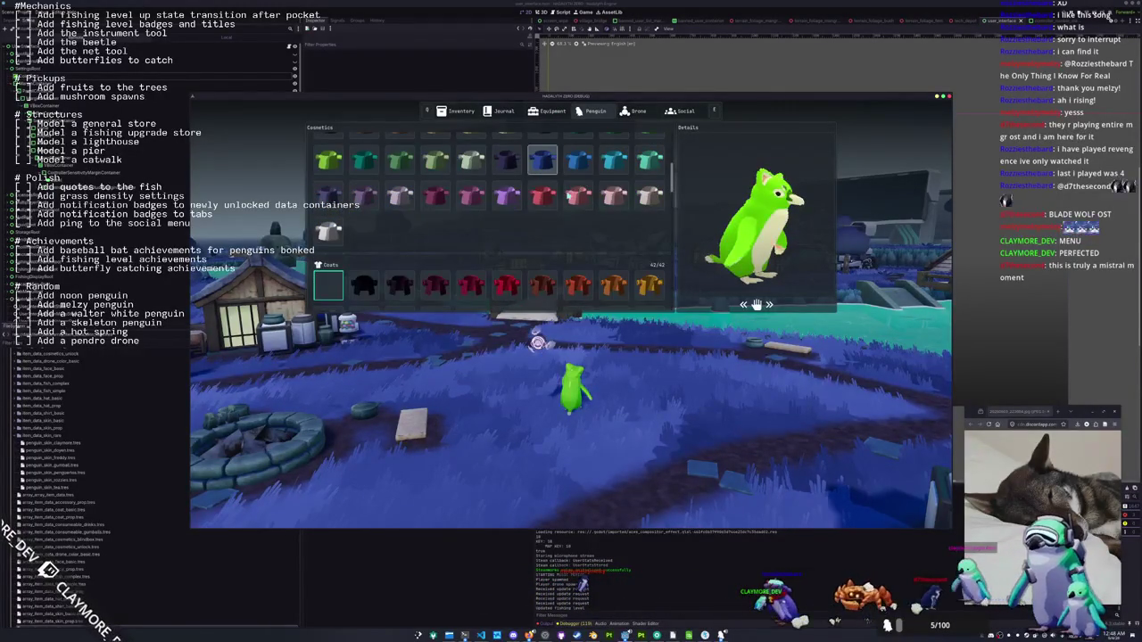
{"action": "left_click", "coordinate": [484, 559]}
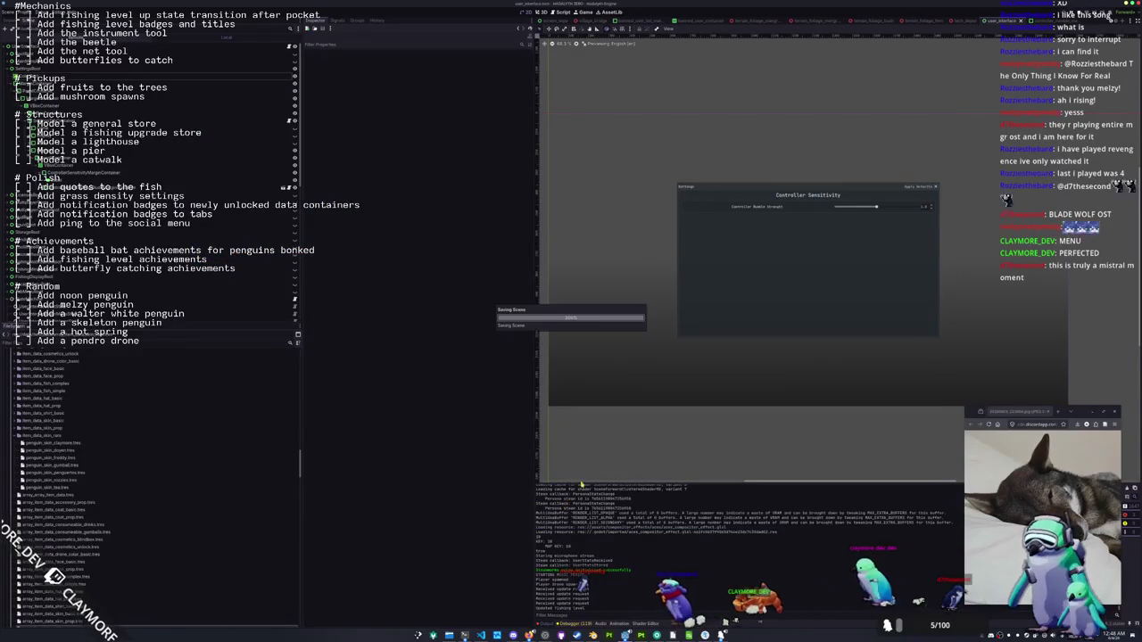
Save the scene and open penguin_state.gd in VS Code at the skin focus handler
{"action": "key", "text": "ctrl+s"}
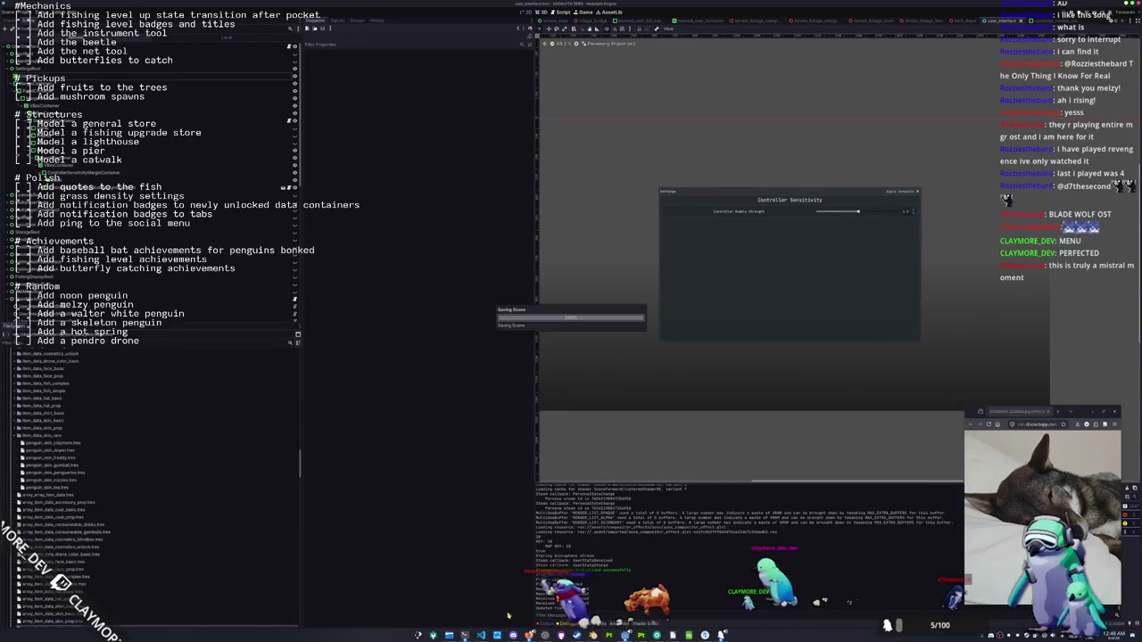
{"action": "key", "text": "alt+Tab"}
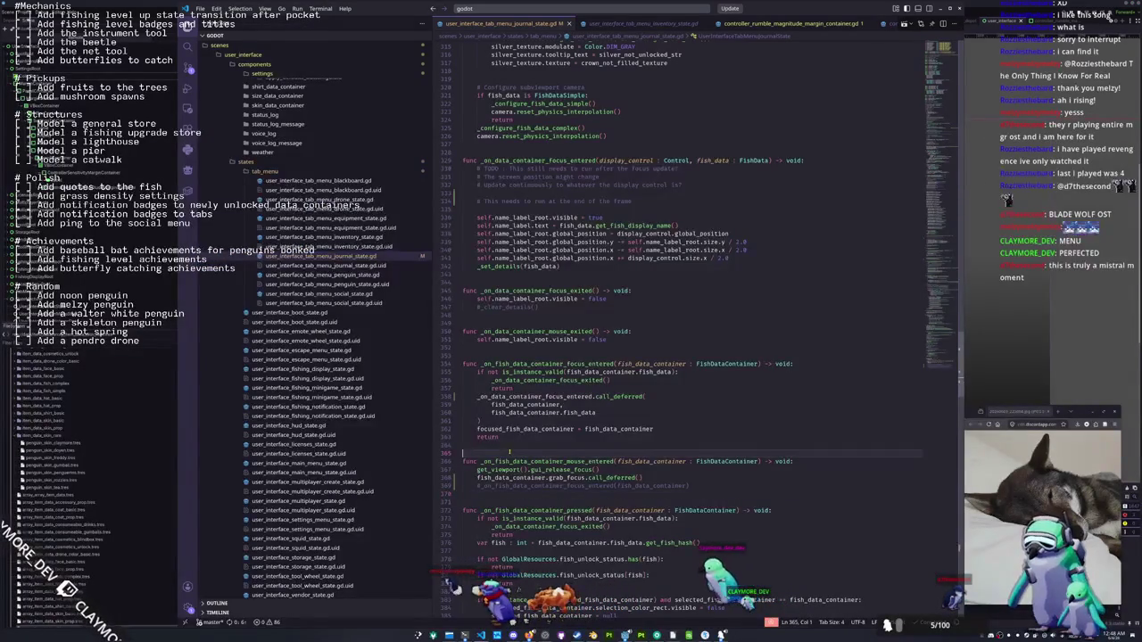
{"action": "left_click", "coordinate": [321, 274]}
{"action": "scroll", "coordinate": [472, 345], "scroll_direction": "down", "scroll_amount": 5}
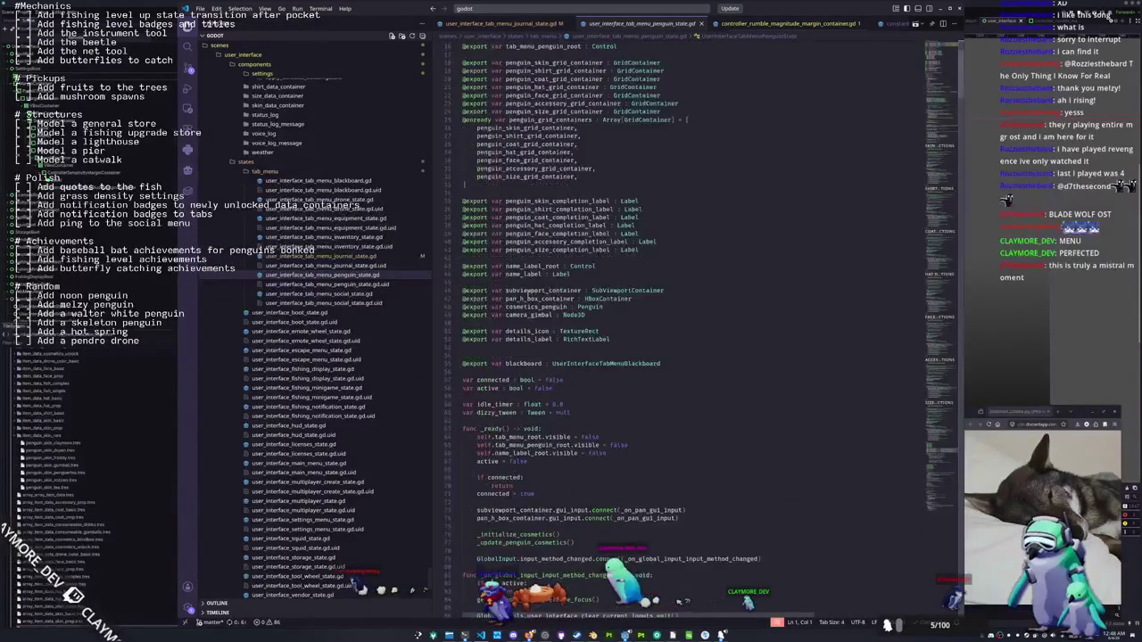
{"action": "scroll", "coordinate": [472, 345], "scroll_direction": "down", "scroll_amount": 10}
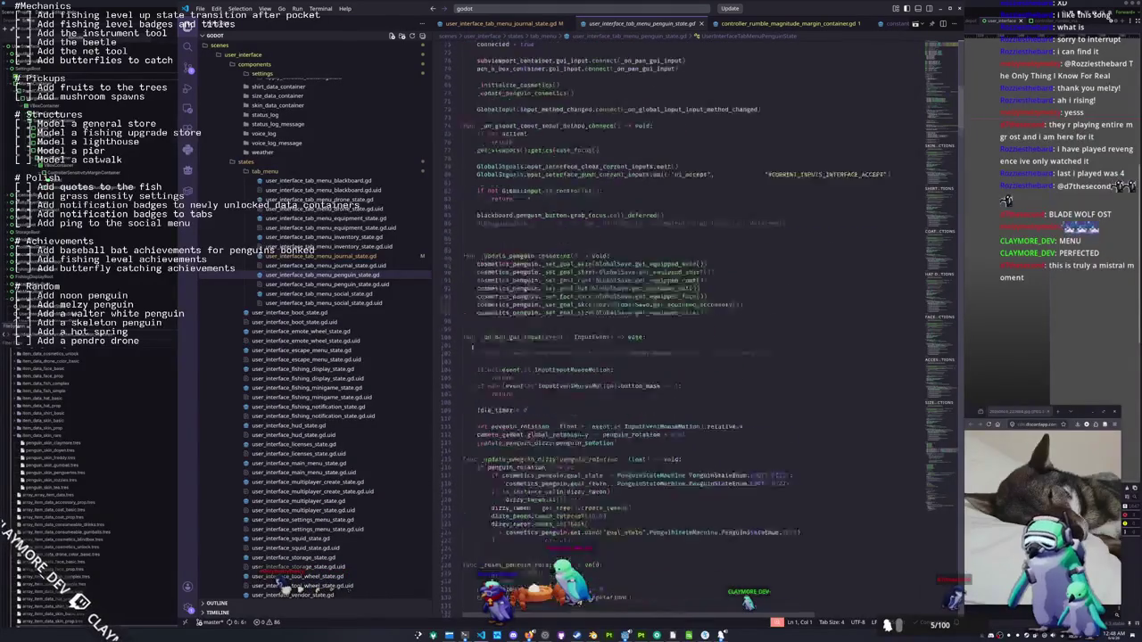
{"action": "scroll", "coordinate": [472, 345], "scroll_direction": "down", "scroll_amount": 8}
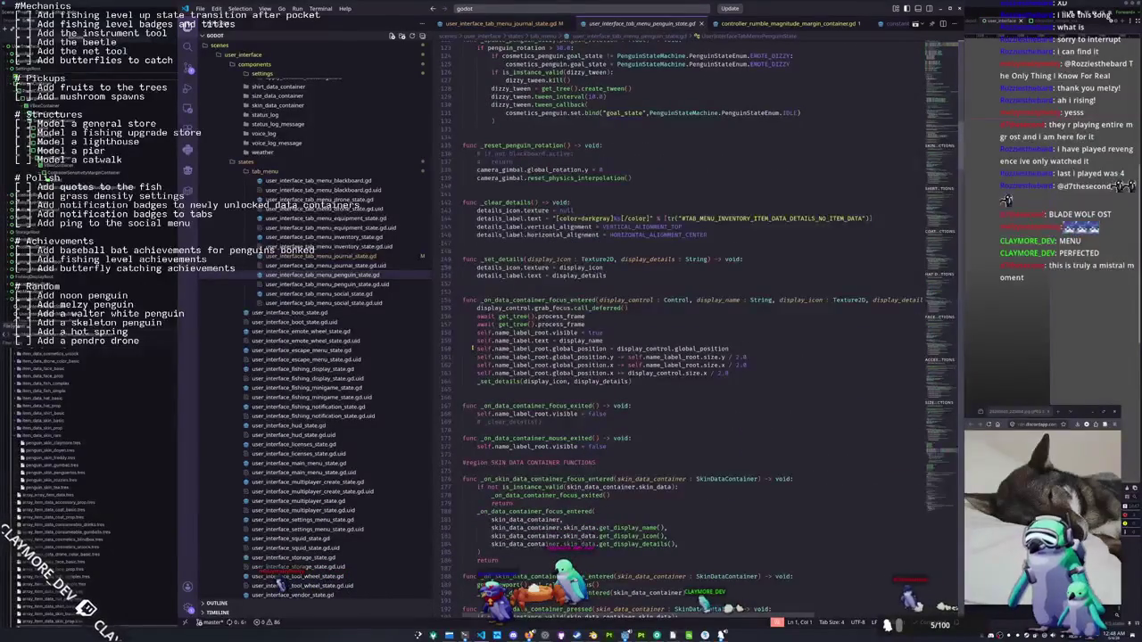
{"action": "scroll", "coordinate": [474, 348], "scroll_direction": "down", "scroll_amount": 5}
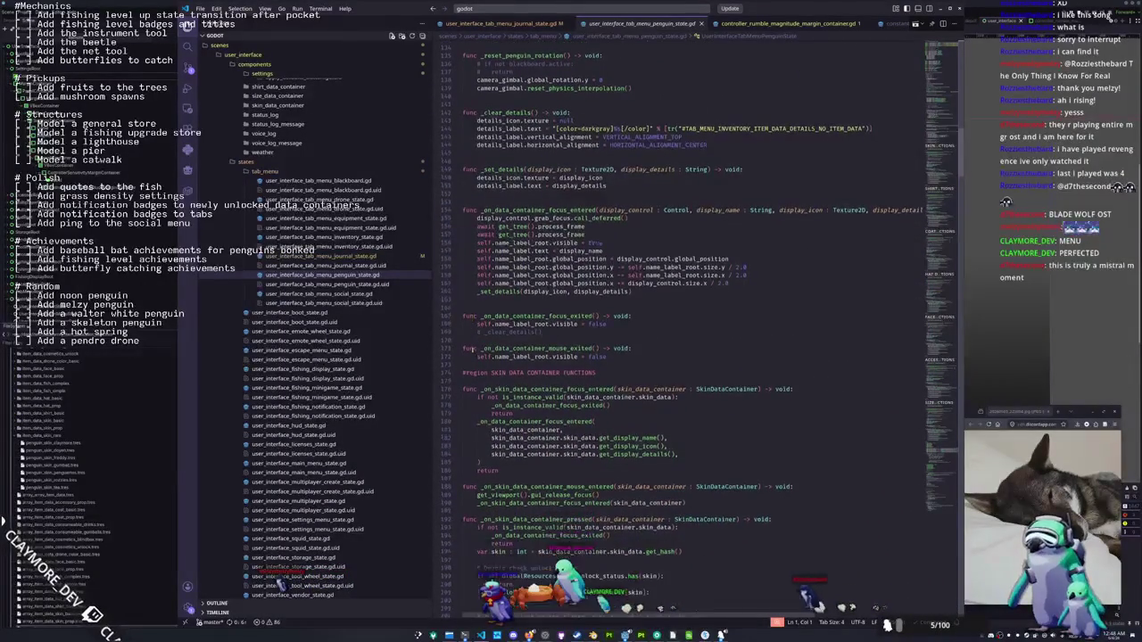
{"action": "scroll", "coordinate": [472, 352], "scroll_direction": "down", "scroll_amount": 1}
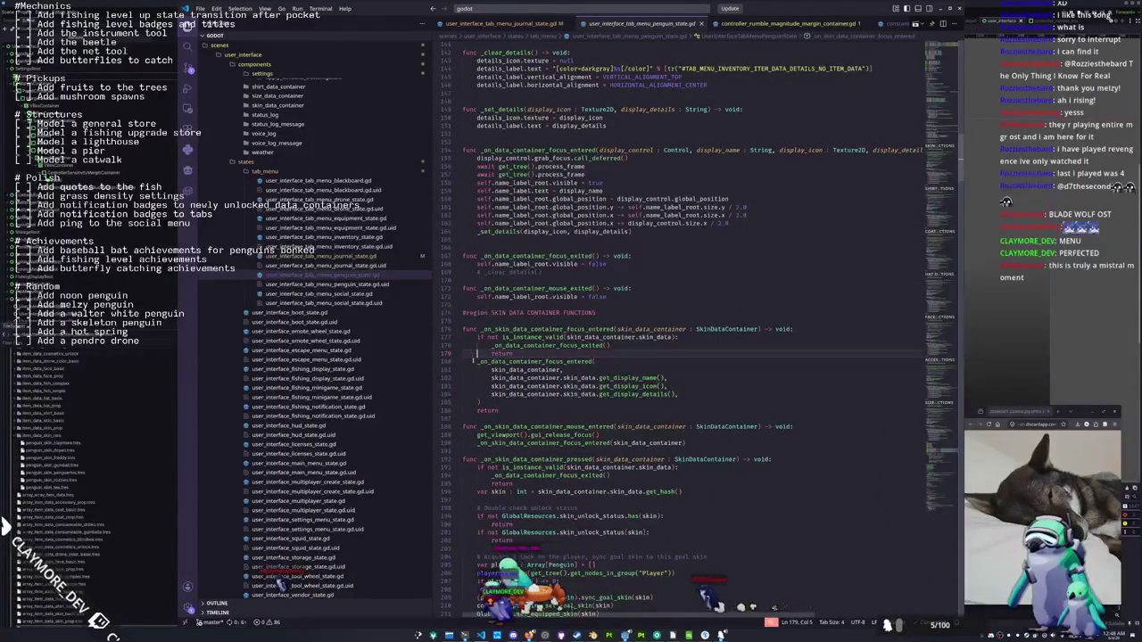
Delete the grab_focus and two await process_frame lines from the skin focus handler
{"action": "left_click", "coordinate": [476, 362]}
{"action": "left_click", "coordinate": [480, 401]}
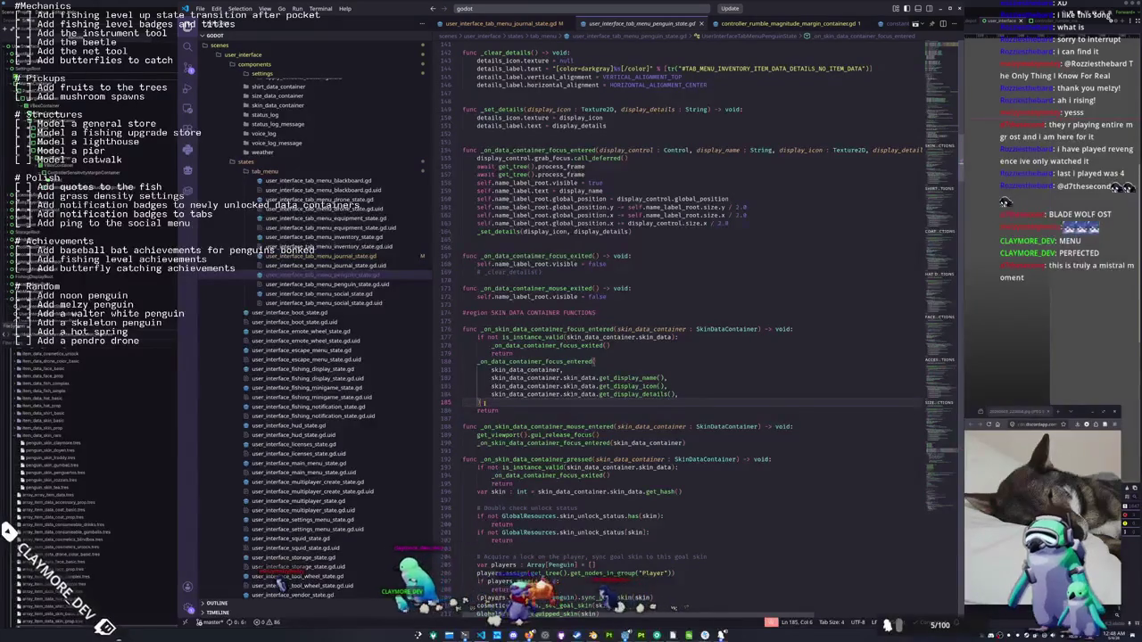
{"action": "left_click_drag", "start_coordinate": [462, 183], "coordinate": [458, 159]}
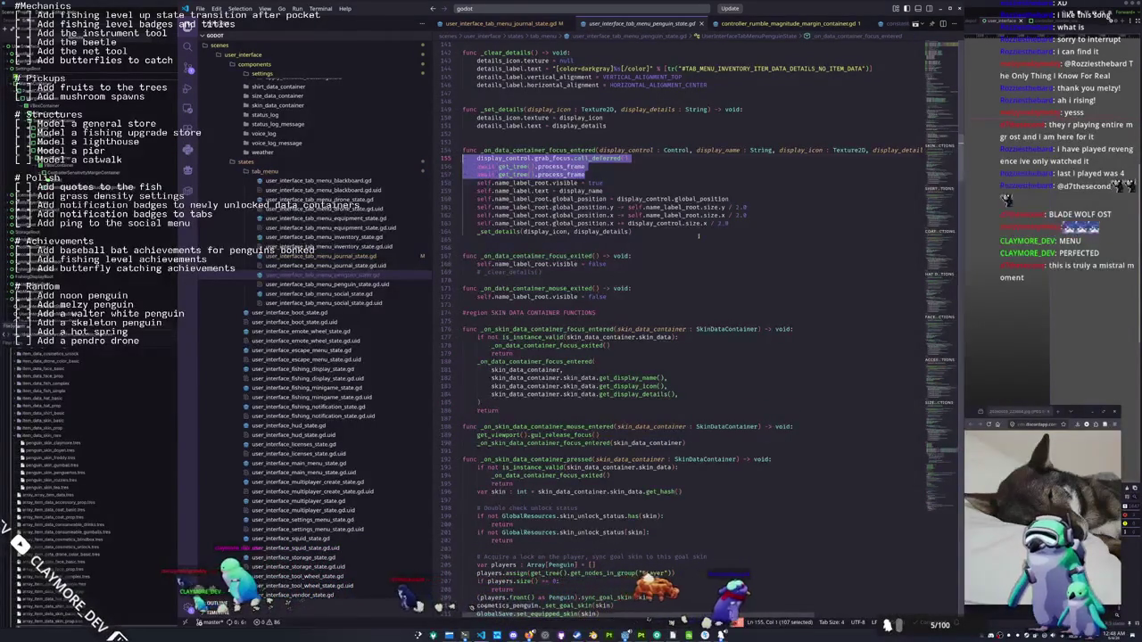
{"action": "key", "text": "BackSpace"}
Append .call_deferred to the _on_data_container_focus_entered call, removing the stray parenthesis
{"action": "left_click", "coordinate": [499, 379]}
{"action": "type", "text": ".call_deferred()"}
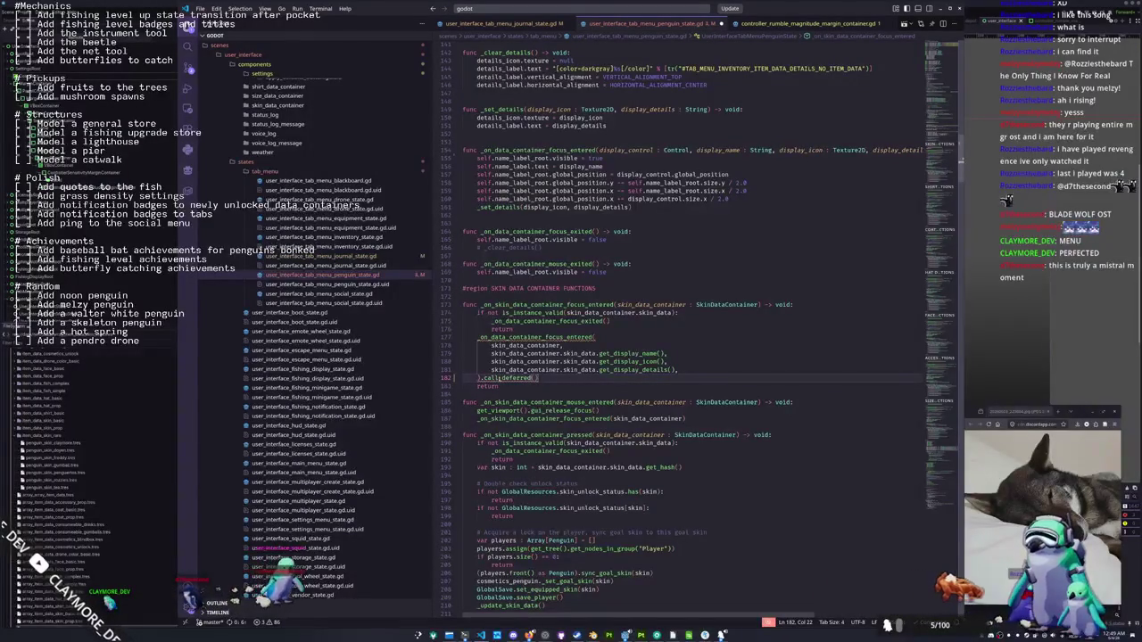
{"action": "left_click_drag", "start_coordinate": [533, 379], "coordinate": [483, 379]}
{"action": "key", "text": "BackSpace"}
{"action": "key", "text": "Up"}
{"action": "key", "text": "Up"}
{"action": "key", "text": "Up"}
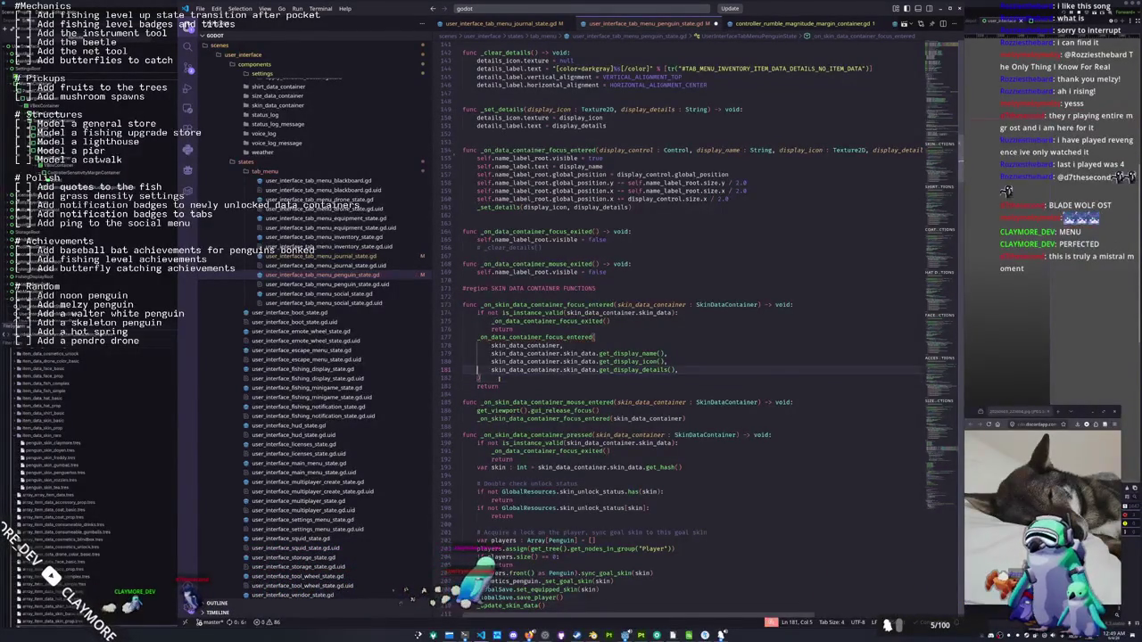
{"action": "key", "text": "End"}
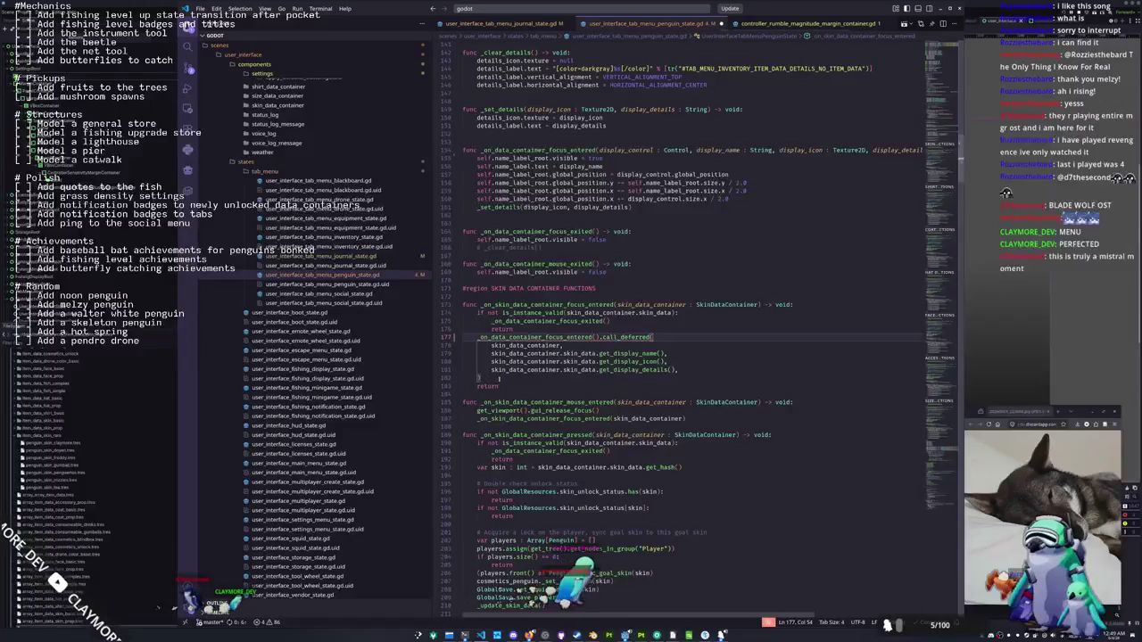
{"action": "key", "text": "ctrl+Left"}
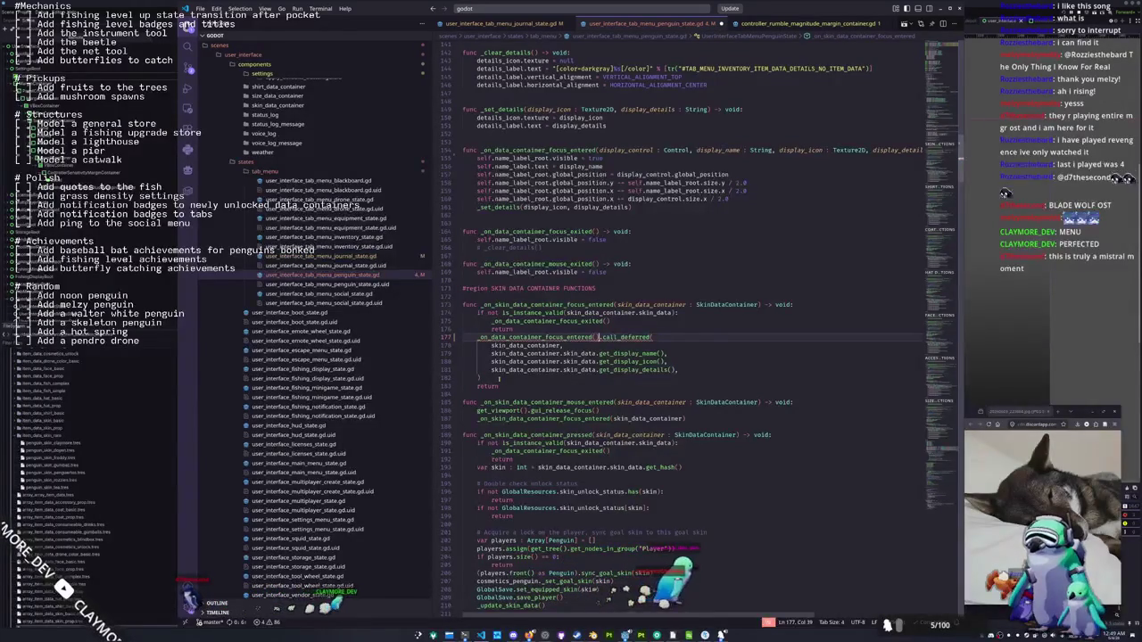
{"action": "key", "text": "BackSpace"}
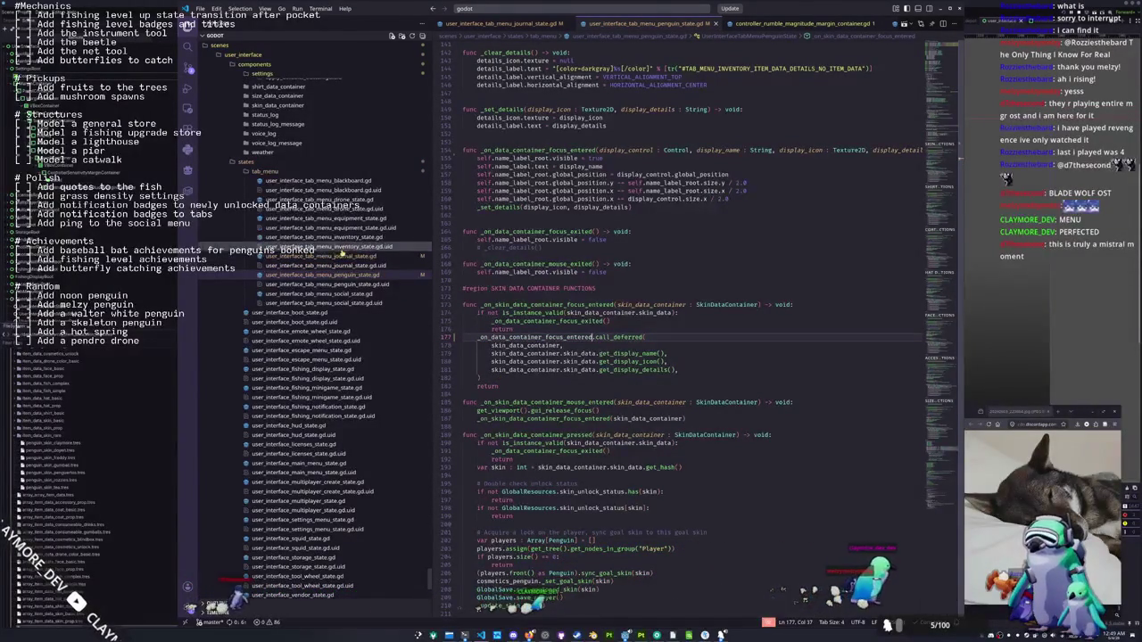
{"action": "left_click", "coordinate": [340, 256]}
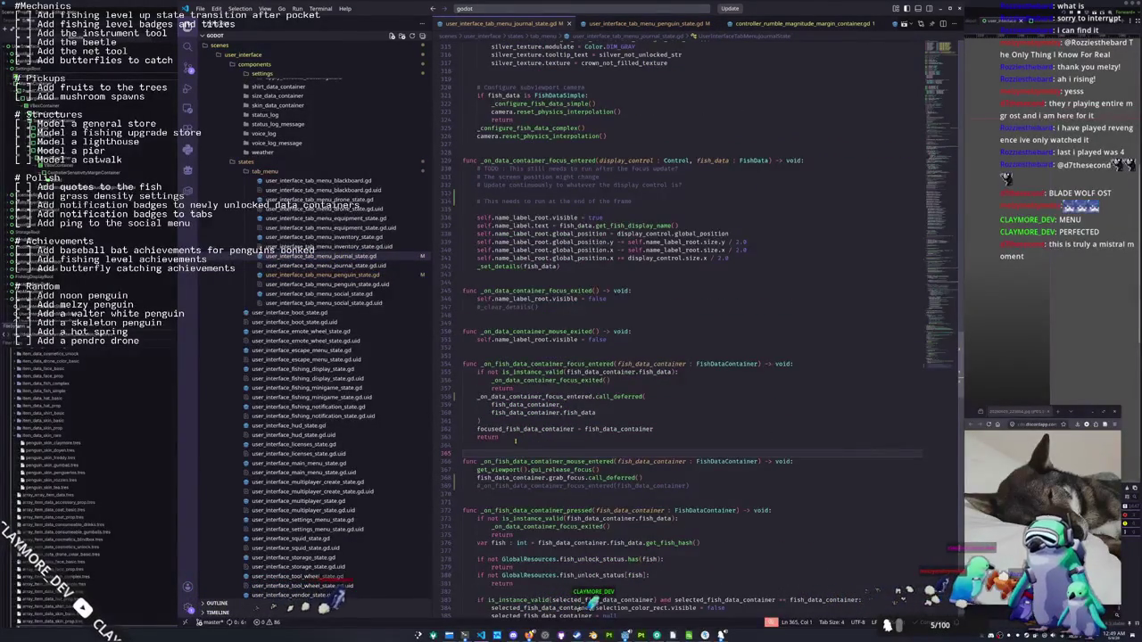
Compare journal_state.gd's deferred fish focus calls against penguin_state.gd's skin handler, ending on penguin_state.gd
{"action": "scroll", "coordinate": [515, 440], "scroll_direction": "down", "scroll_amount": 1}
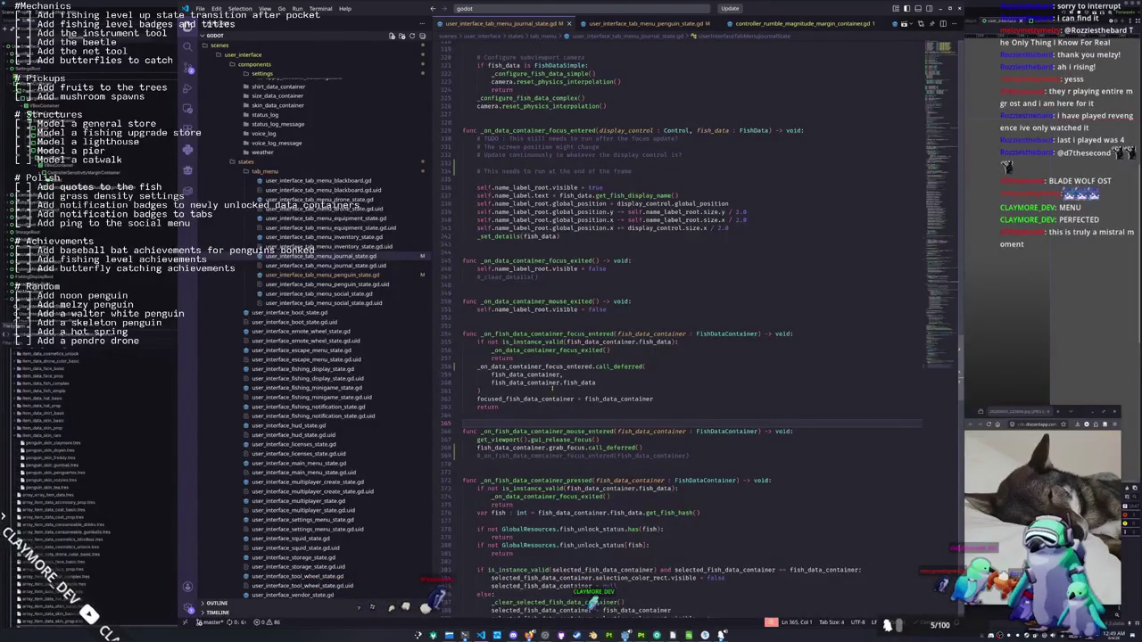
{"action": "left_click", "coordinate": [340, 275]}
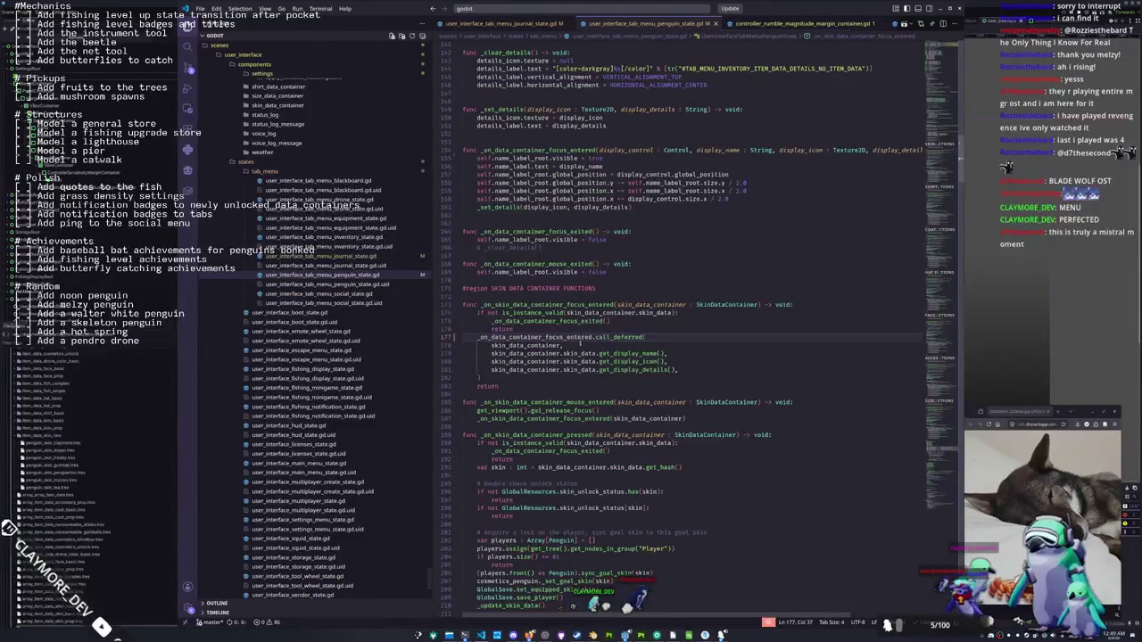
{"action": "left_click", "coordinate": [330, 256]}
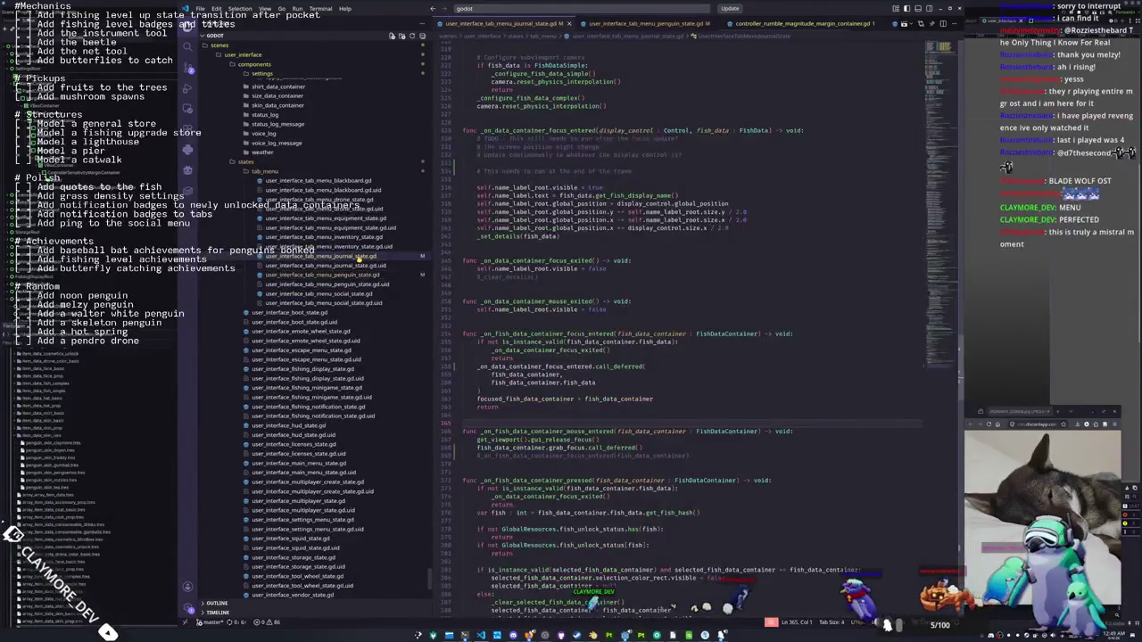
{"action": "left_click", "coordinate": [350, 275]}
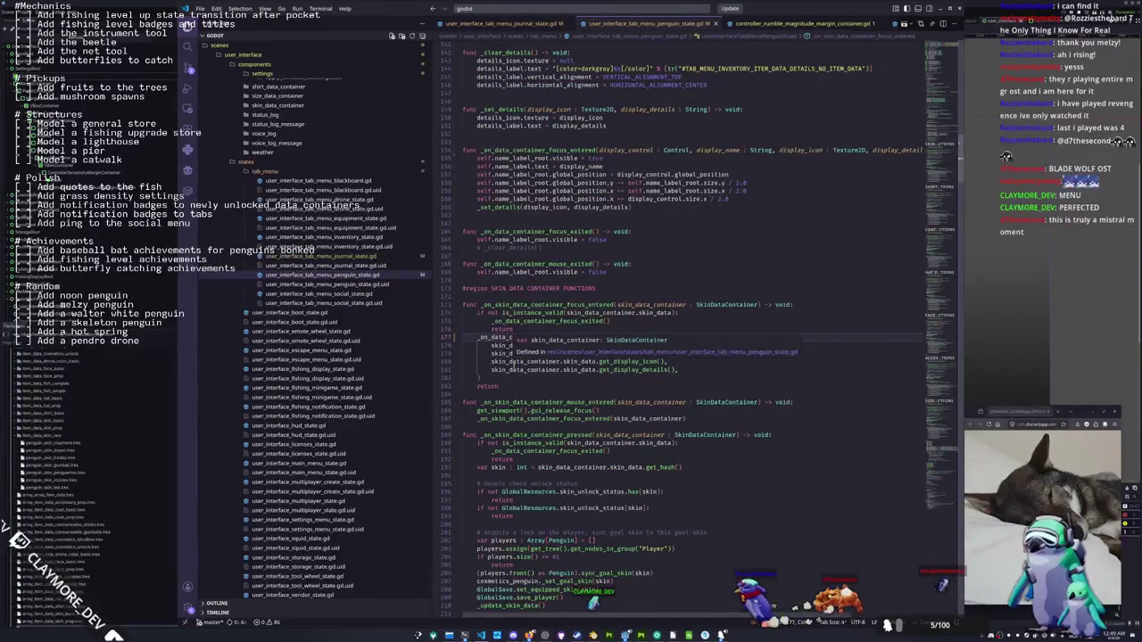
{"action": "scroll", "coordinate": [693, 258], "scroll_direction": "down", "scroll_amount": 2}
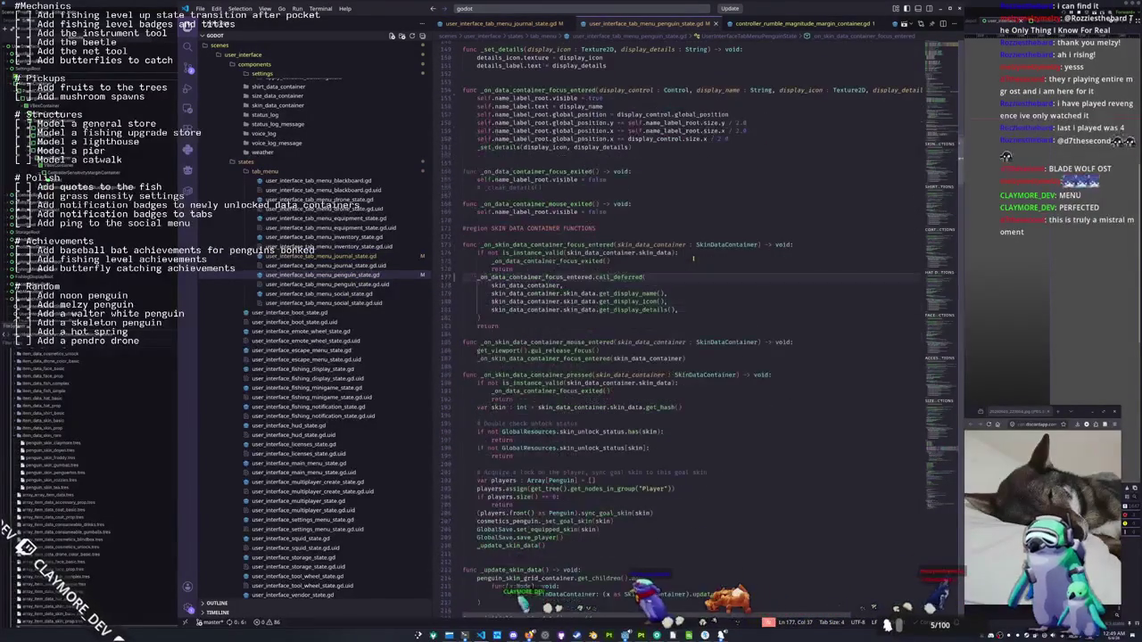
Insert 'skin_data_container.grab_focus.call_deferred()' above the focus-entered call in the mouse-entered handler
{"action": "left_click", "coordinate": [562, 358]}
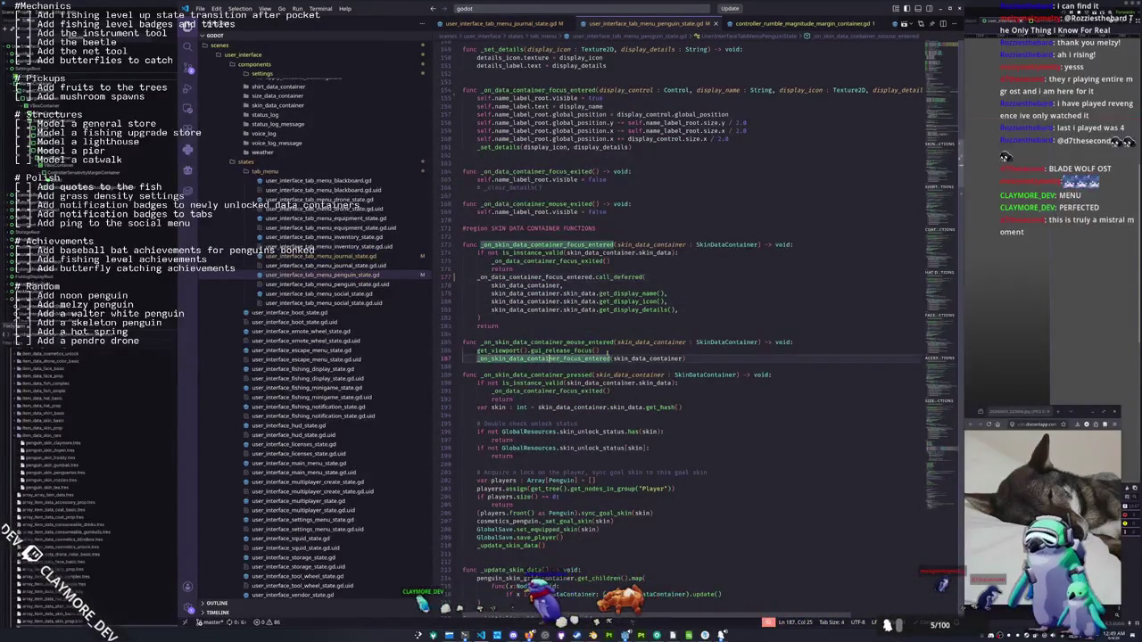
{"action": "key", "text": "ctrl+shift+Return"}
{"action": "type", "text": "skin_data_container.gr"}
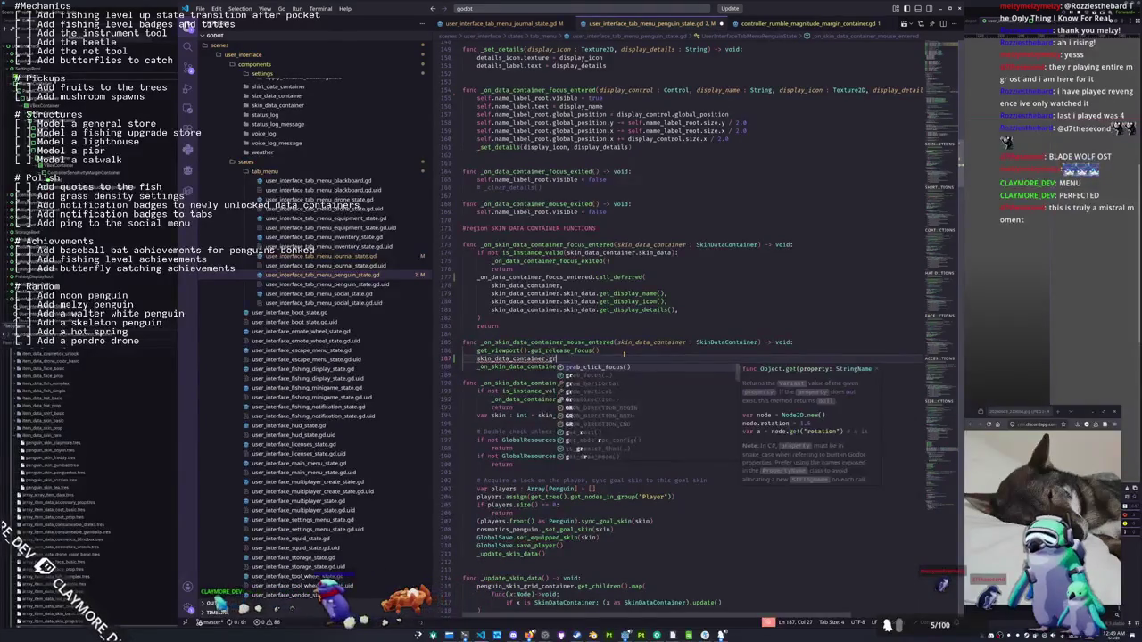
{"action": "type", "text": "ab_focus.call"}
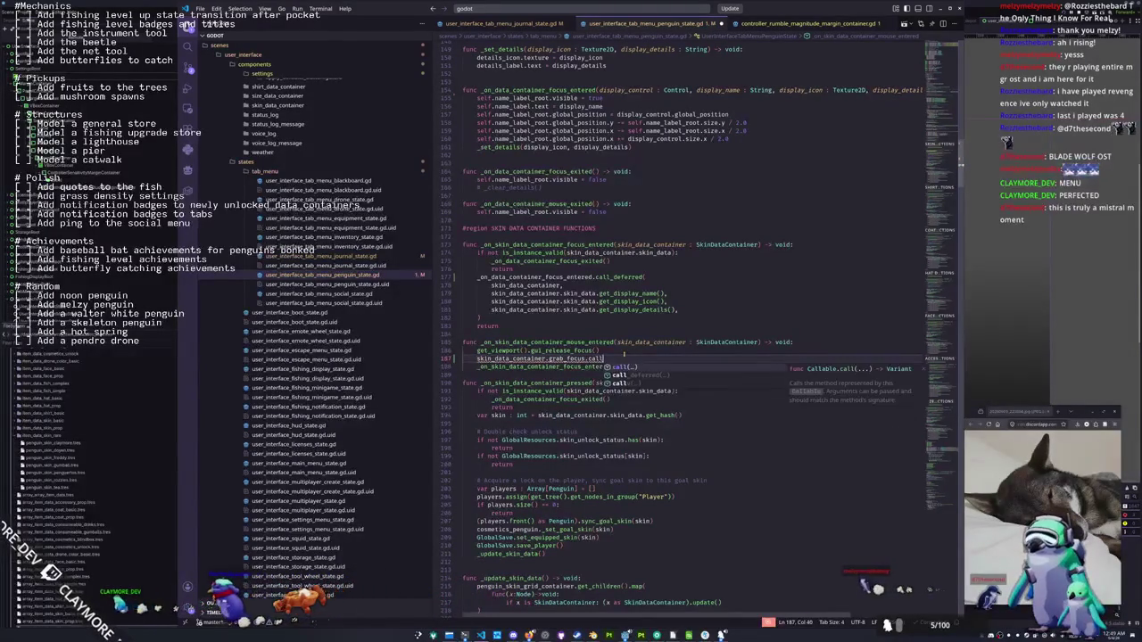
{"action": "key", "text": "Down"}
{"action": "key", "text": "Return"}
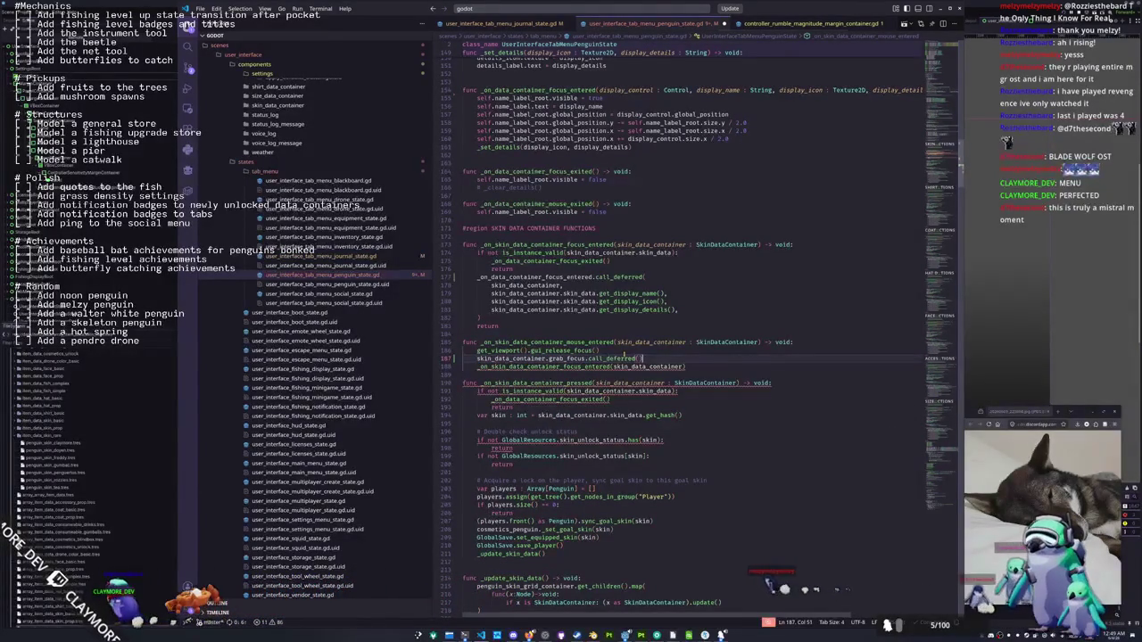
Comment out the direct _on_data_container_focus_entered call, then open drone_state.gd
{"action": "key", "text": "Down"}
{"action": "key", "text": "Down"}
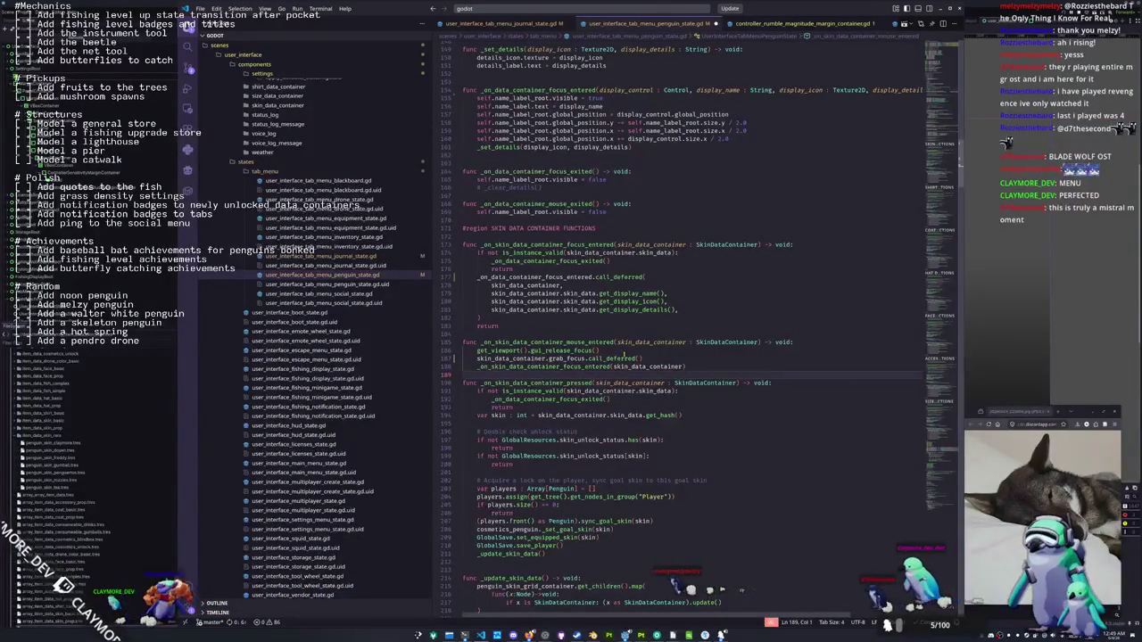
{"action": "key", "text": "Up"}
{"action": "key", "text": "Home"}
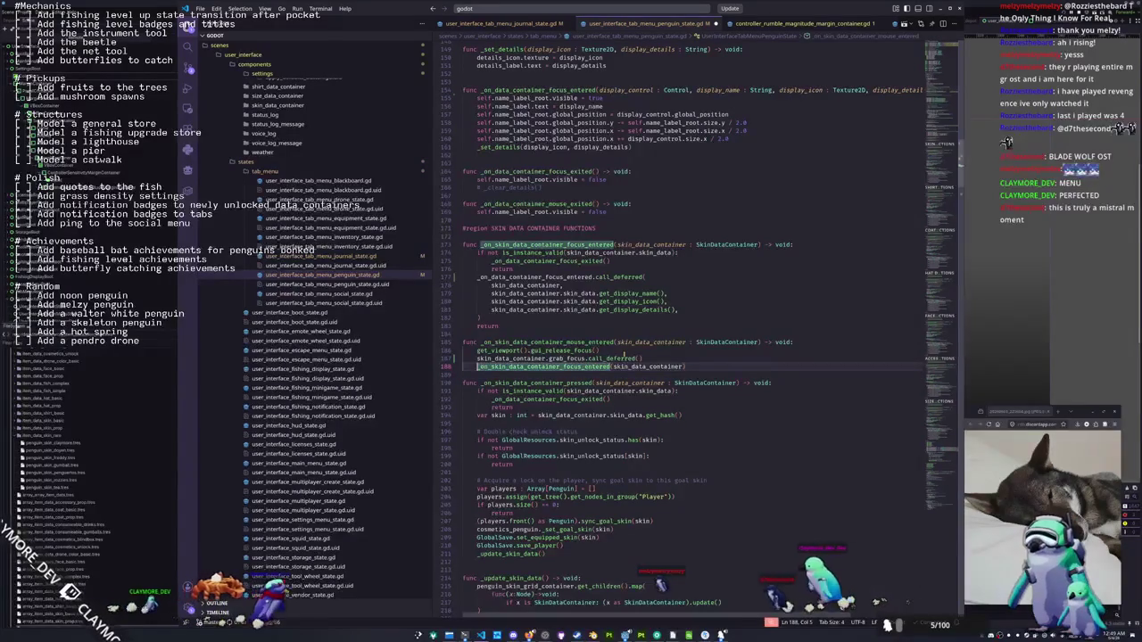
{"action": "key", "text": "ctrl+k"}
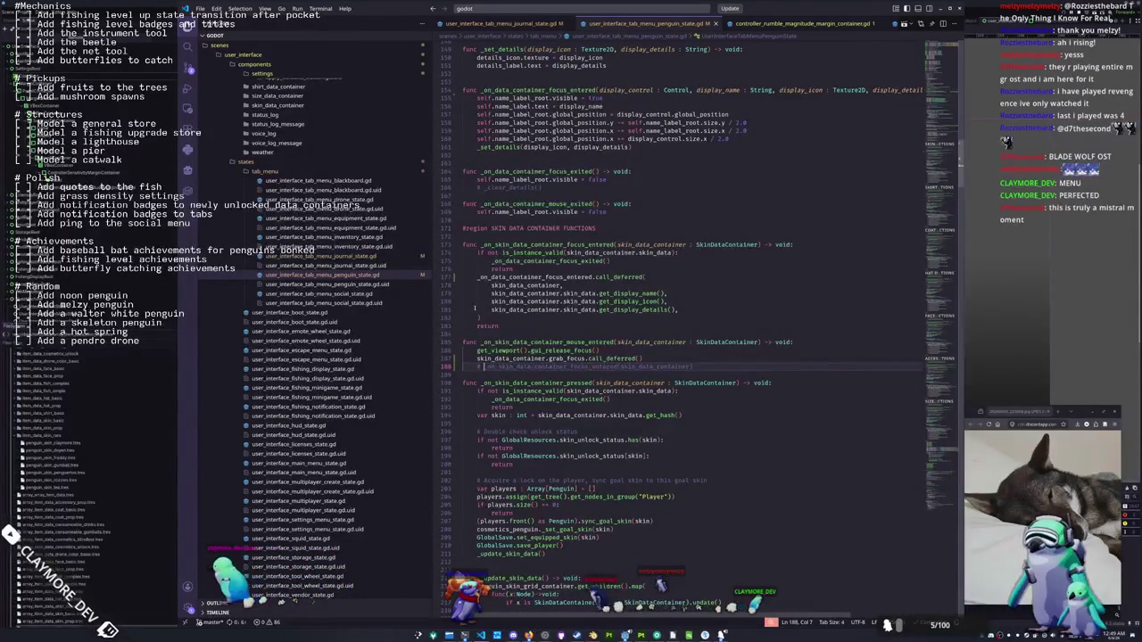
{"action": "left_click", "coordinate": [313, 200]}
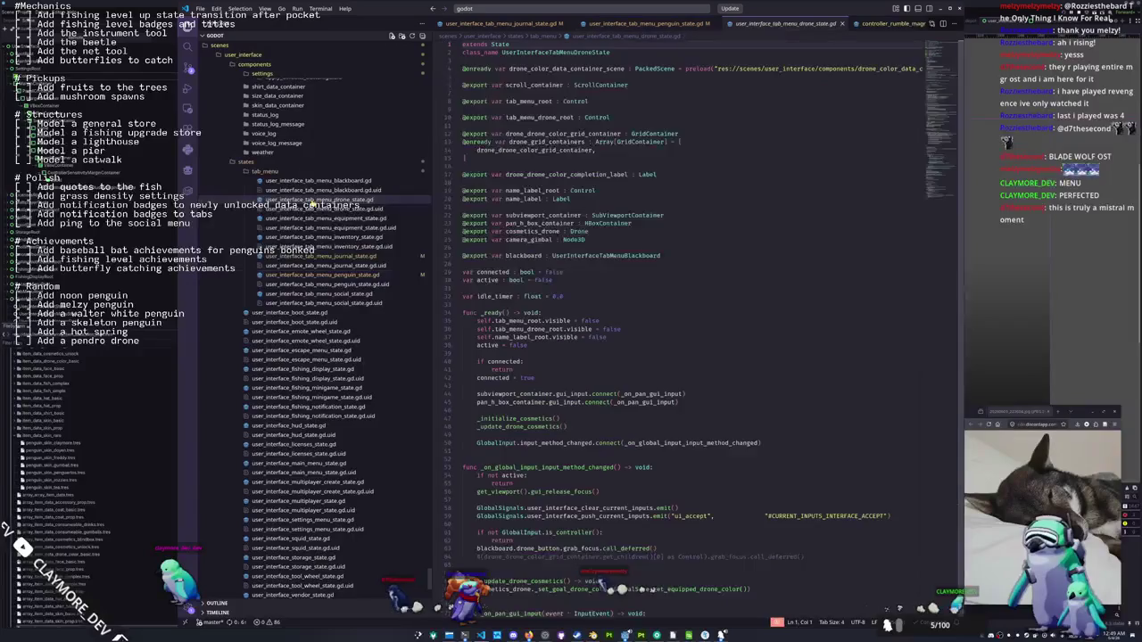
Delete the grab_focus.call_deferred() line from the drone focus-entered handler
{"action": "scroll", "coordinate": [475, 338], "scroll_direction": "down", "scroll_amount": 10}
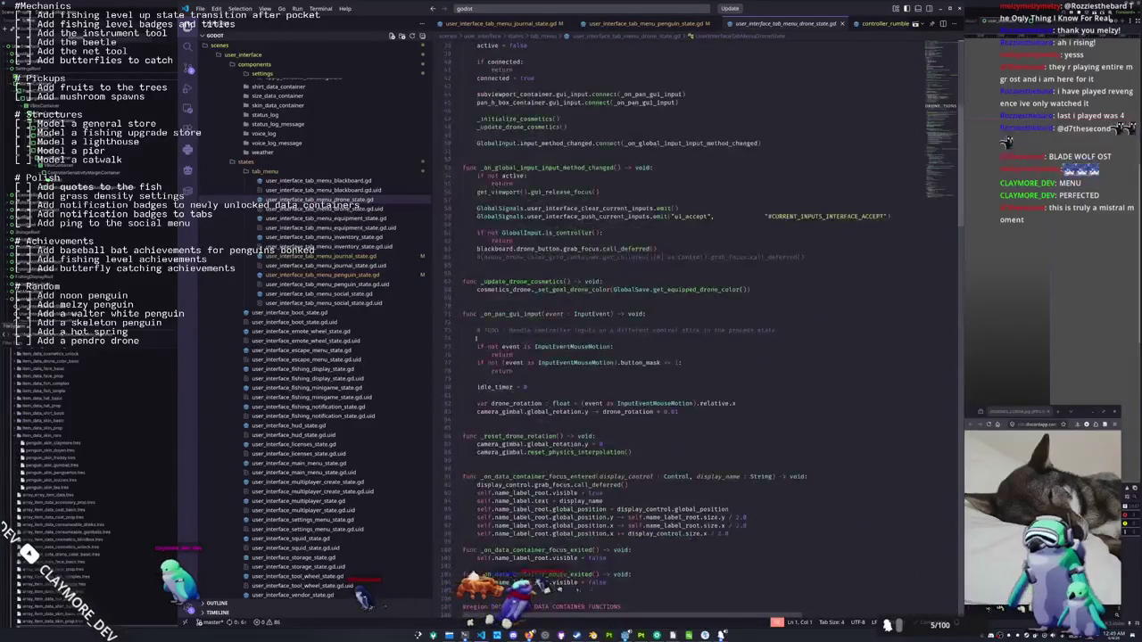
{"action": "scroll", "coordinate": [476, 338], "scroll_direction": "down", "scroll_amount": 6}
{"action": "left_click", "coordinate": [622, 313]}
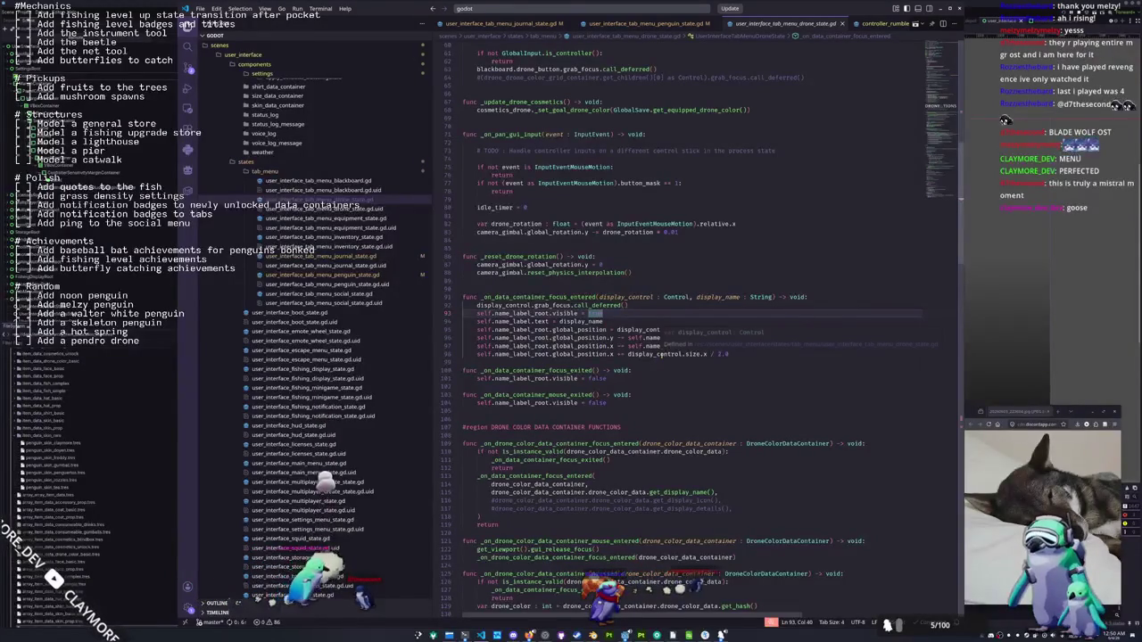
{"action": "left_click_drag", "start_coordinate": [638, 306], "coordinate": [464, 306]}
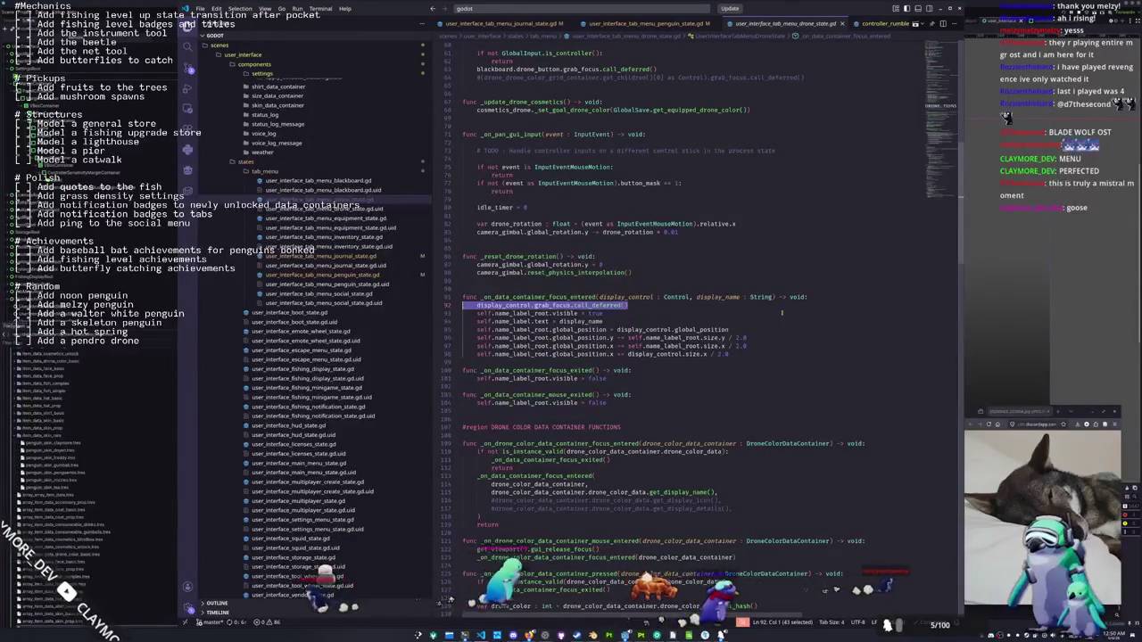
{"action": "key", "text": "Delete"}
{"action": "key", "text": "Delete"}
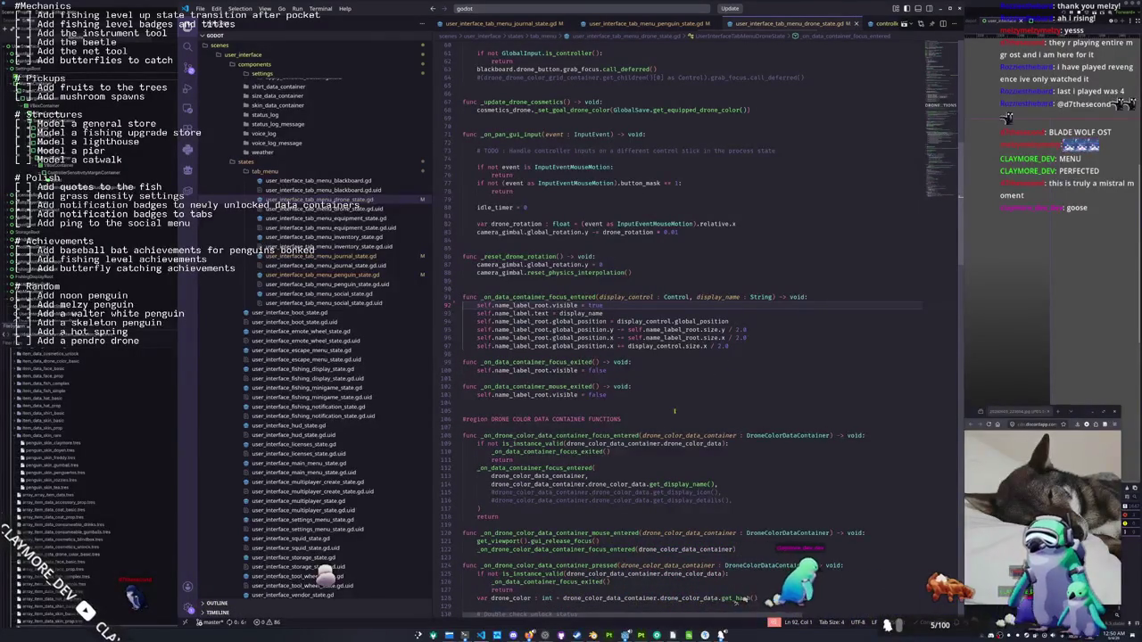
Change line 112 to _on_data_container_focus_entered.call_deferred( and return to penguin_state.gd
{"action": "scroll", "coordinate": [600, 462], "scroll_direction": "down", "scroll_amount": 2}
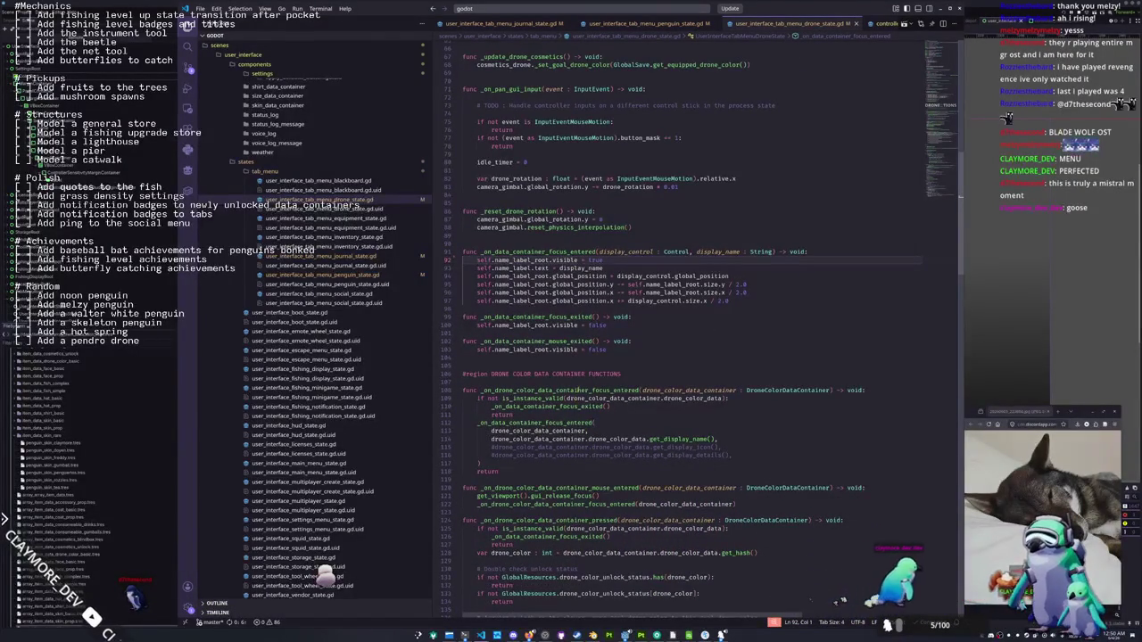
{"action": "mouse_move", "coordinate": [578, 390]}
{"action": "mouse_move", "coordinate": [580, 423]}
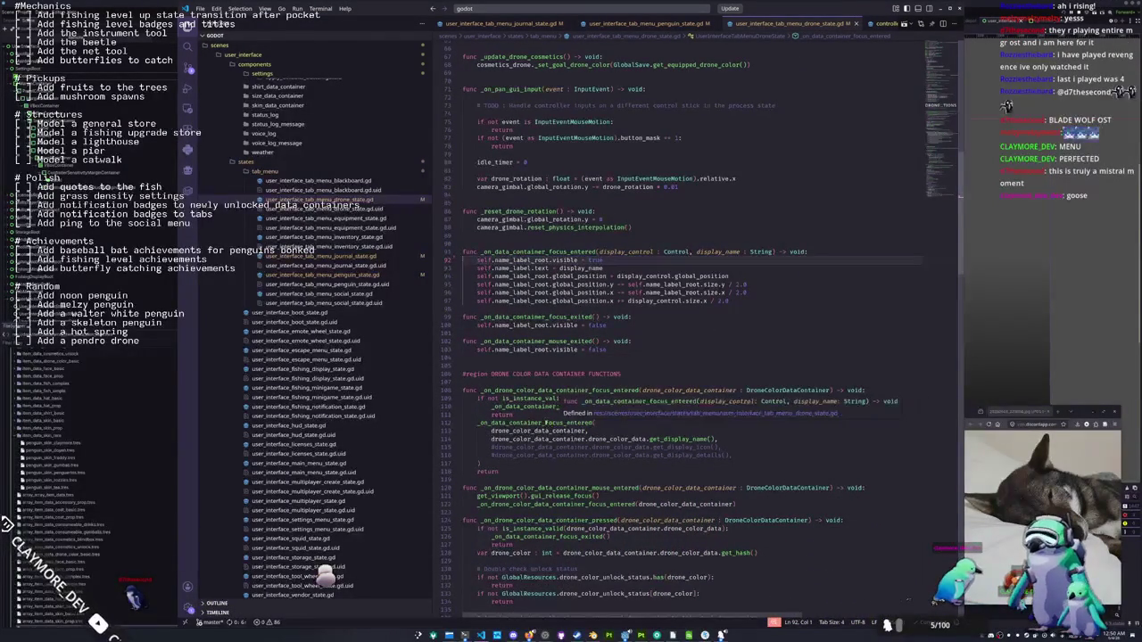
{"action": "left_click", "coordinate": [541, 423]}
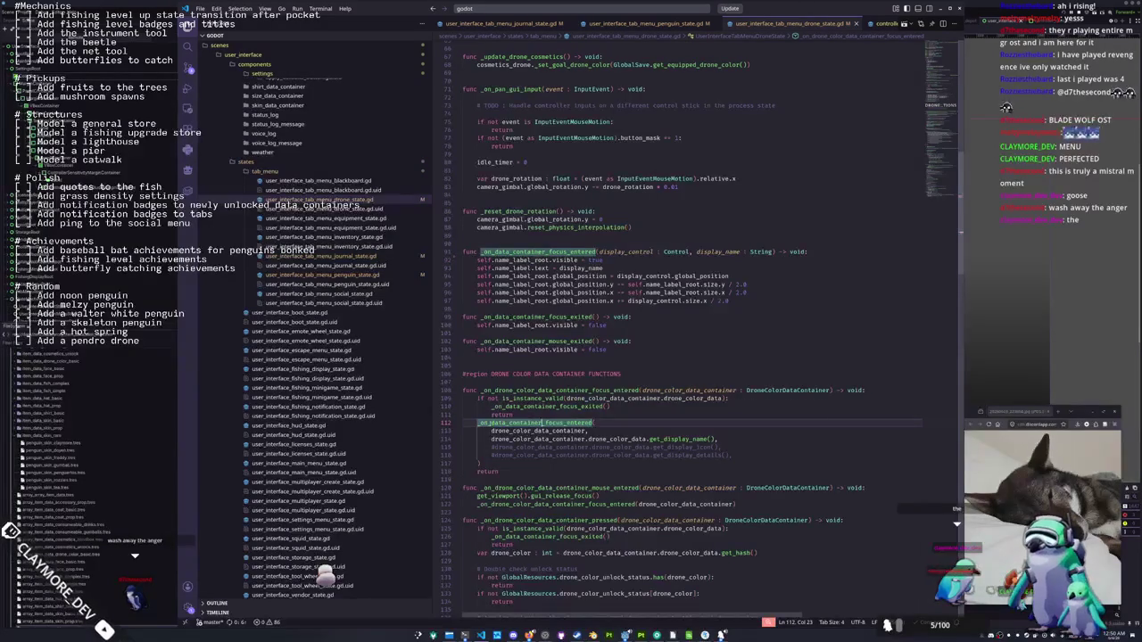
{"action": "left_click_drag", "start_coordinate": [490, 423], "coordinate": [592, 423]}
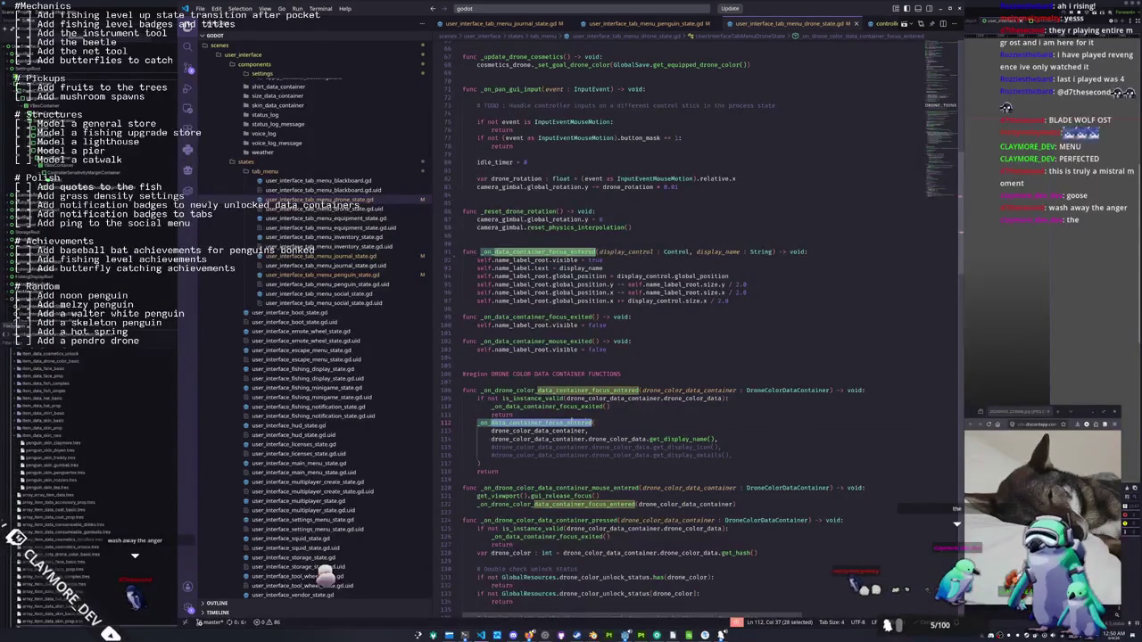
{"action": "left_click_drag", "start_coordinate": [480, 423], "coordinate": [582, 423]}
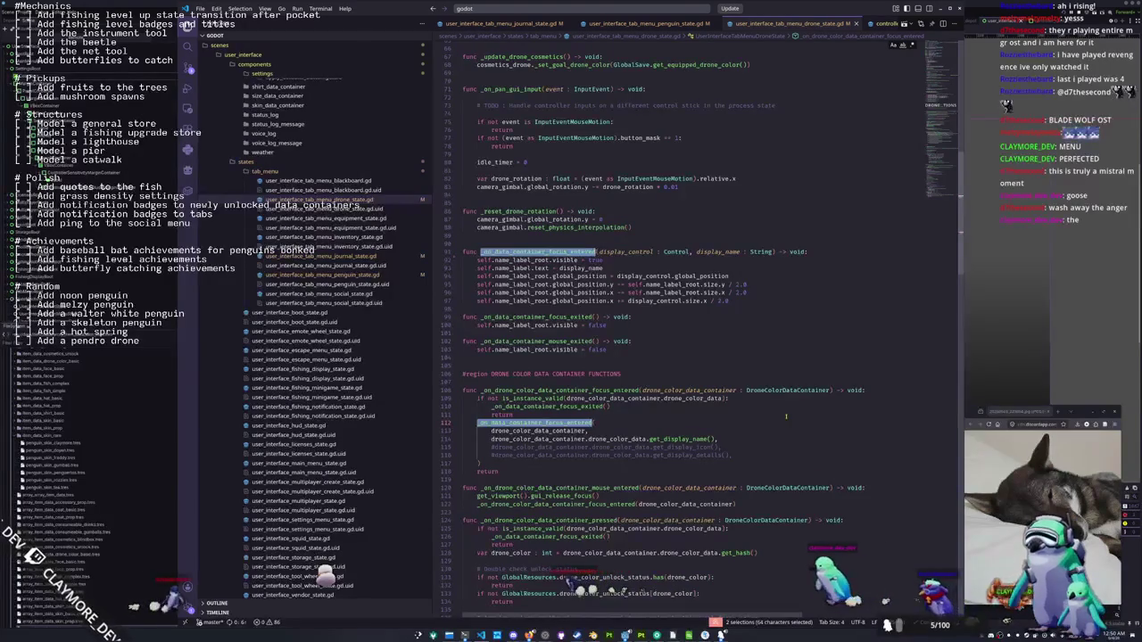
{"action": "key", "text": "Escape"}
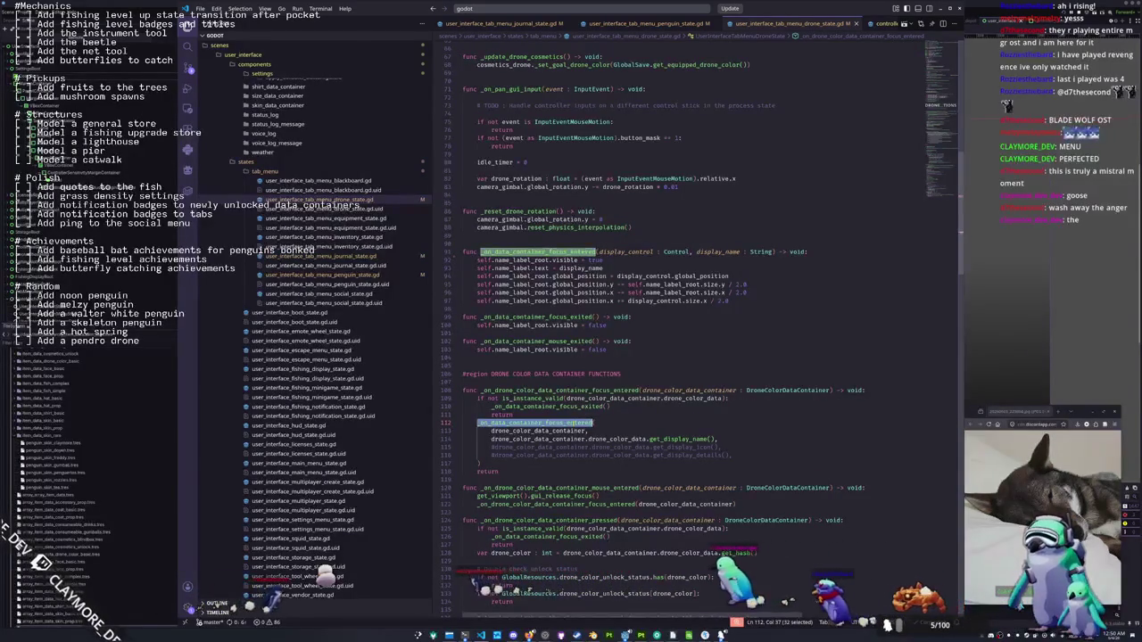
{"action": "mouse_move", "coordinate": [535, 422]}
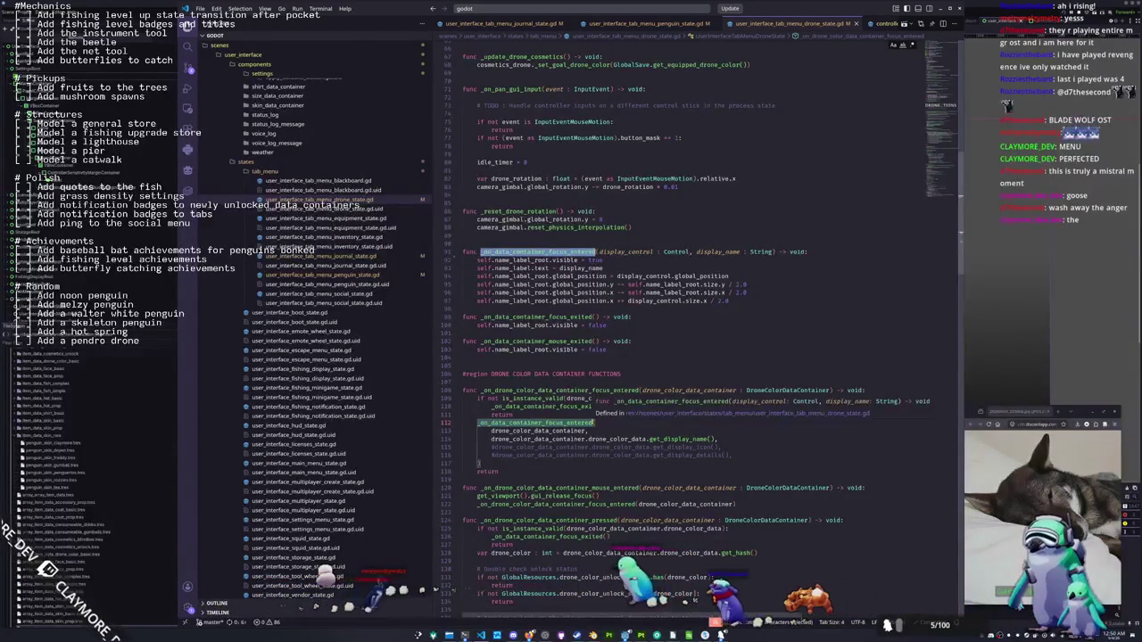
{"action": "key", "text": "End"}
{"action": "type", "text": "()"}
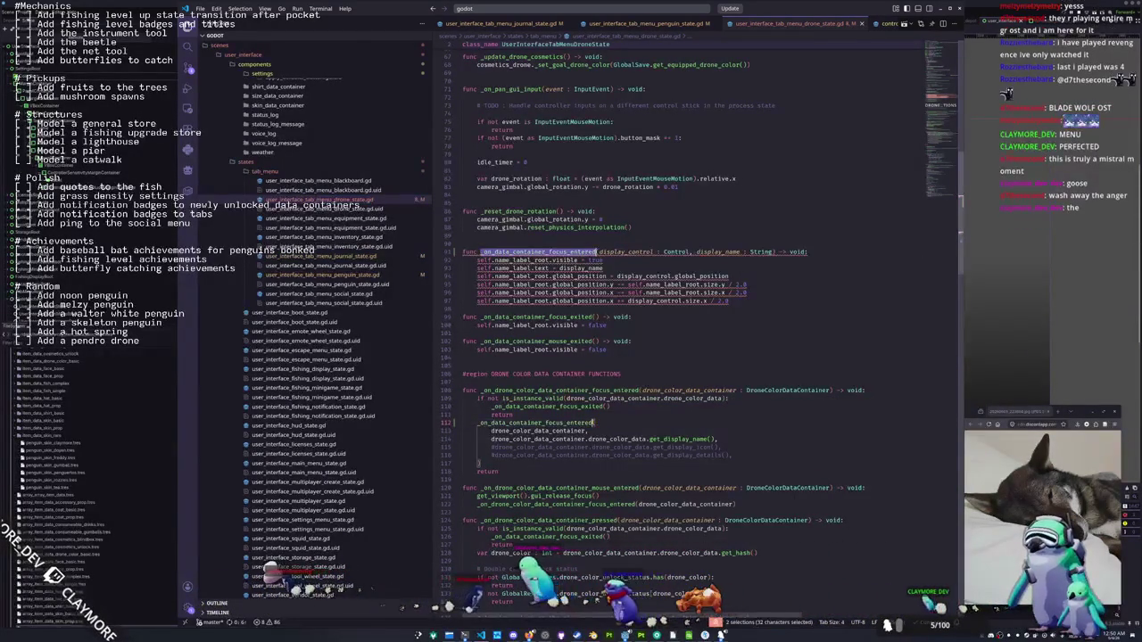
{"action": "key", "text": "BackSpace"}
{"action": "type", "text": ".cal"}
{"action": "key", "text": "Down"}
{"action": "key", "text": "Return"}
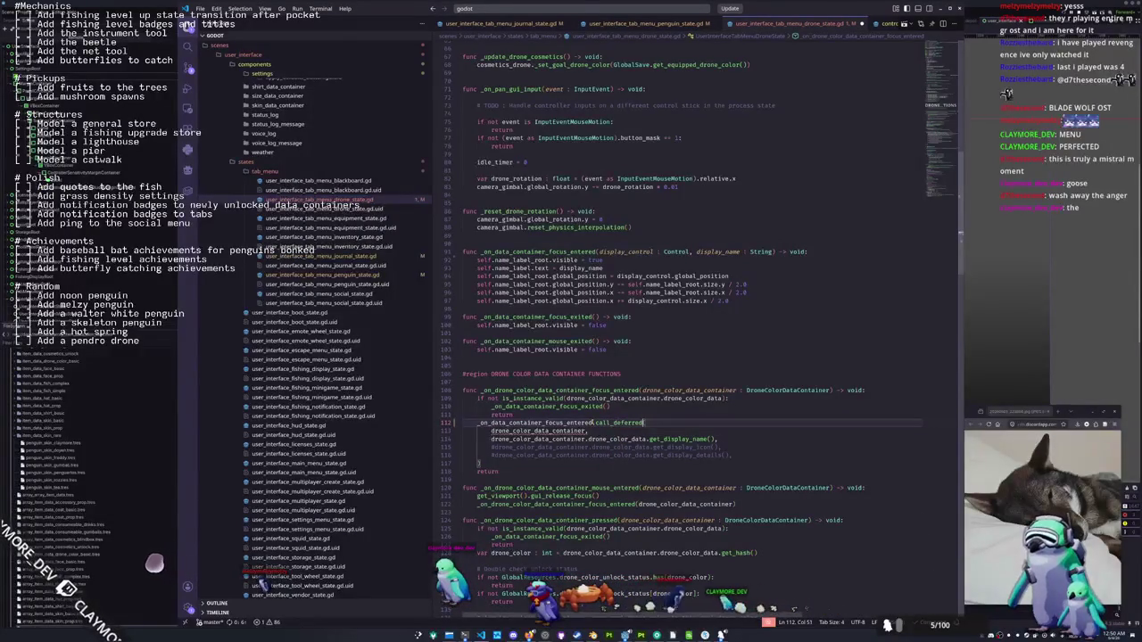
{"action": "left_click", "coordinate": [323, 275]}
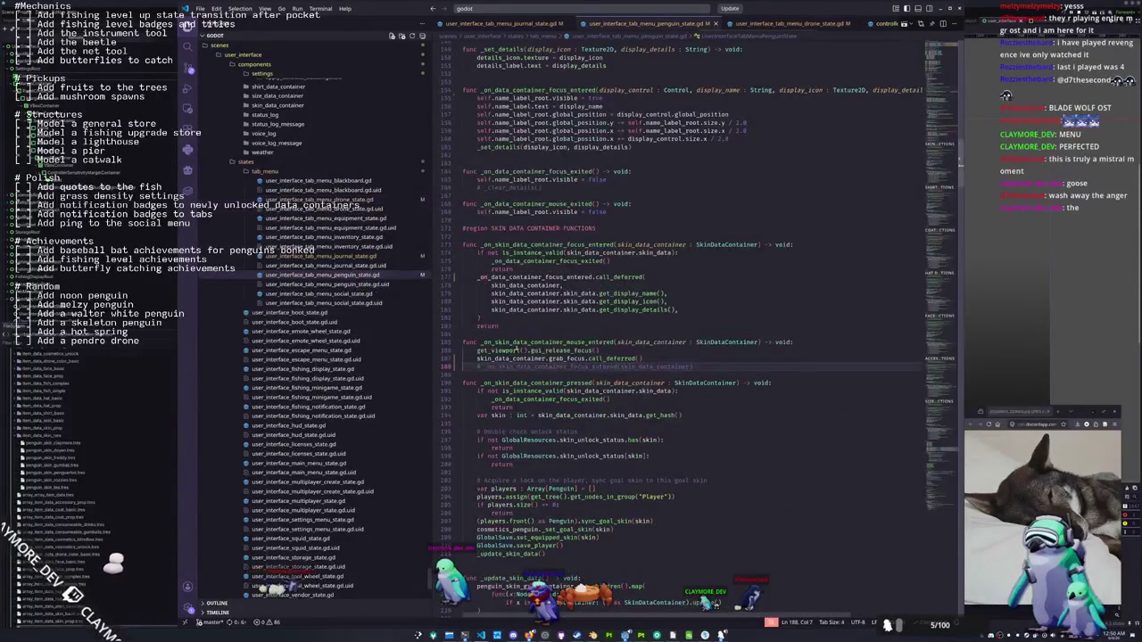
{"action": "left_click", "coordinate": [553, 343]}
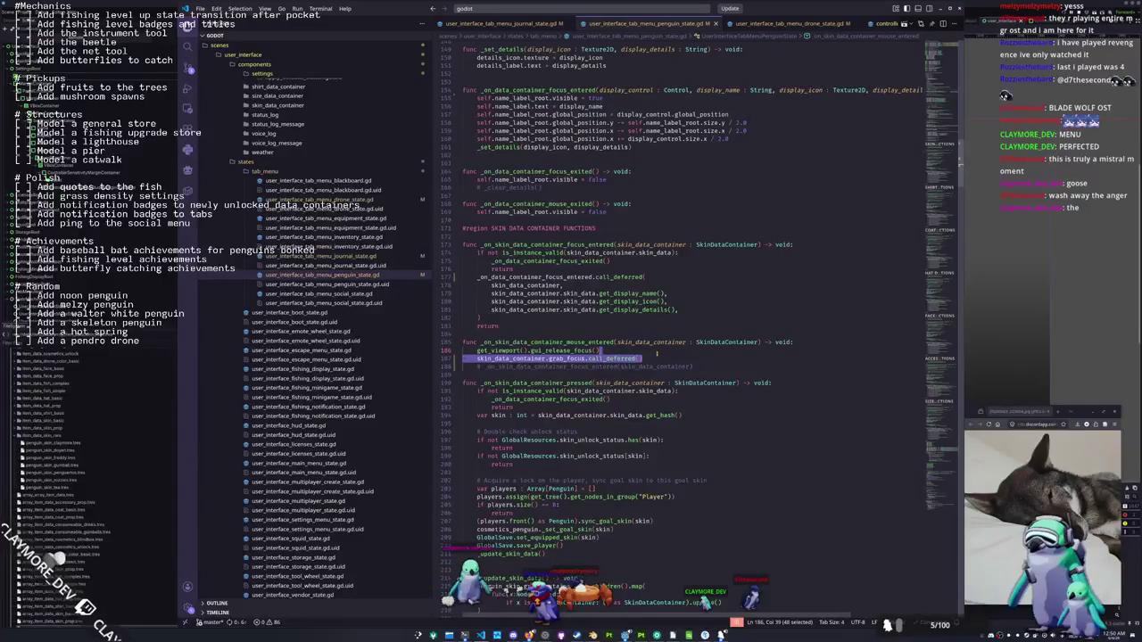
{"action": "scroll", "coordinate": [657, 353], "scroll_direction": "down", "scroll_amount": 1}
{"action": "double_click", "coordinate": [502, 344]}
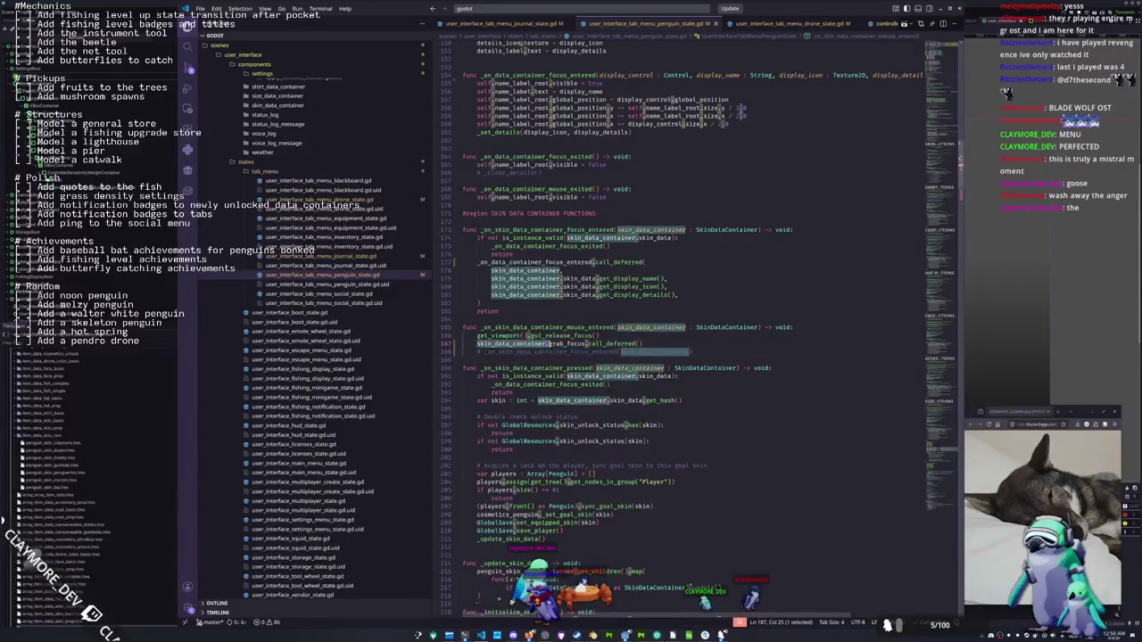